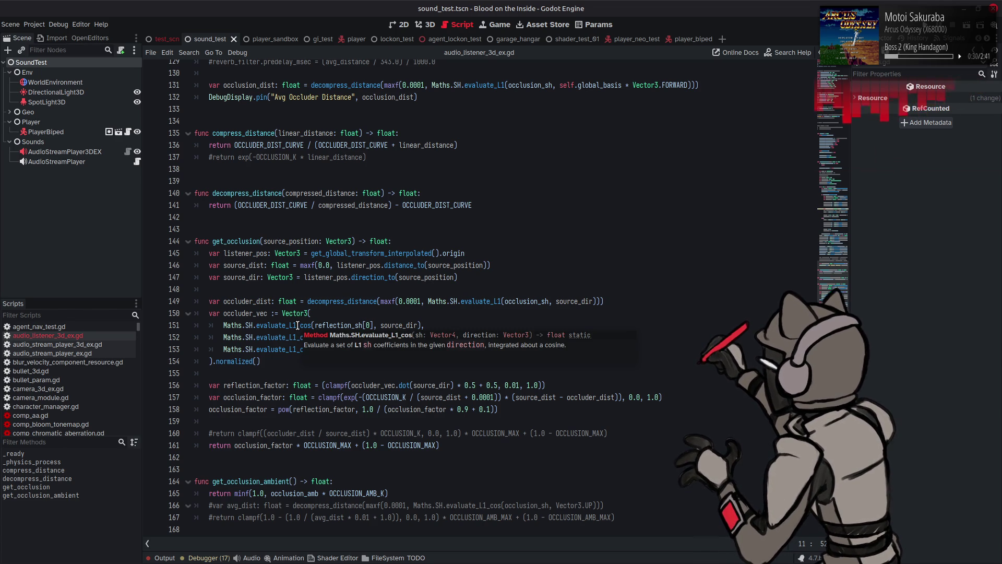
Highlight the uses of reflection_sh and scroll down to get_occlusion
double_click(297, 325)
click(325, 325)
double_click(325, 326)
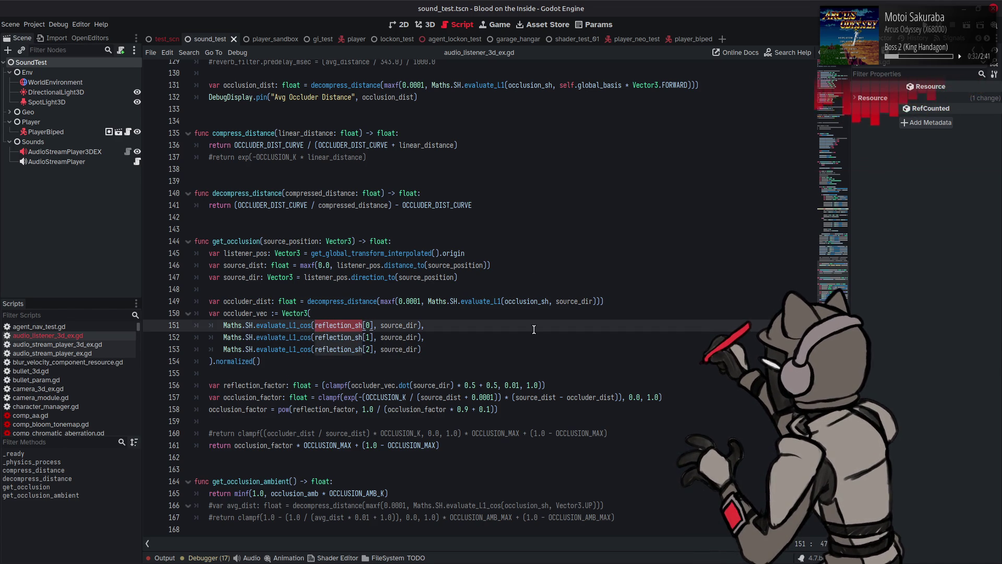
click(814, 82)
mouse_move(814, 84)
mouse_down()
mouse_move(803, 150)
mouse_move(794, 88)
mouse_up()
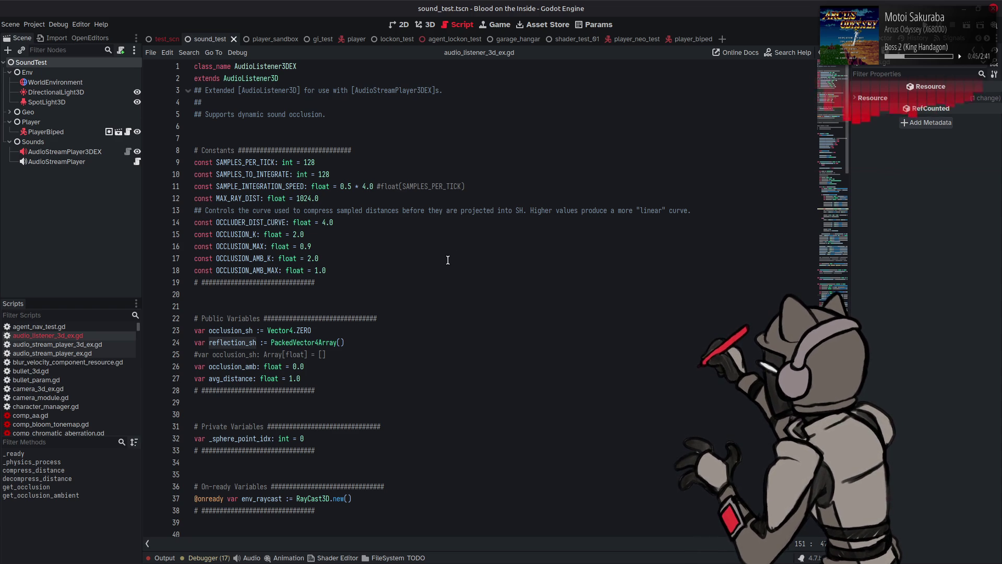
scroll(441, 261, down, 2)
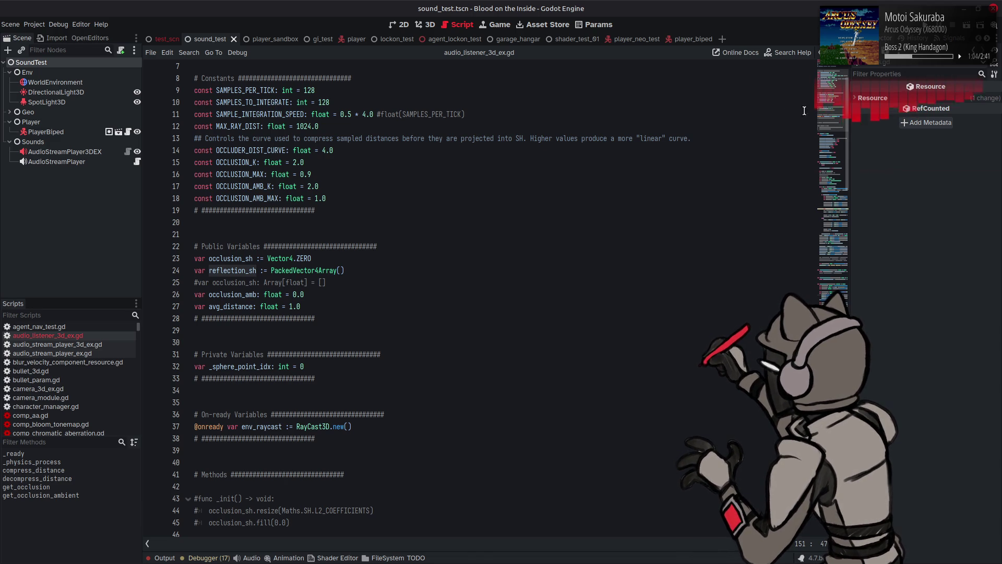
drag(829, 112, 829, 101)
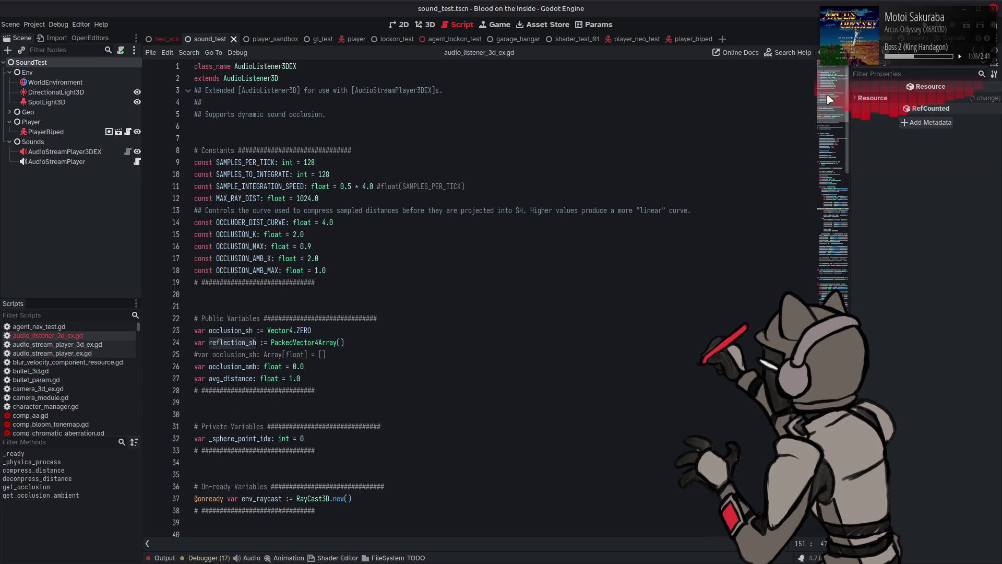
drag(829, 99, 833, 269)
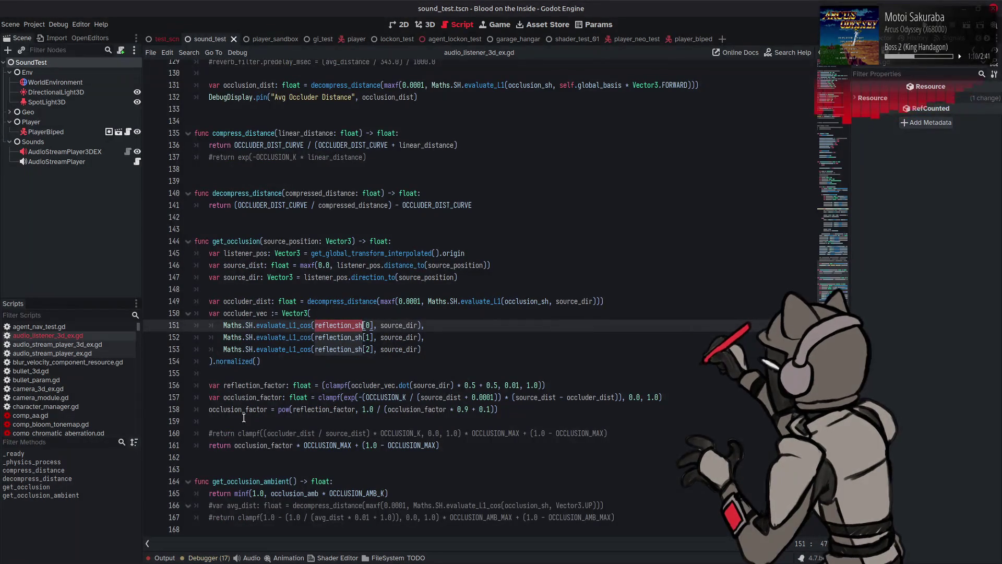
Swap occlusion_factor for reflection_factor in the return line on line 161, then save
double_click(253, 385)
key(ctrl+c)
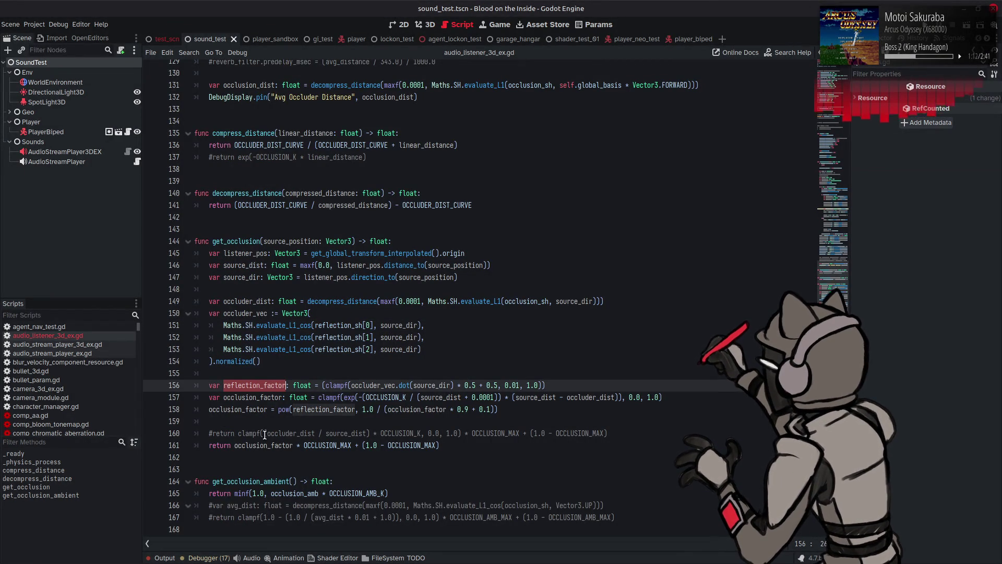
double_click(264, 444)
key(ctrl+v)
key(ctrl+s)
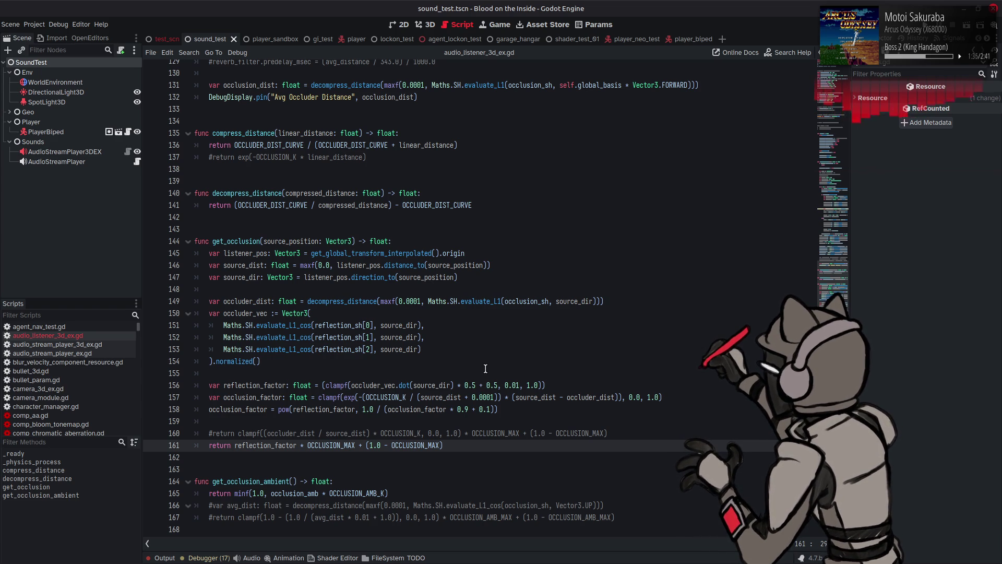
Strip the Maths.linestep(0.0, 0.5, ...) wrapper from line 96's reflect_factor, then select the line
scroll(485, 369, up, 14)
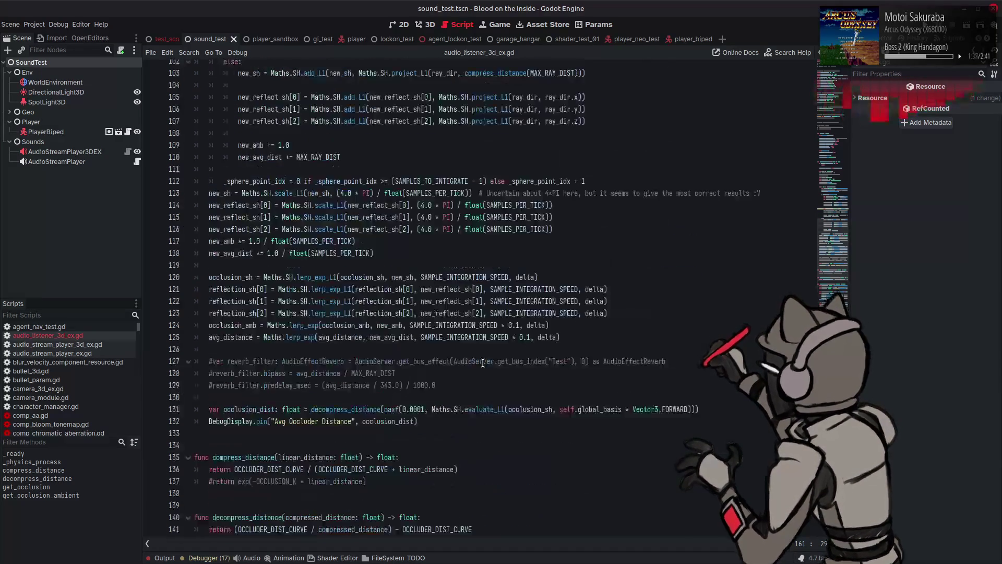
scroll(483, 361, up, 2)
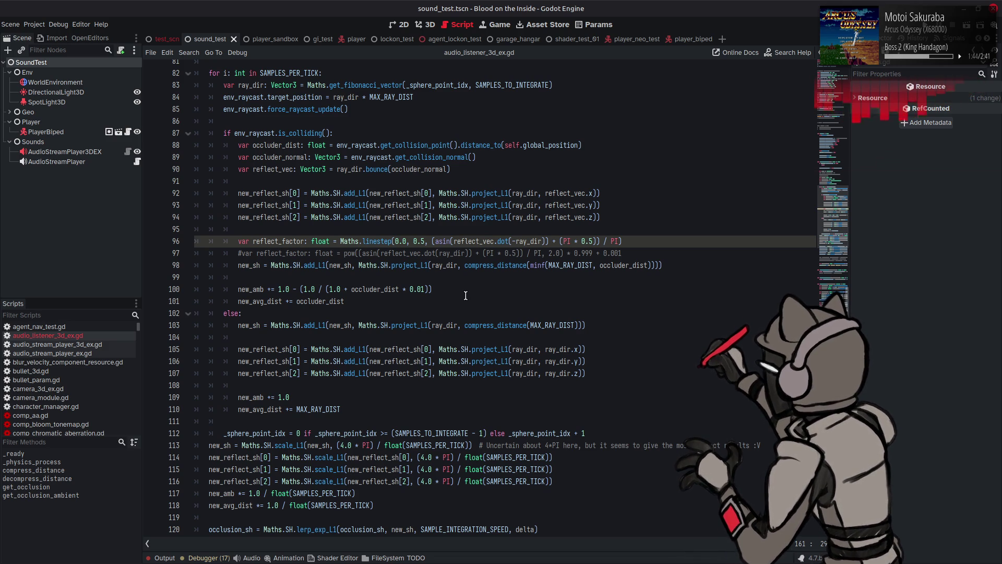
scroll(465, 295, down, 16)
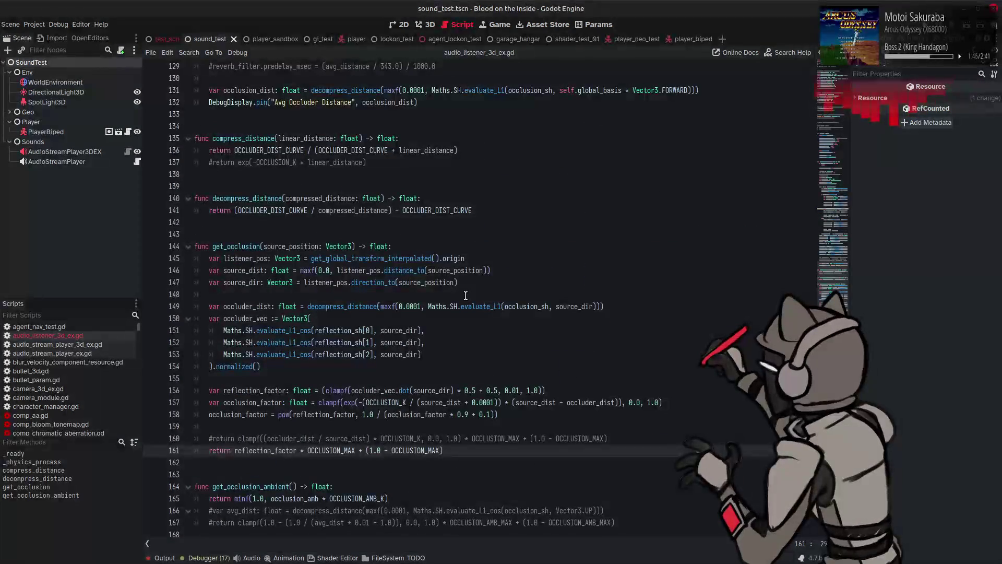
scroll(466, 295, up, 19)
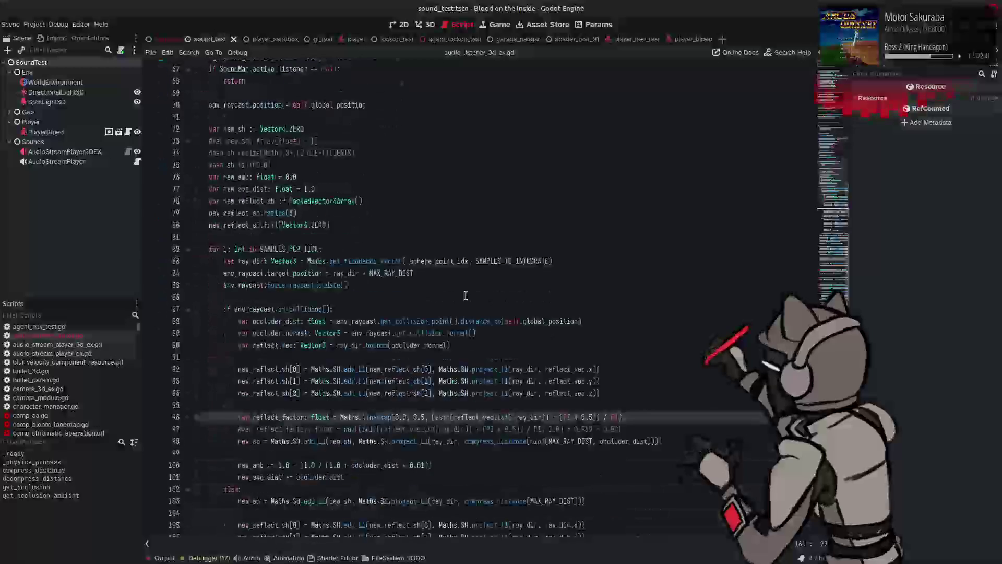
scroll(564, 292, down, 1)
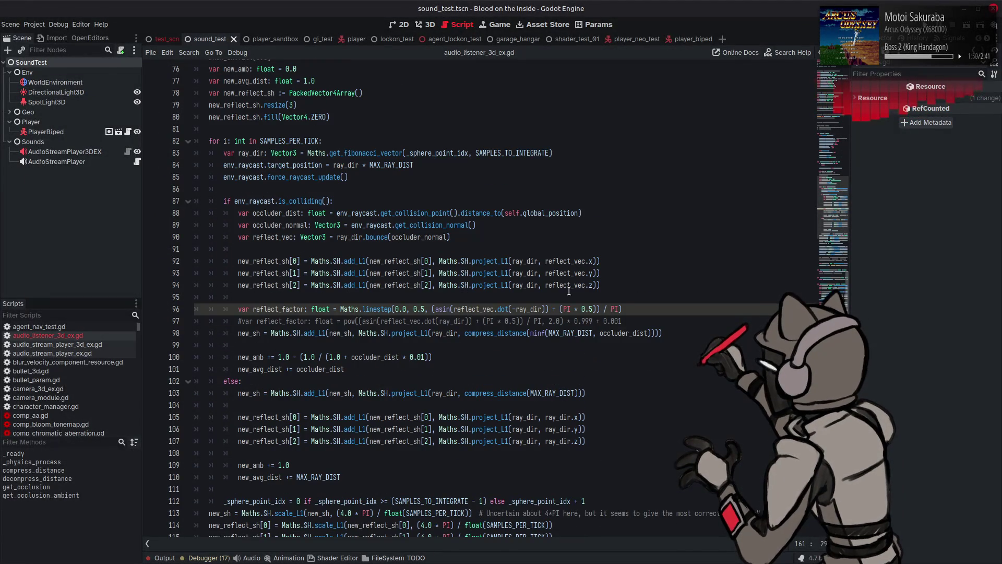
click(640, 308)
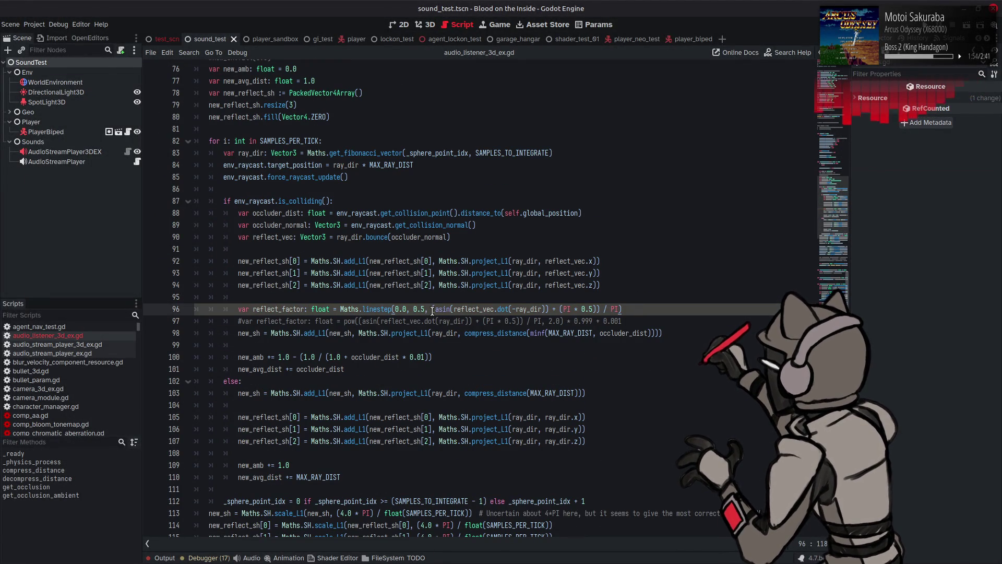
key(BackSpace)
drag(431, 309, 342, 308)
key(BackSpace)
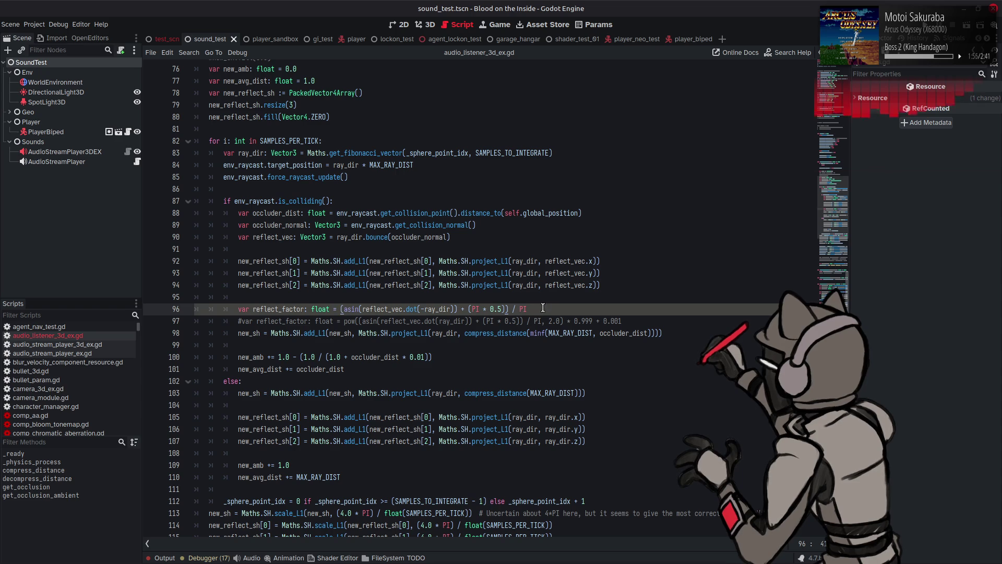
drag(542, 308, 238, 309)
key(ctrl+c)
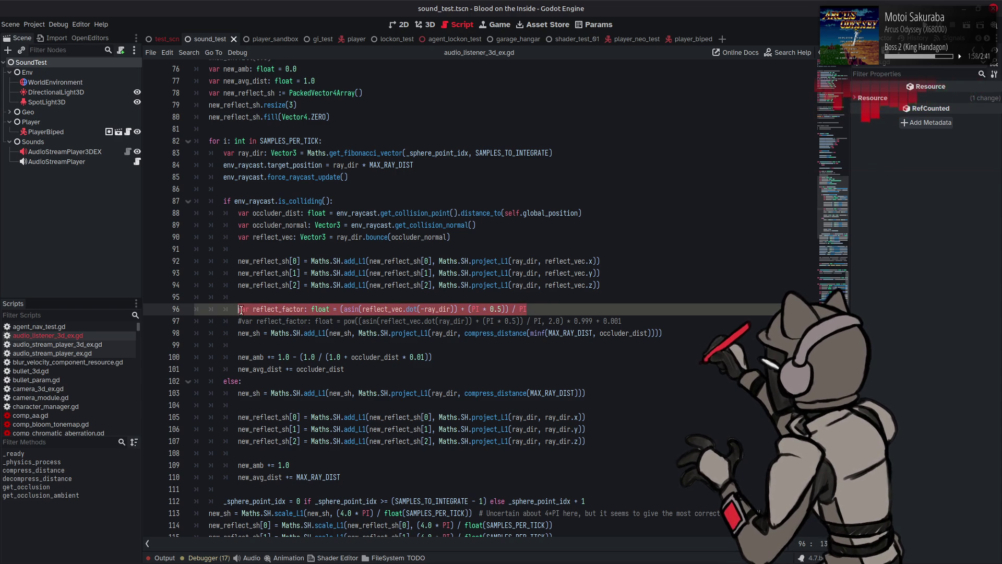
scroll(308, 322, down, 15)
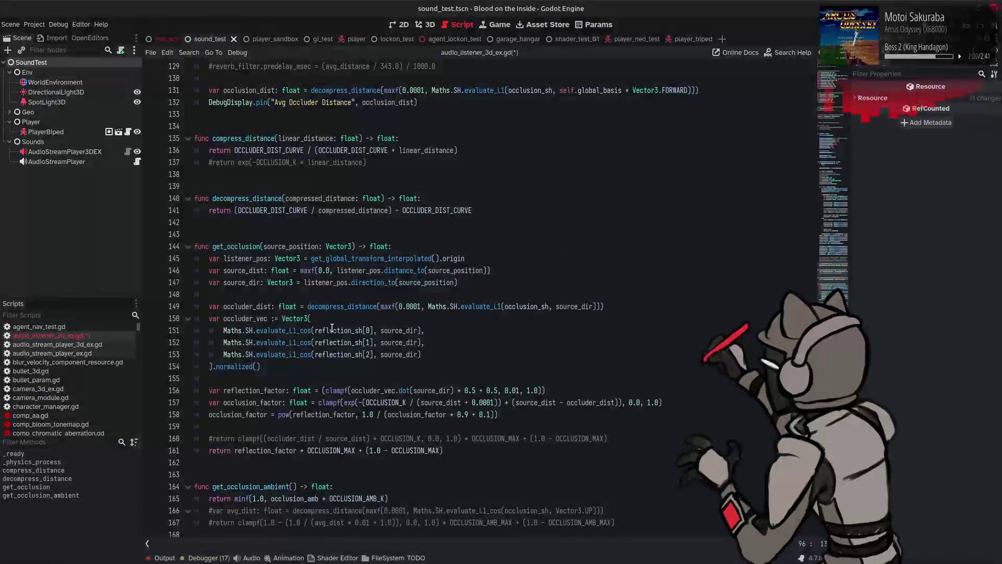
Paste the copied reflect_factor line into get_occlusion on line 156
drag(319, 390, 592, 386)
key(ctrl+v)
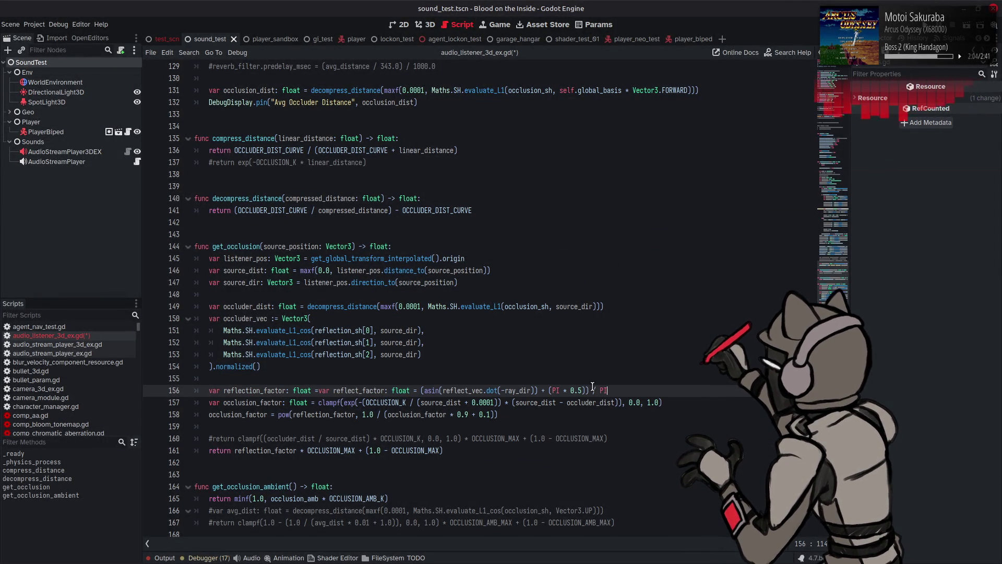
key(ctrl+z)
click(275, 382)
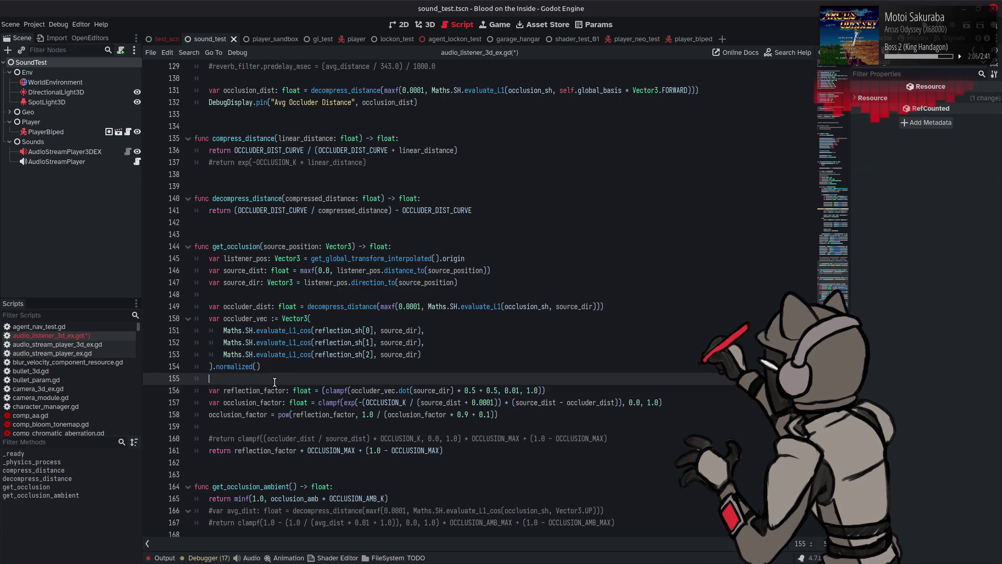
key(Return)
key(ctrl+v)
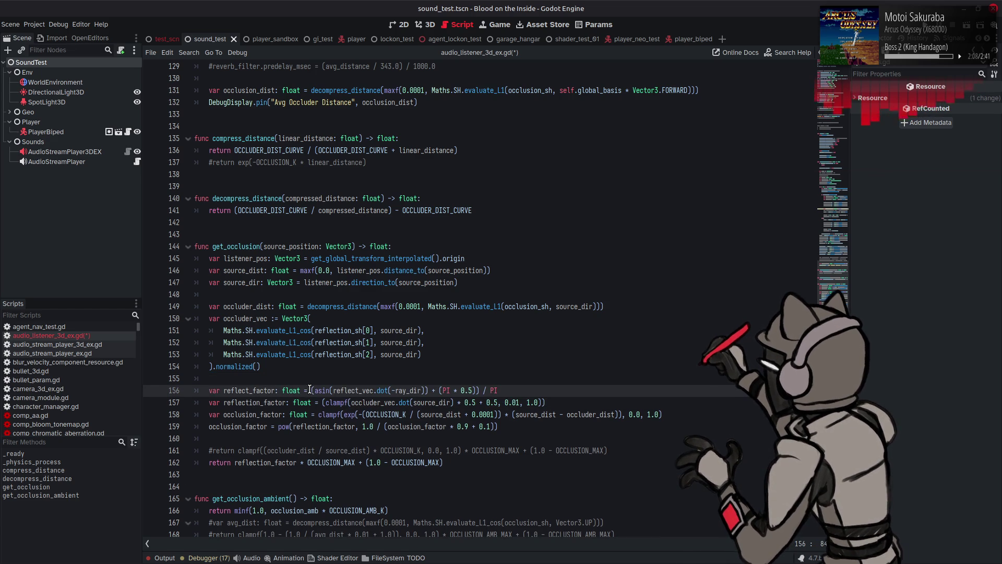
click(310, 391)
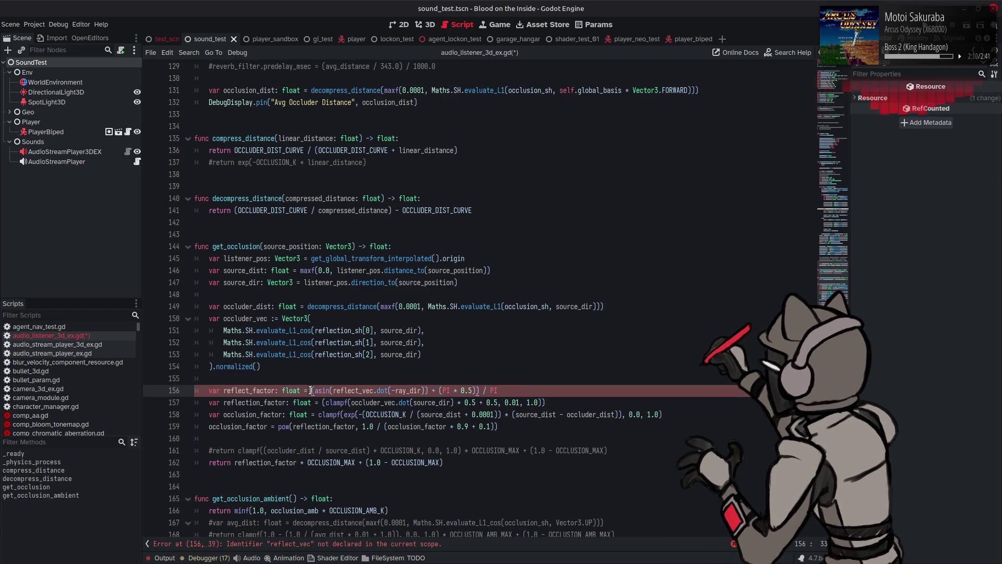
In the pasted line, replace reflect_vec with occluder_vec and ray_dir with source_dir
double_click(369, 403)
key(ctrl+c)
double_click(355, 390)
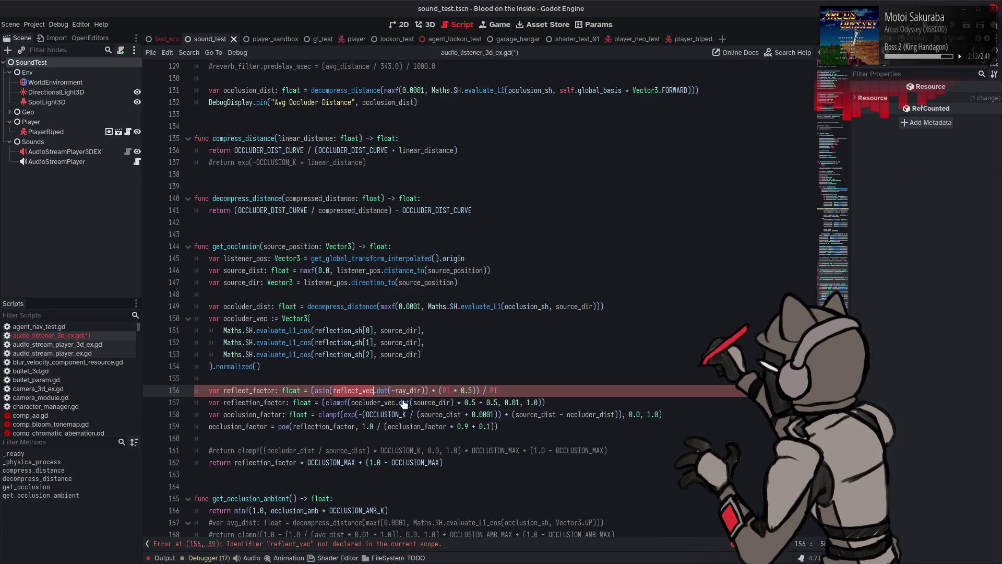
key(ctrl+v)
double_click(426, 402)
key(ctrl+c)
double_click(413, 390)
key(ctrl+v)
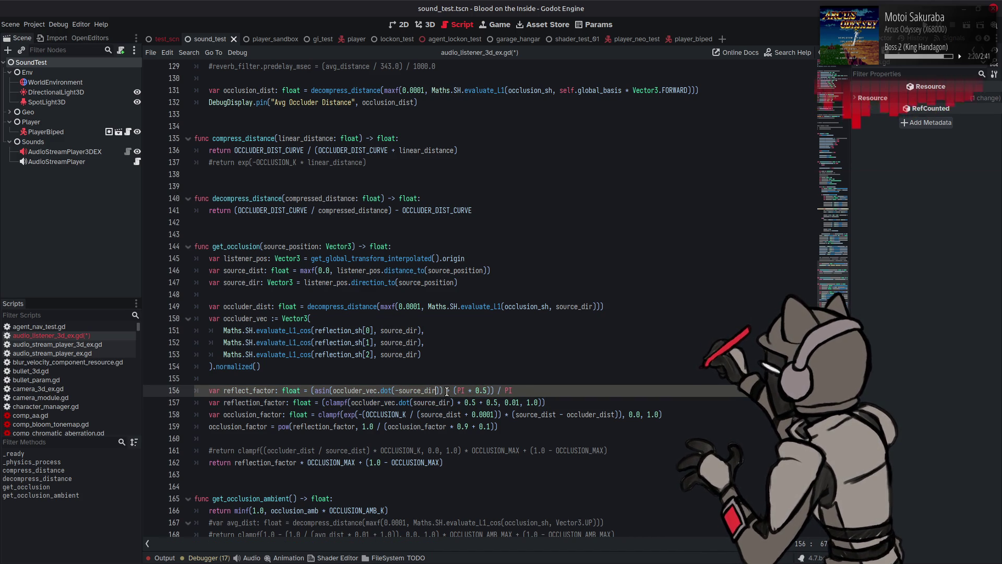
key(ctrl+z)
key(ctrl+z)
key(ctrl+shift+z)
key(ctrl+shift+z)
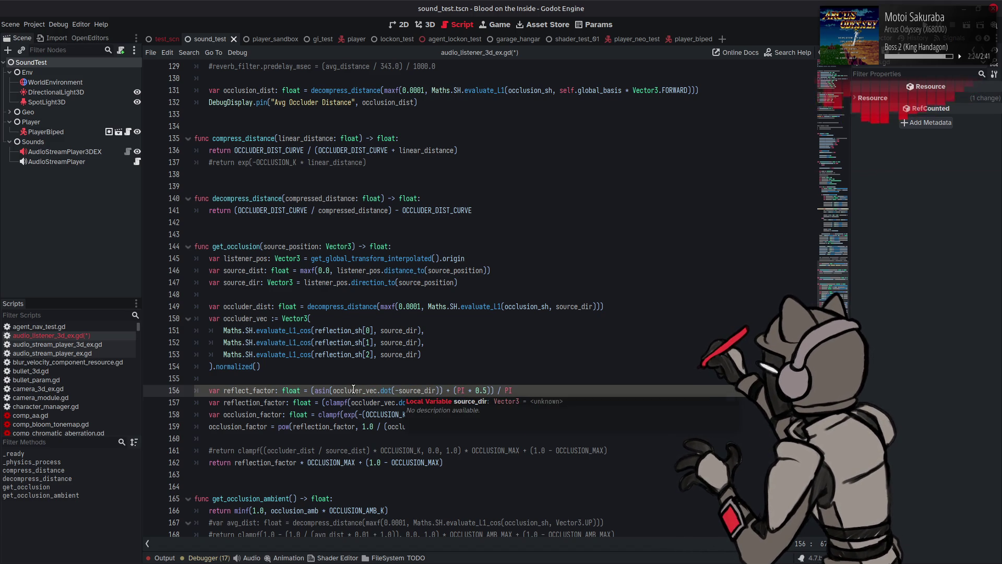
double_click(355, 390)
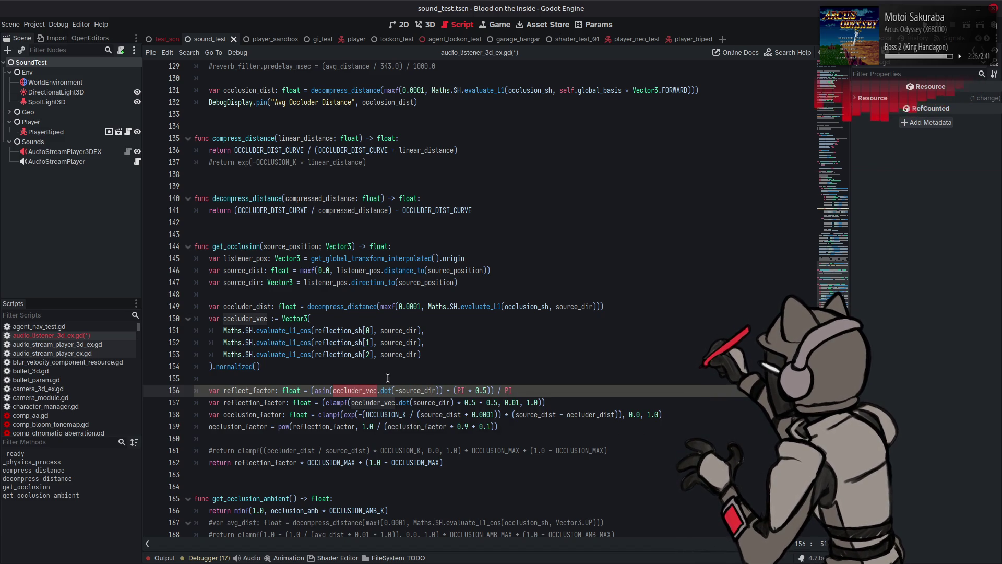
click(398, 390)
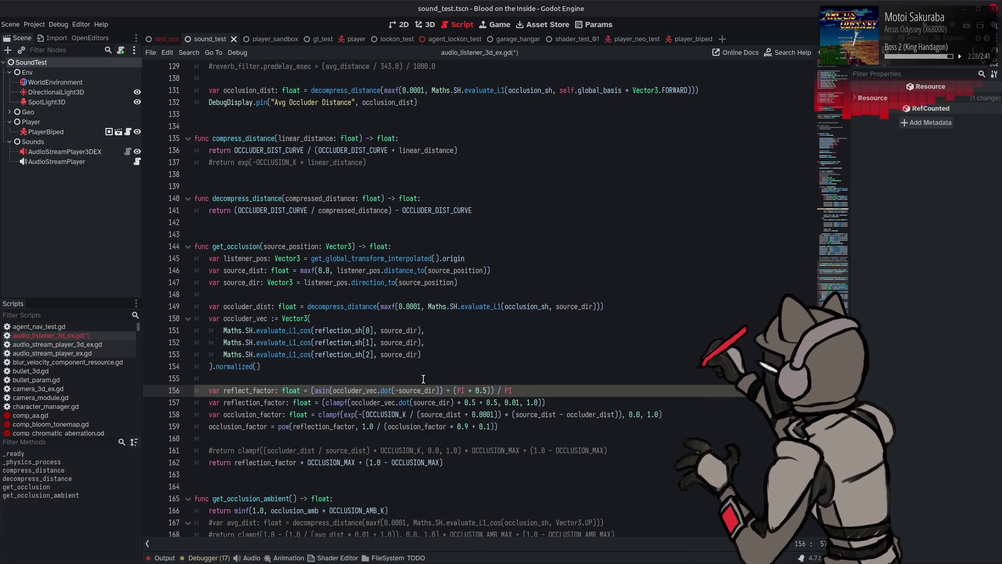
Move the asin expression over reflection_factor's clampf expression and delete the leftover line
drag(513, 390, 308, 390)
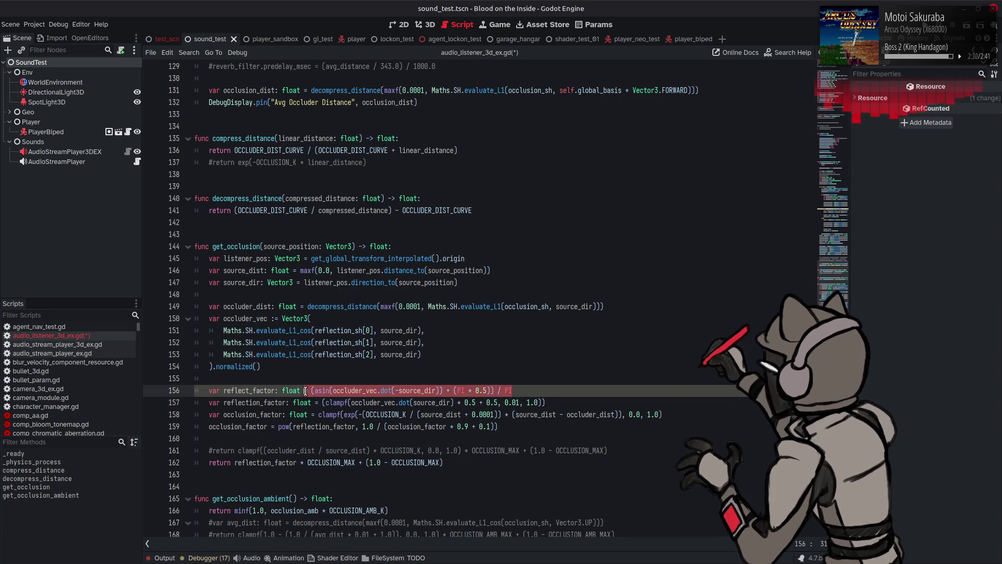
text(()
key(ctrl+z)
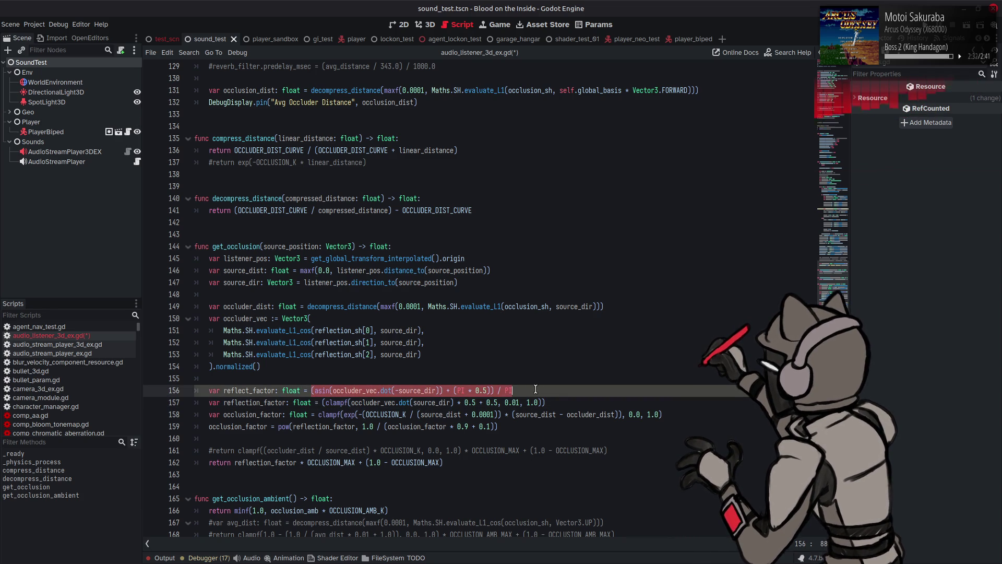
key(ctrl+x)
drag(318, 402, 546, 403)
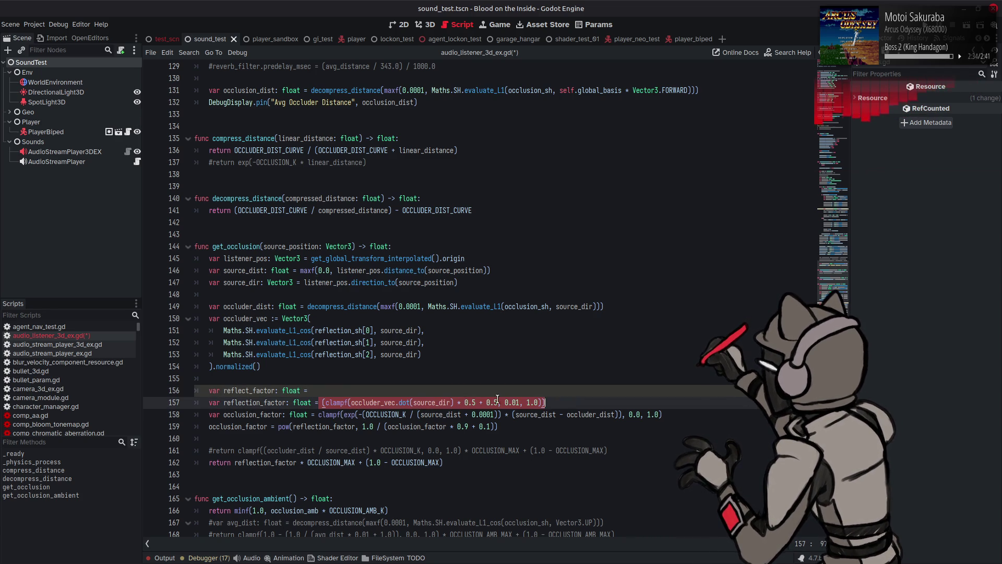
key(ctrl+v)
click(318, 403)
drag(316, 390, 149, 374)
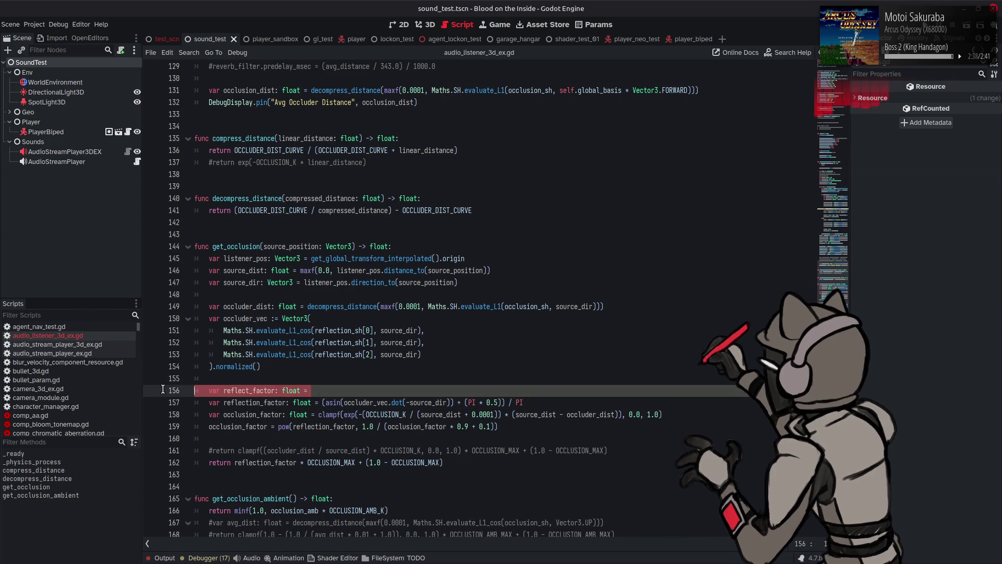
key(BackSpace)
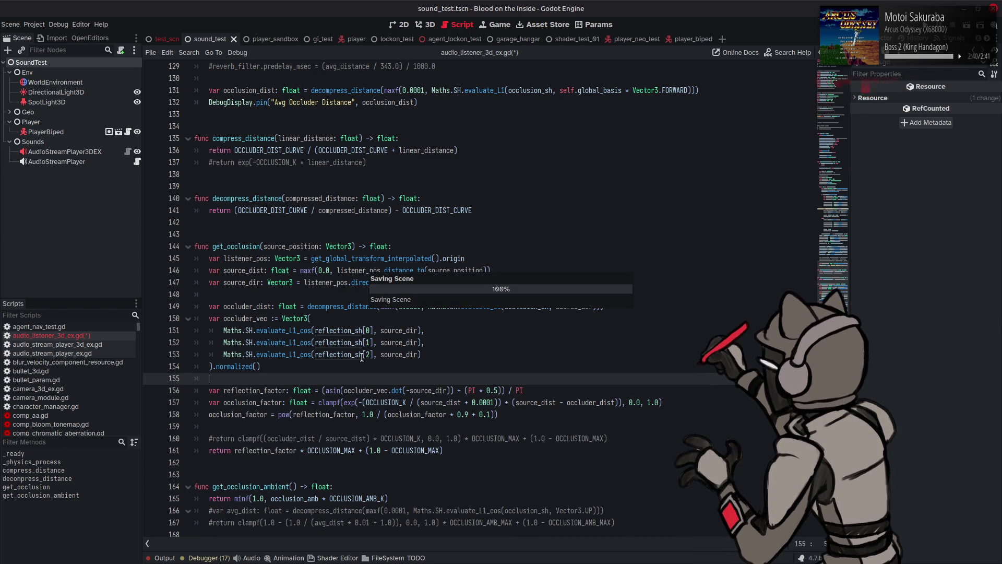
Duplicate the new_sh statement on line 98 and comment out the original
scroll(365, 354, up, 10)
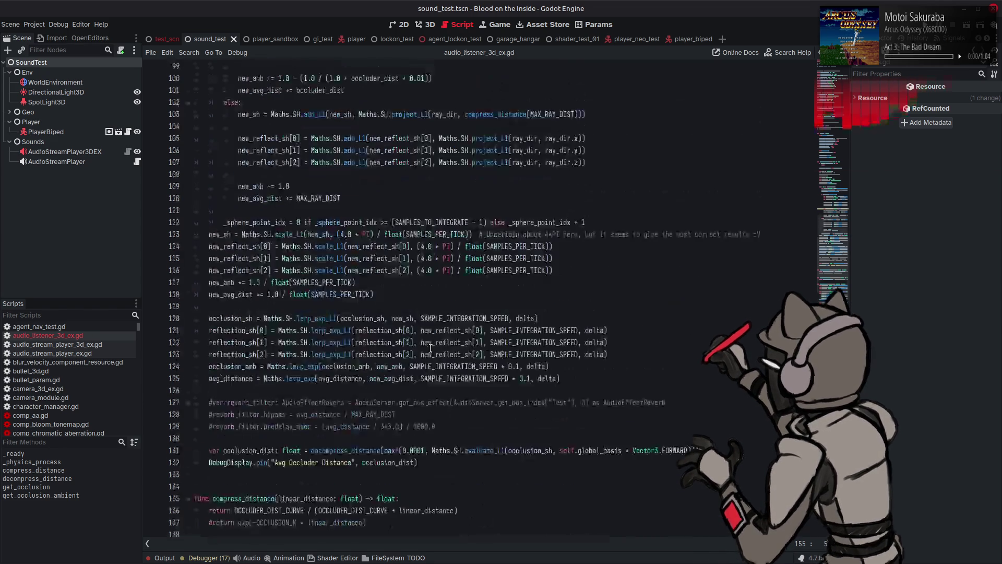
scroll(431, 349, up, 6)
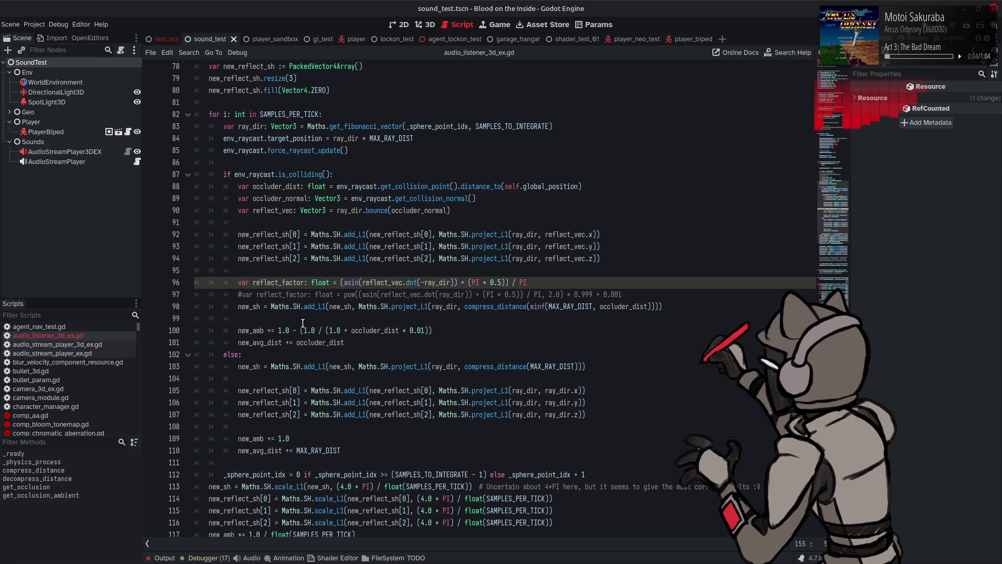
click(238, 308)
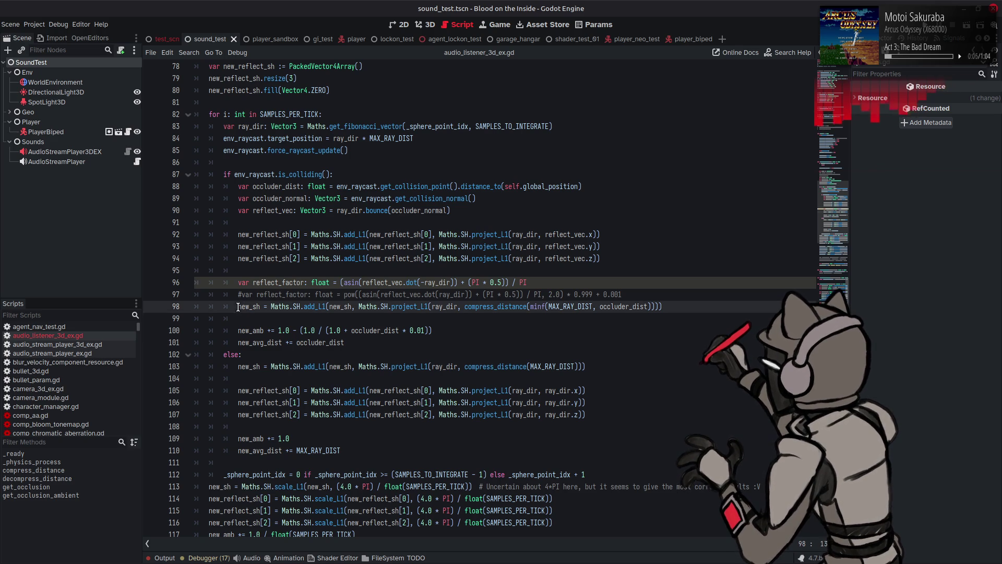
drag(238, 307, 682, 306)
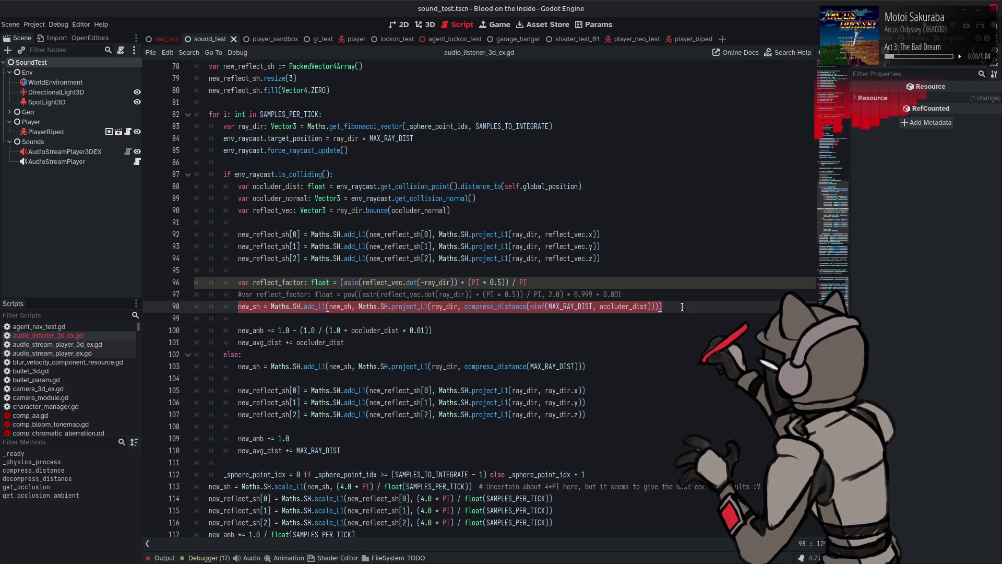
click(681, 307)
key(Return)
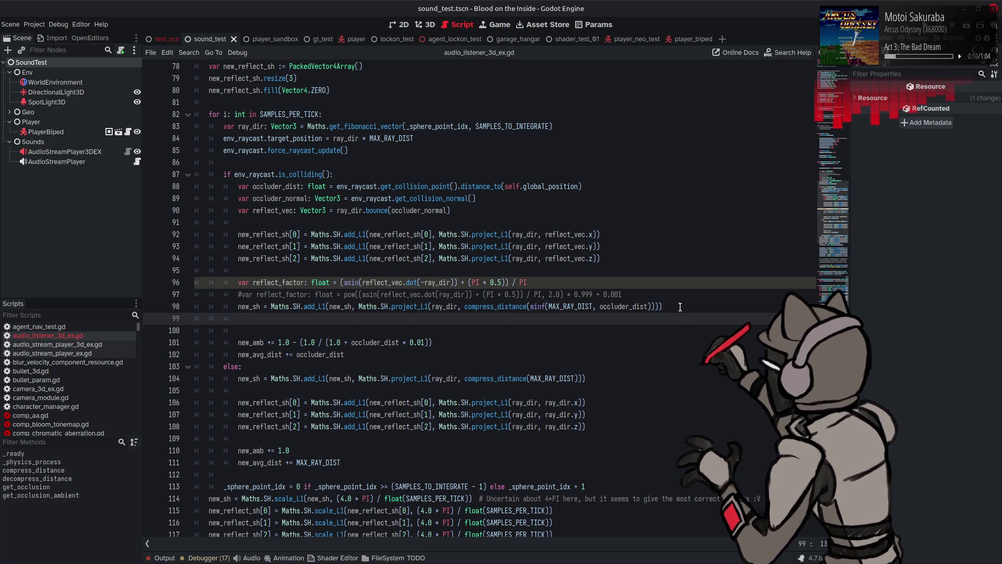
key(ctrl+v)
click(237, 308)
text(#)
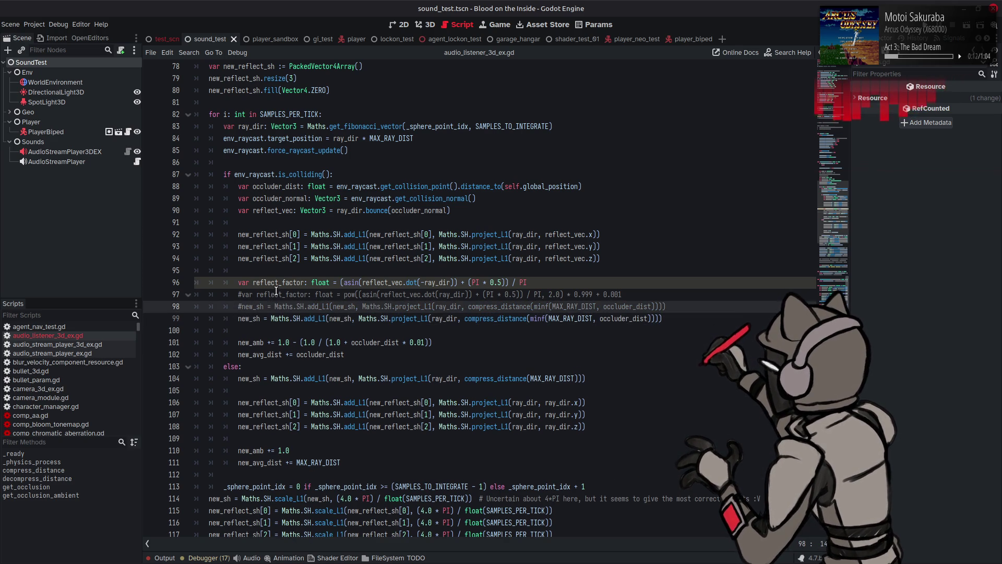
Pass reflect_factor instead of compress_distance in line 99's project_L1 call, then save
double_click(277, 282)
click(527, 317)
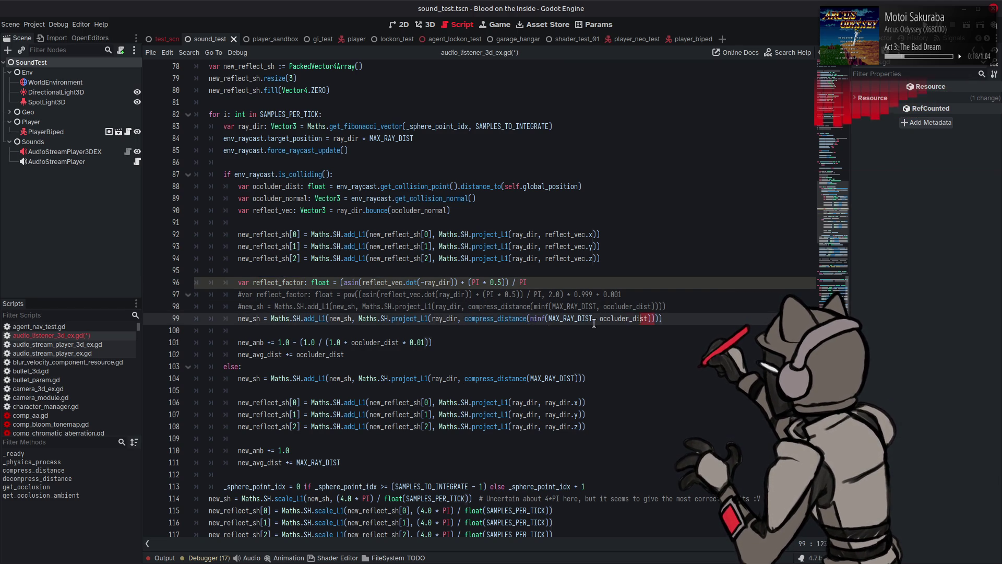
drag(656, 319, 464, 319)
key(ctrl+v)
key(ctrl+s)
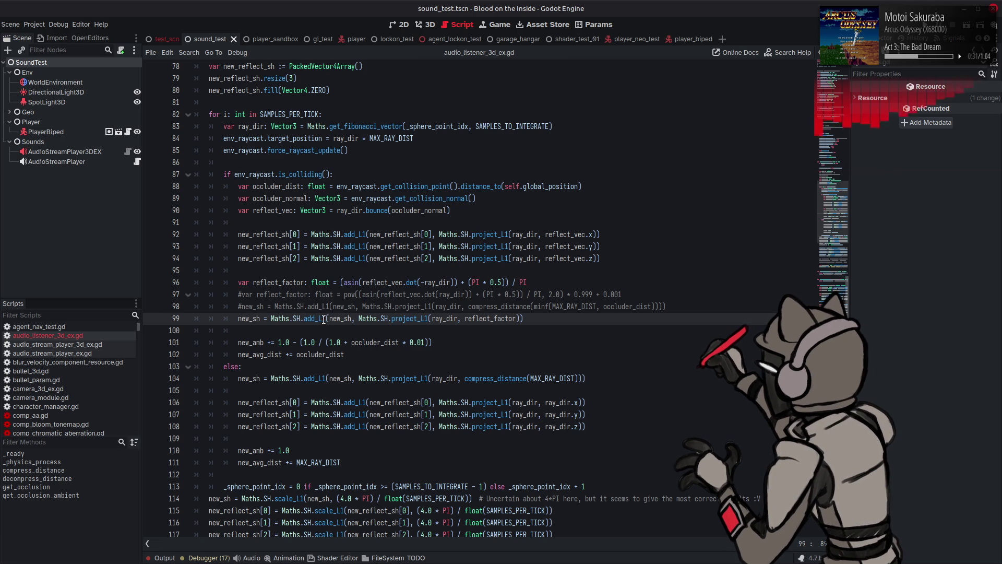
Comment out the miss-case new_sh line 104 and add a copy below using 1.0
mouse_move(490, 317)
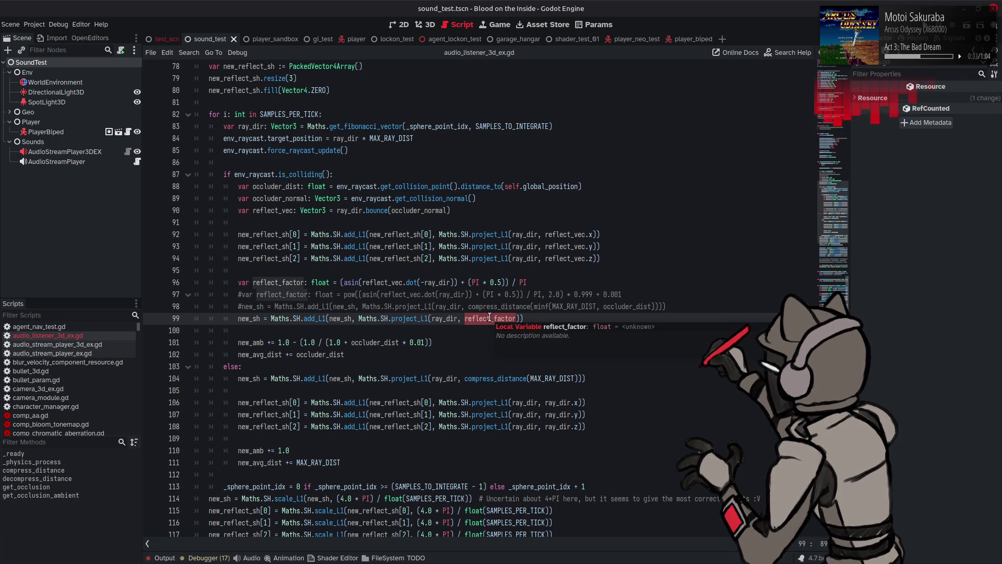
double_click(252, 320)
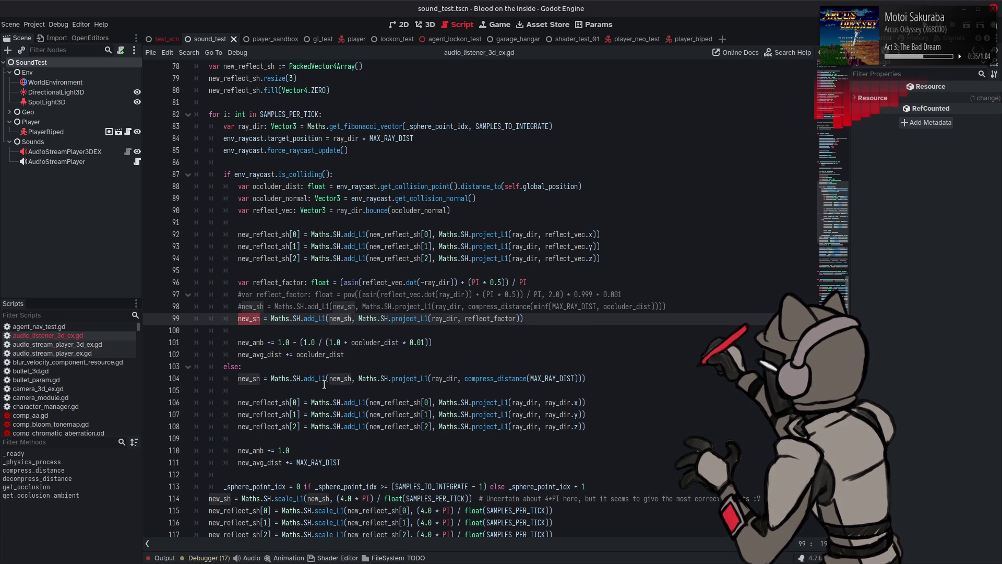
mouse_move(324, 384)
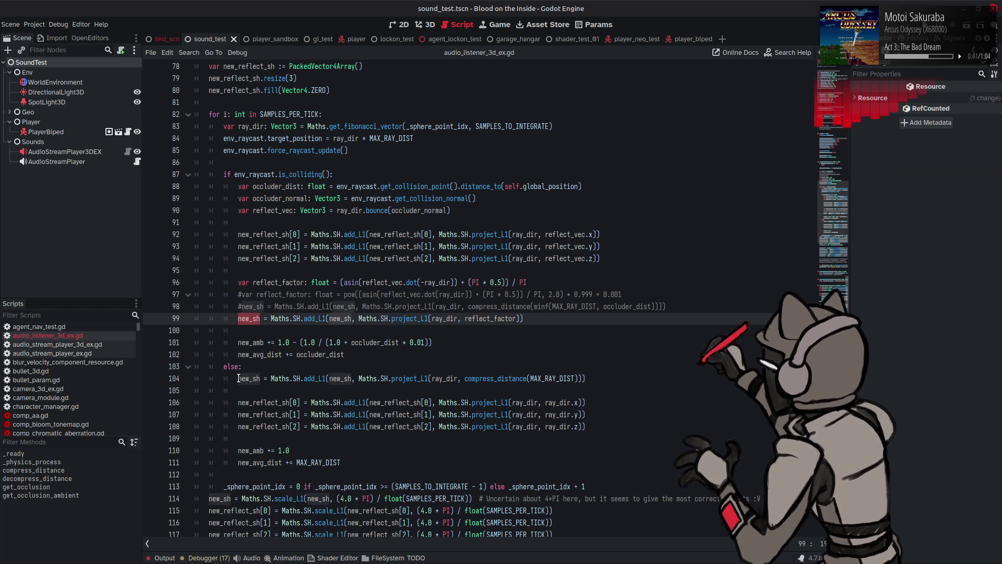
key(Down)
key(Up)
key(Home)
key(shift+End)
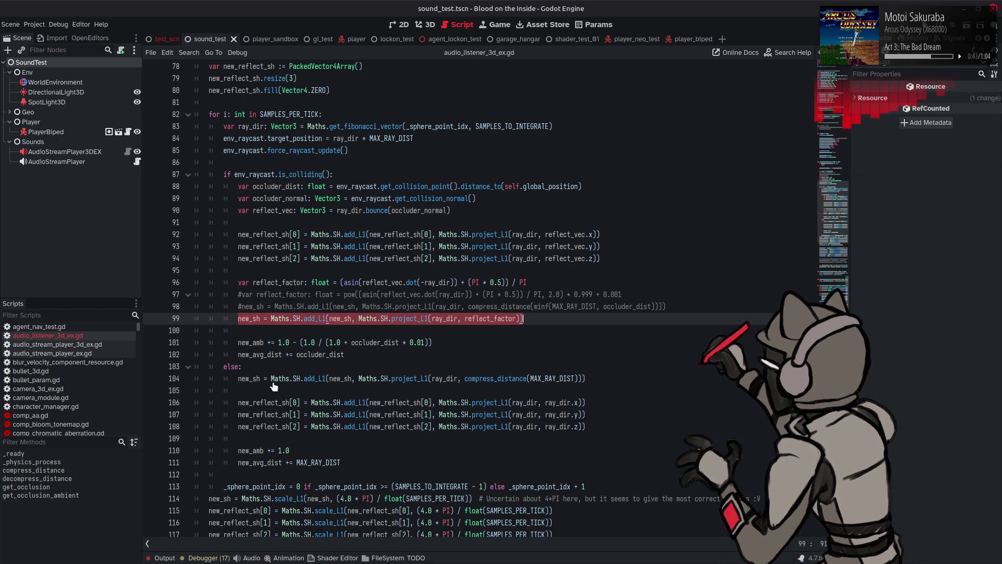
click(320, 377)
key(Home)
text(#)
key(Return)
key(ctrl+v)
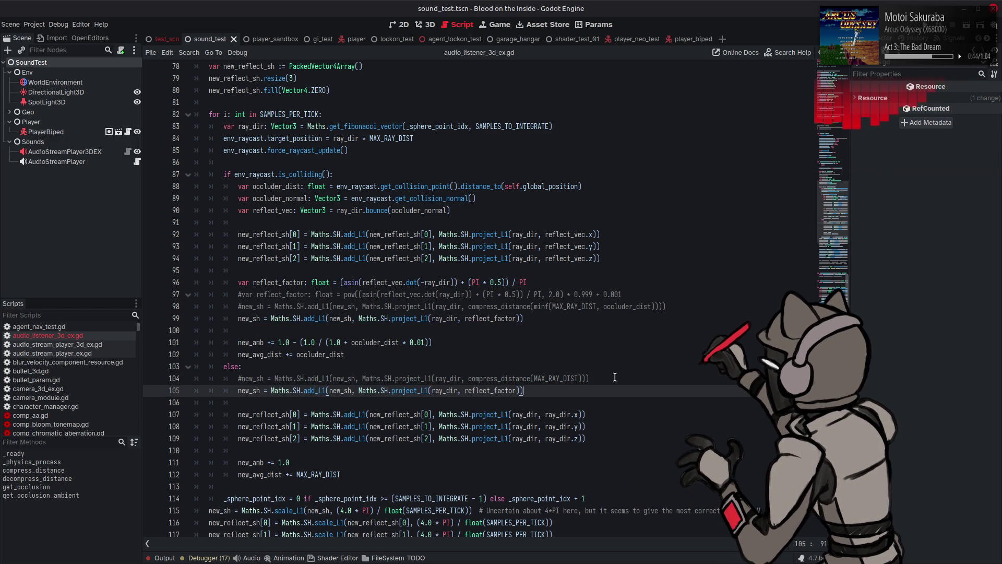
double_click(472, 390)
text(1.0)
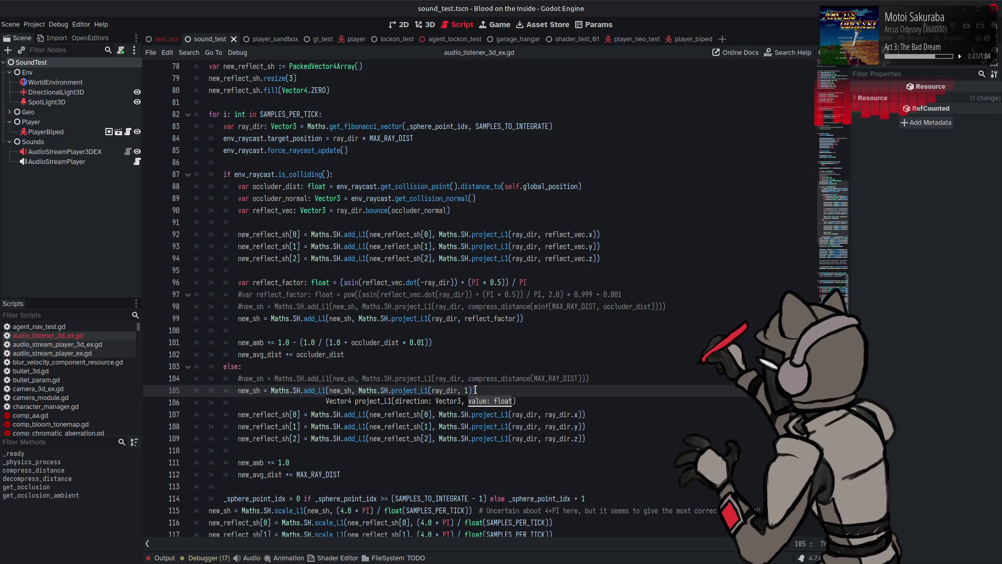
click(525, 385)
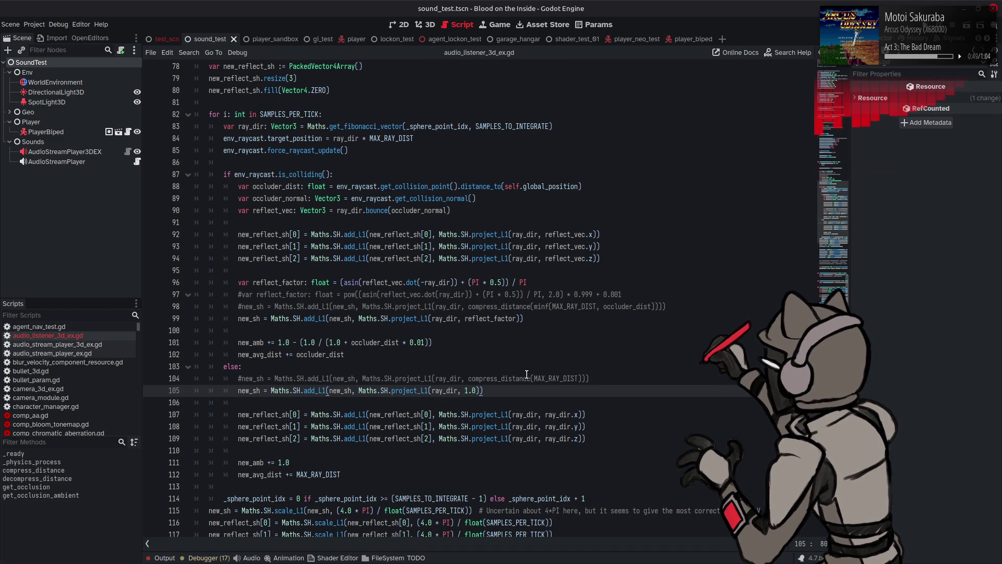
Remove the minus before ray_dir in line 96's reflect_factor
double_click(391, 282)
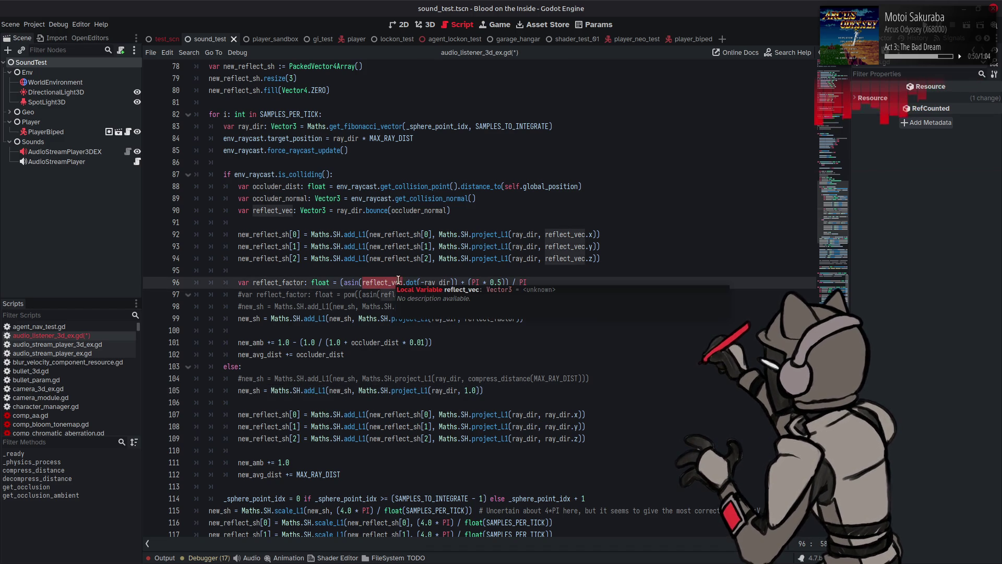
double_click(443, 283)
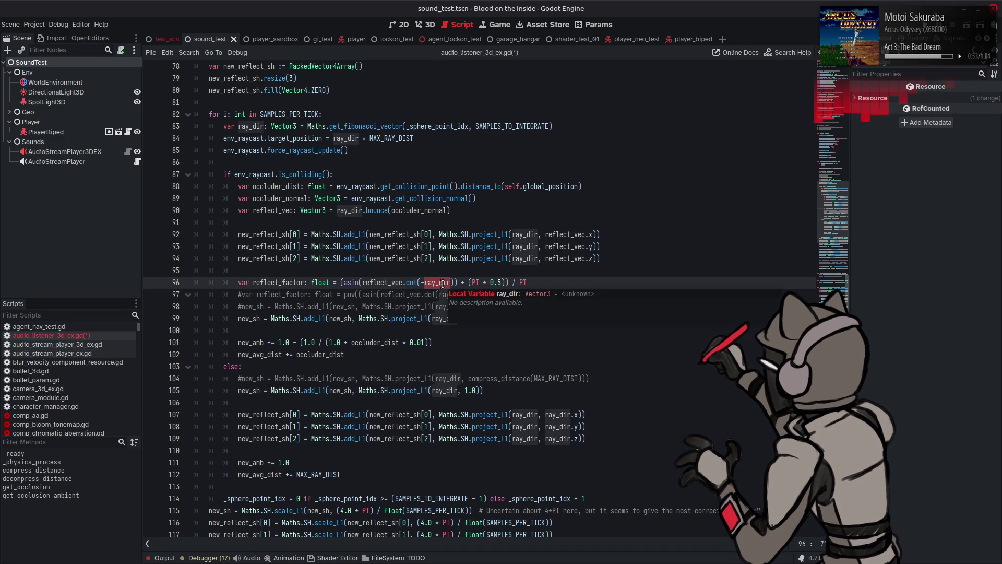
click(426, 282)
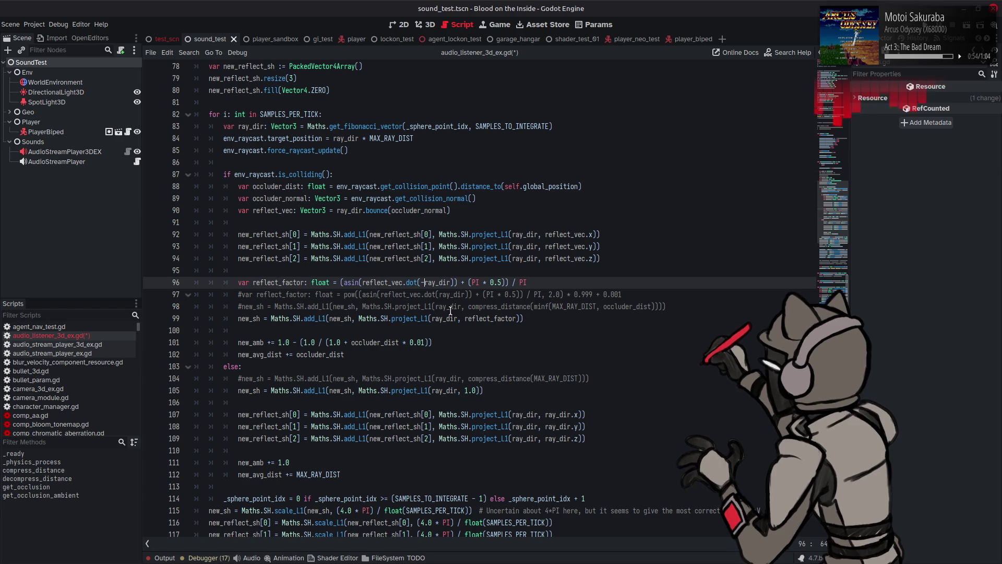
key(BackSpace)
click(433, 282)
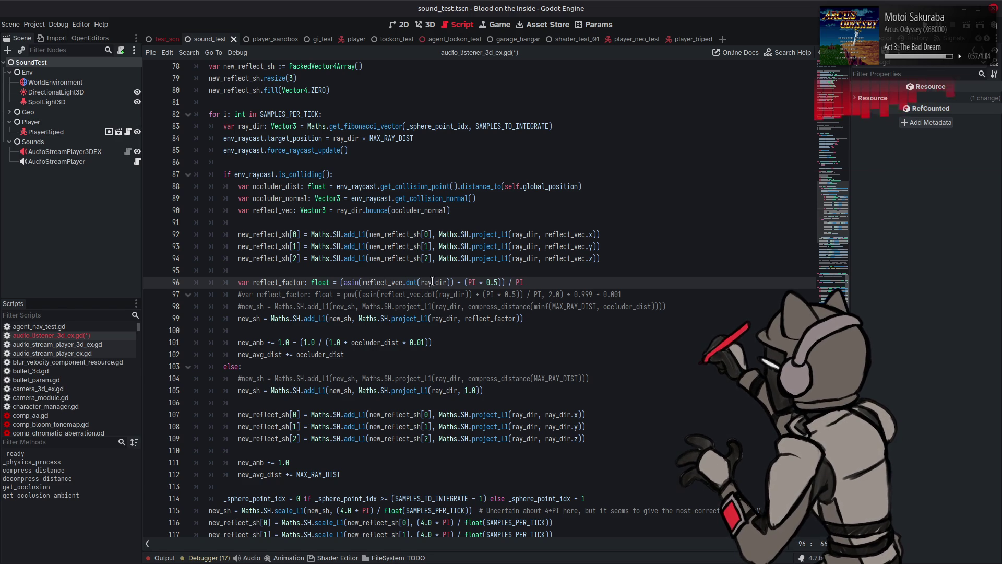
double_click(370, 283)
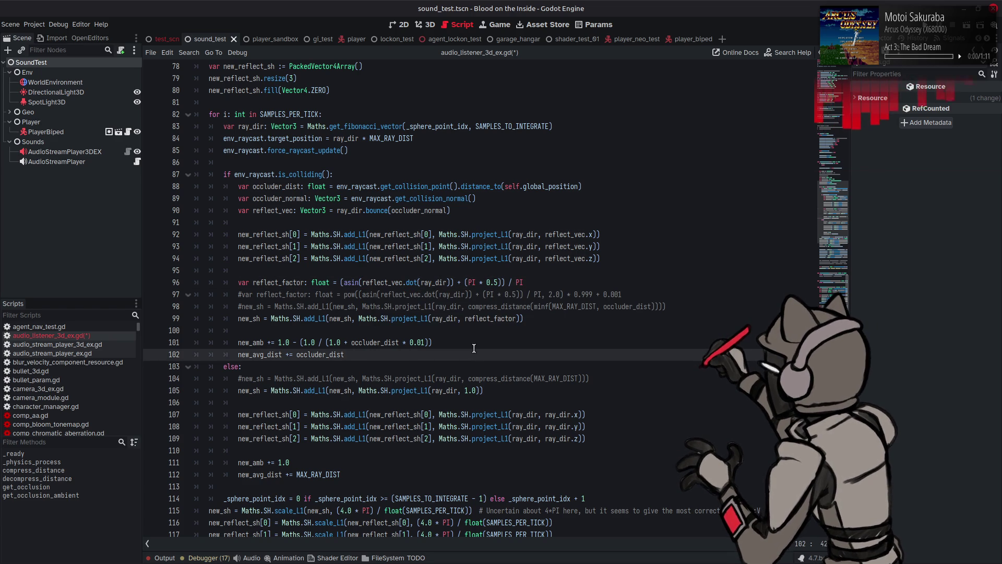
scroll(464, 366, down, 14)
Delete the minus before source_dir on line 158 and save
scroll(458, 372, down, 4)
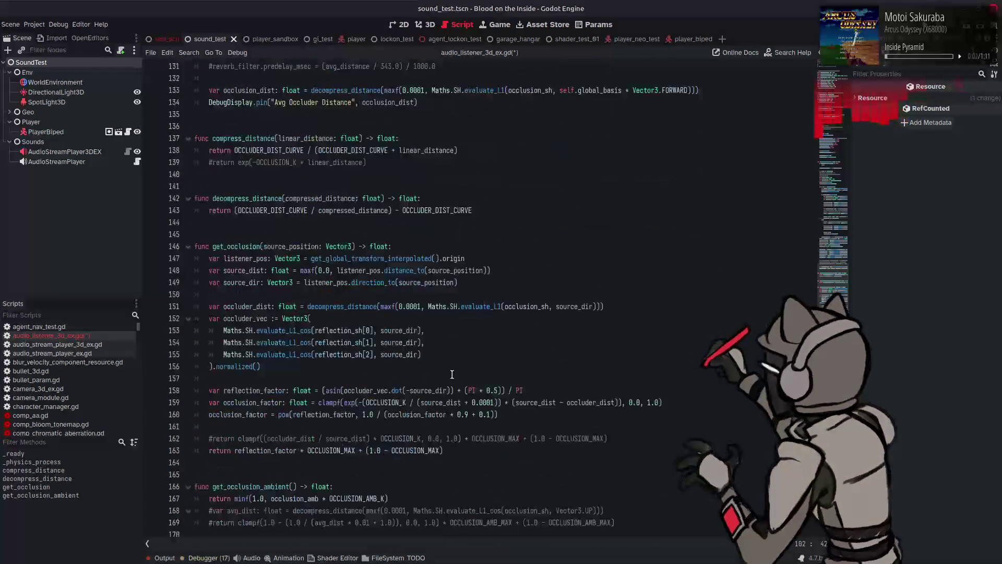
click(410, 391)
key(BackSpace)
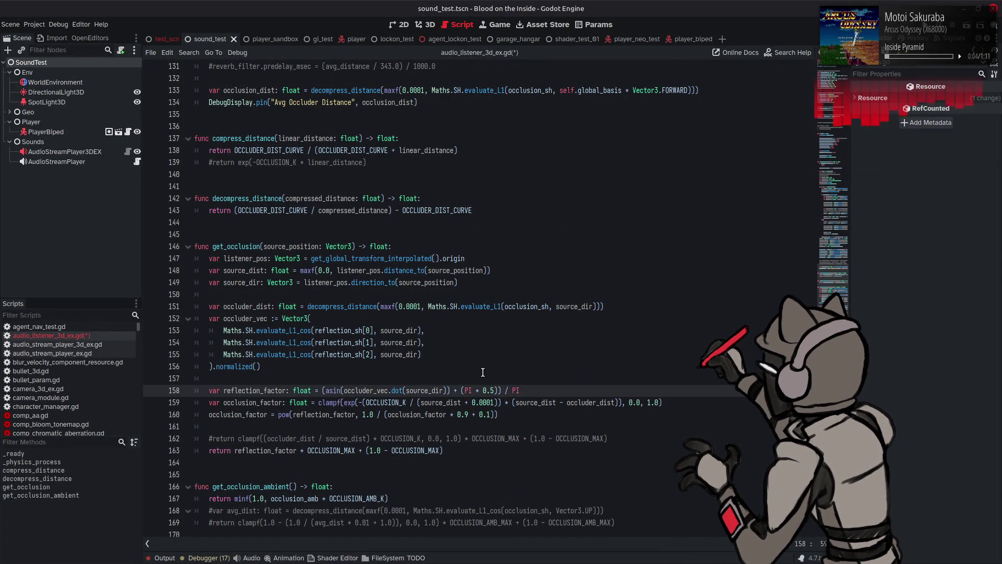
click(483, 368)
key(ctrl+s)
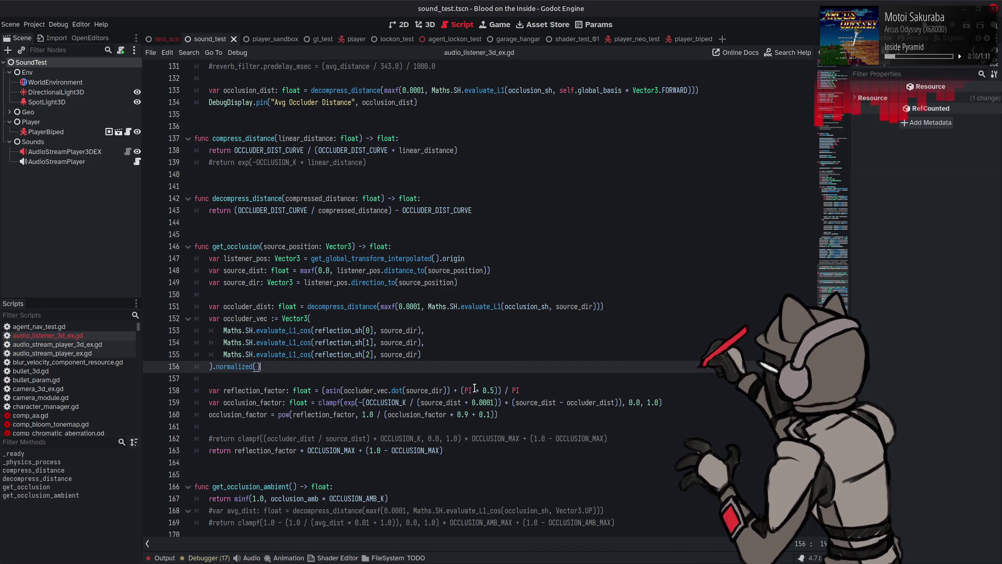
Copy the occluder_dist line to a new line 158 and rename it avg_reflect_factor
click(208, 307)
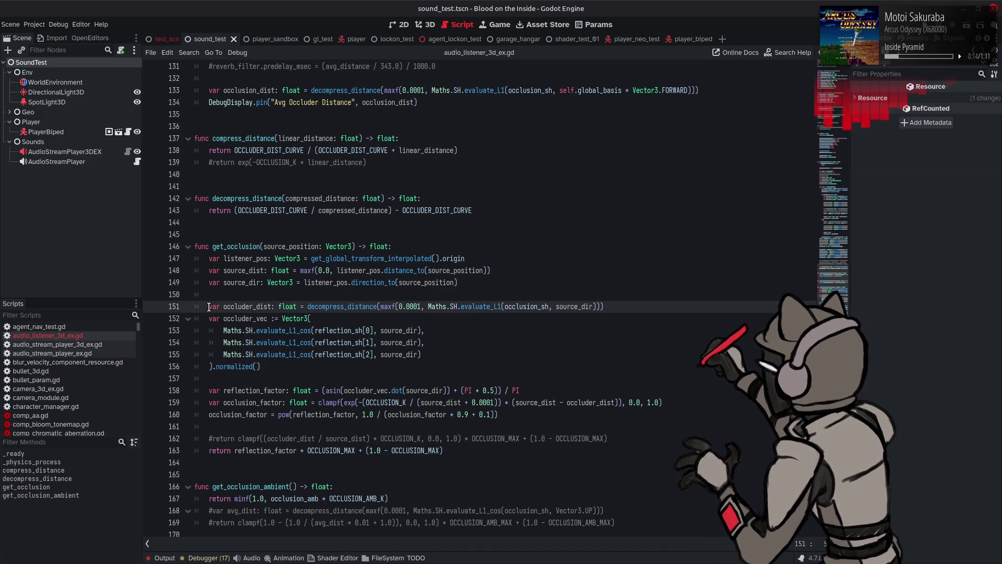
drag(208, 307, 634, 305)
key(ctrl+c)
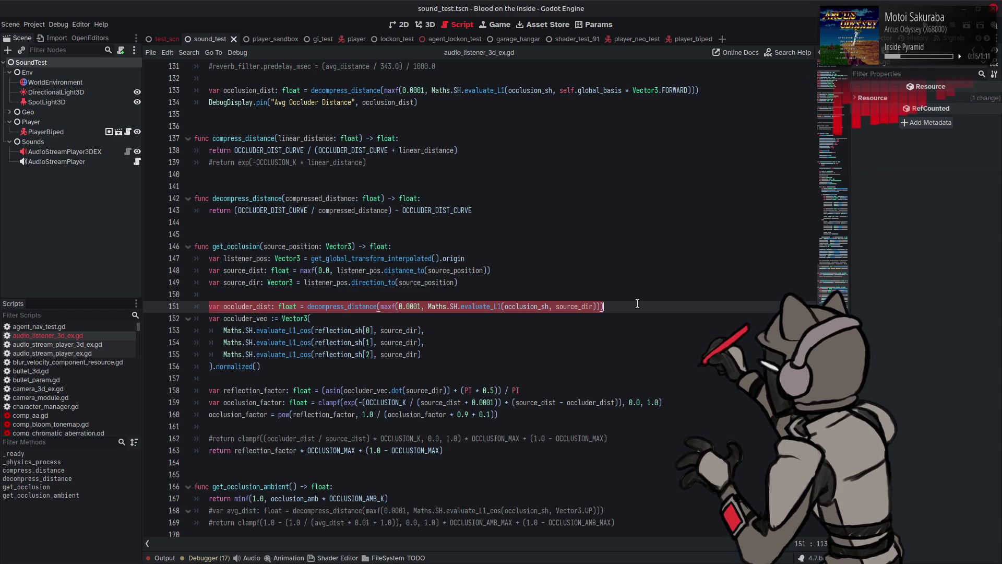
click(260, 380)
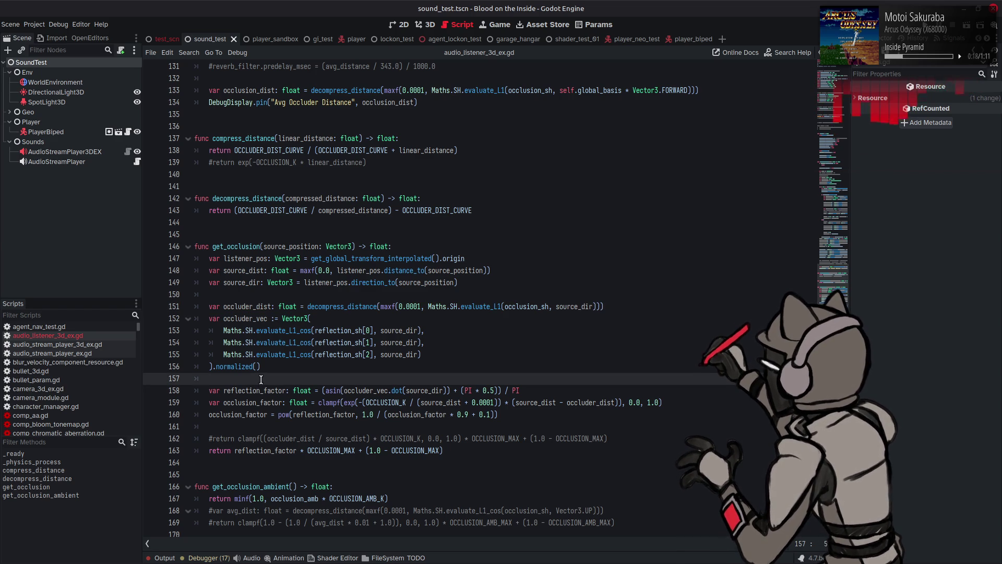
key(Return)
key(ctrl+v)
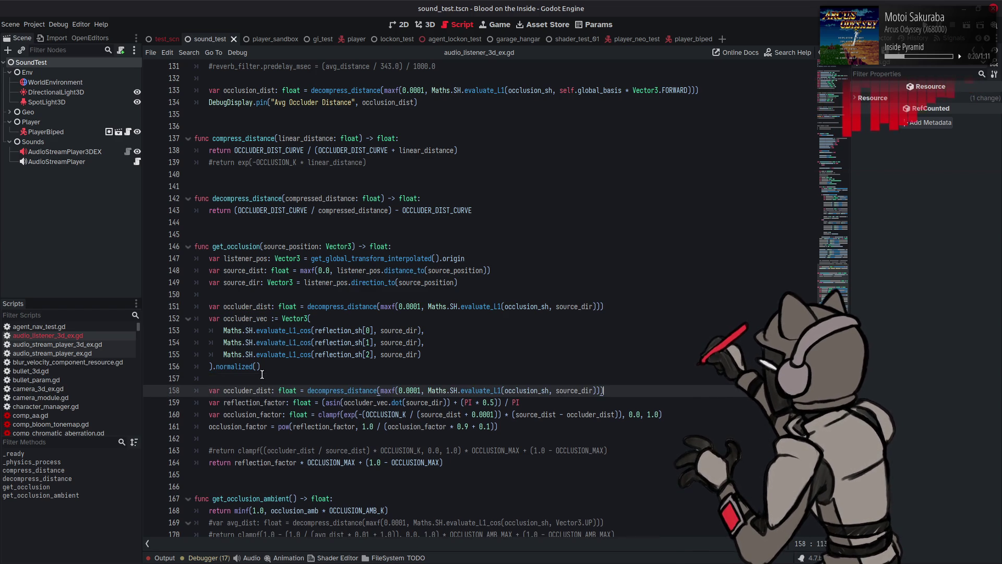
double_click(244, 390)
text(avg_reflect)
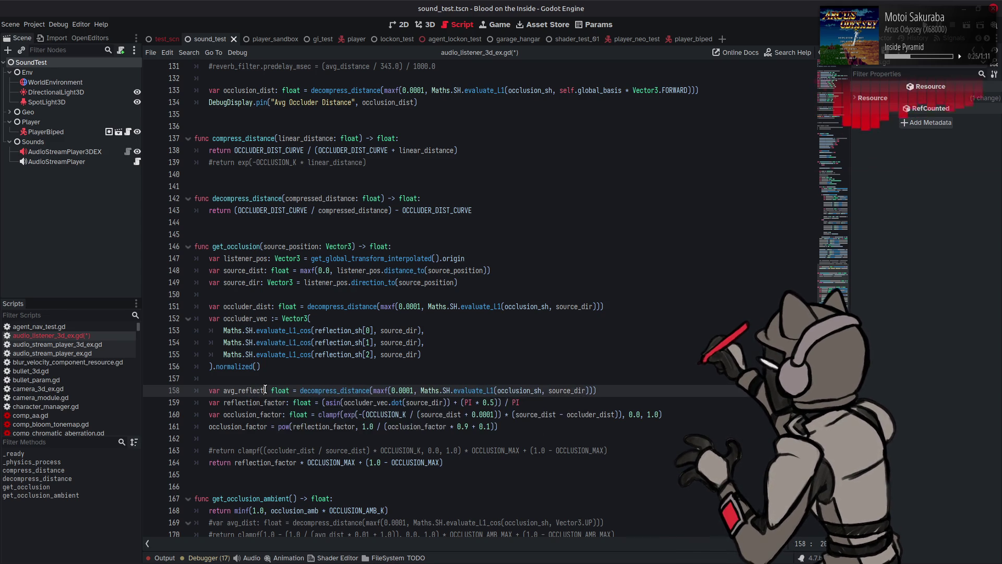
text(ifactor)
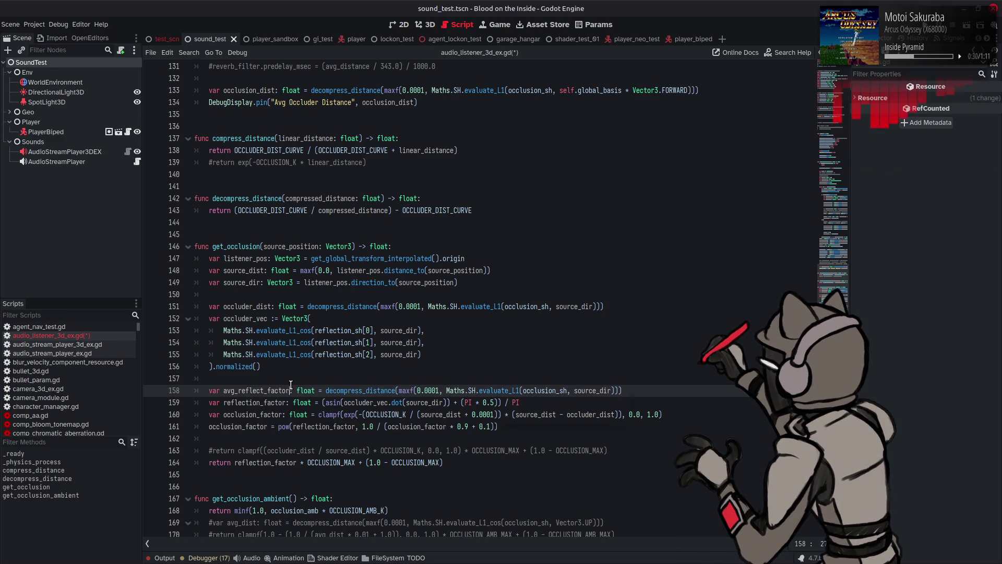
key(Up)
key(Up)
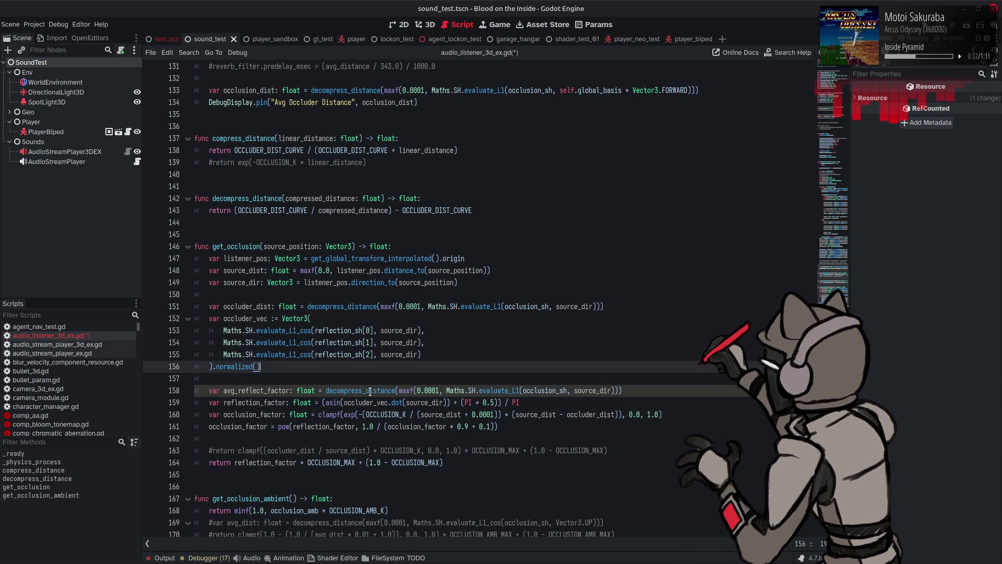
Strip the decompress_distance(maxf(0.0001, wrapper and its closing parentheses, then save
click(370, 392)
drag(446, 390, 321, 390)
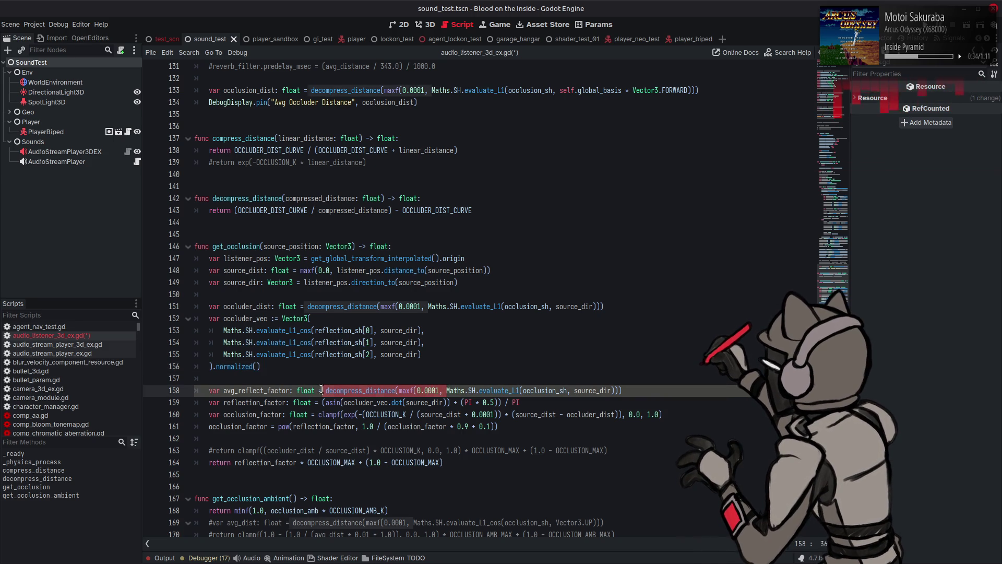
key(BackSpace)
click(572, 388)
key(BackSpace)
key(BackSpace)
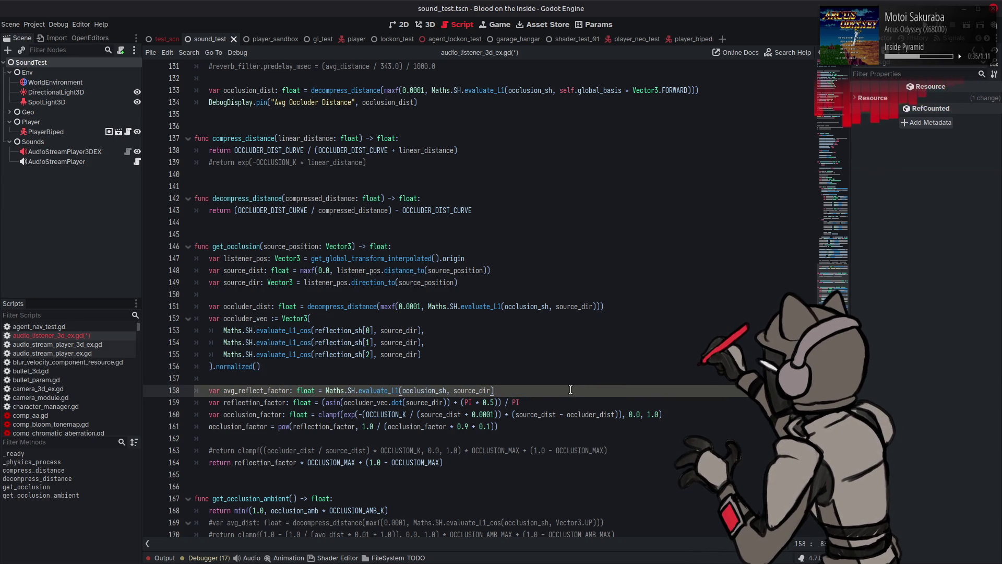
double_click(420, 390)
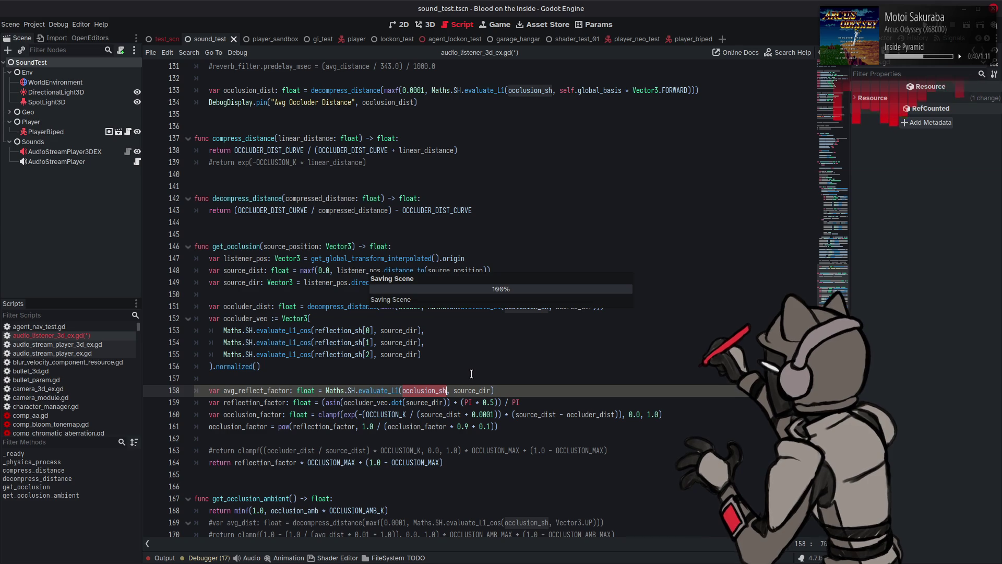
key(ctrl+s)
scroll(471, 372, up, 10)
scroll(470, 372, up, 3)
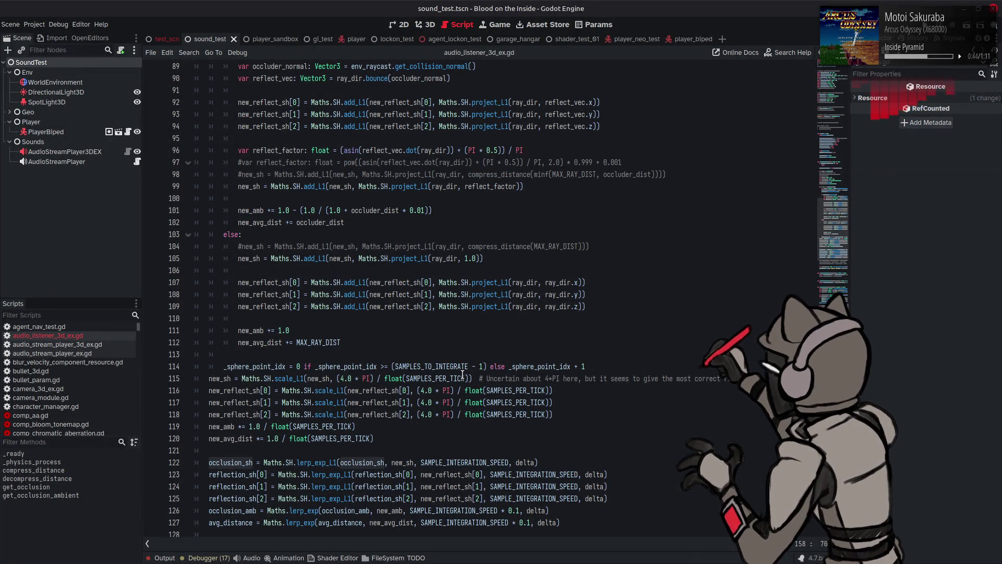
Replace evaluate_L1 with evaluate_L1_cos in avg_reflect_factor on line 158
click(397, 349)
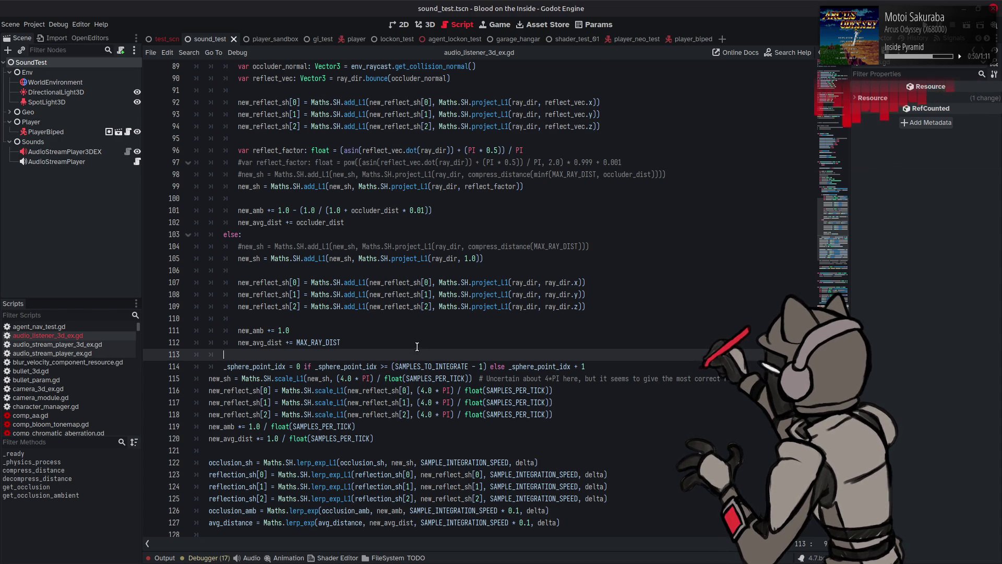
scroll(436, 353, down, 2)
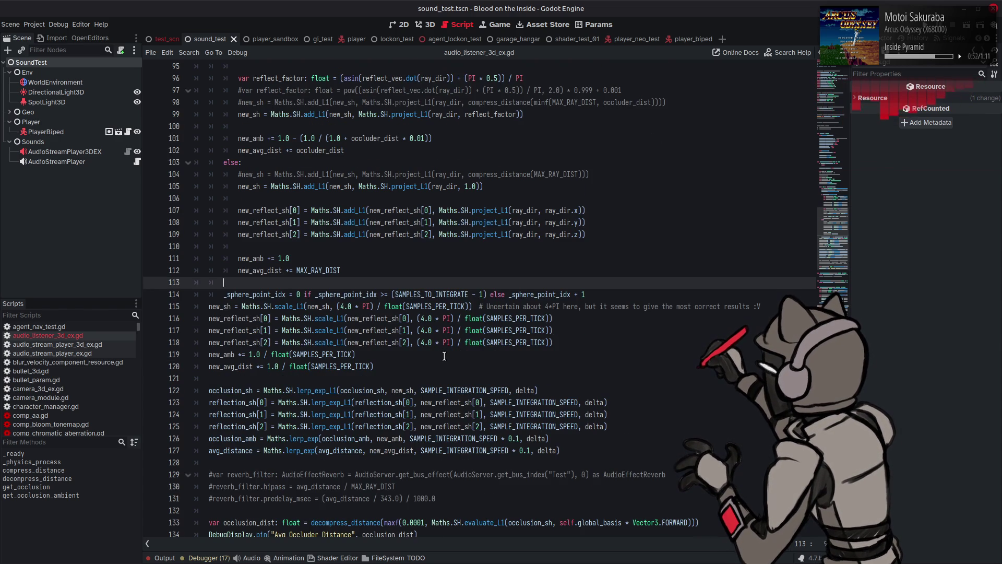
scroll(444, 356, down, 12)
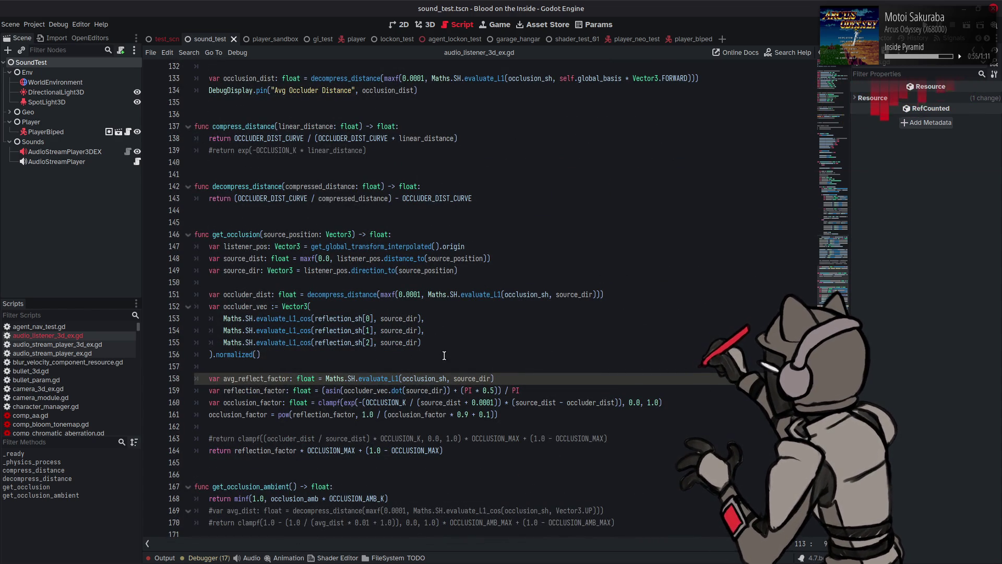
double_click(295, 330)
key(ctrl+c)
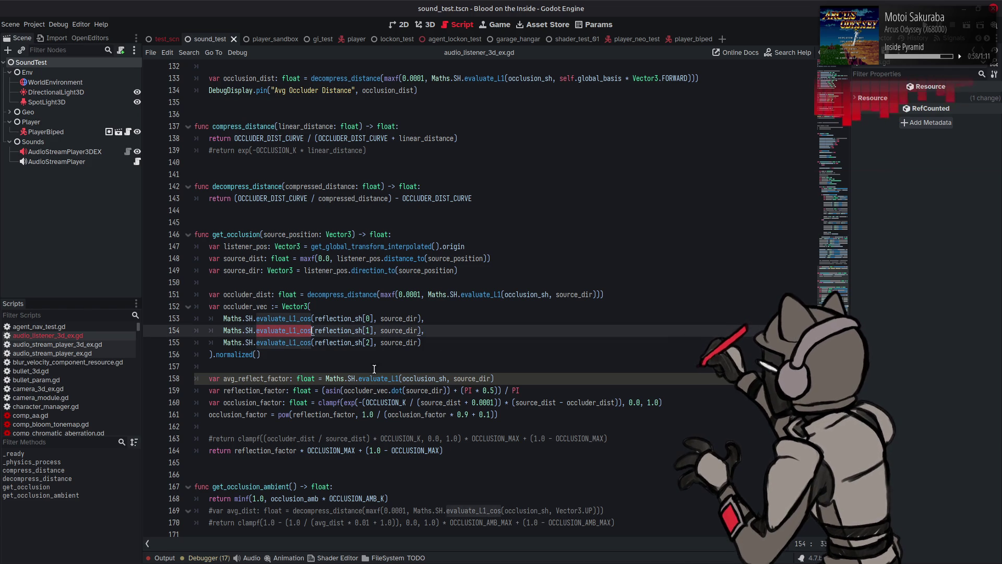
double_click(375, 378)
key(ctrl+v)
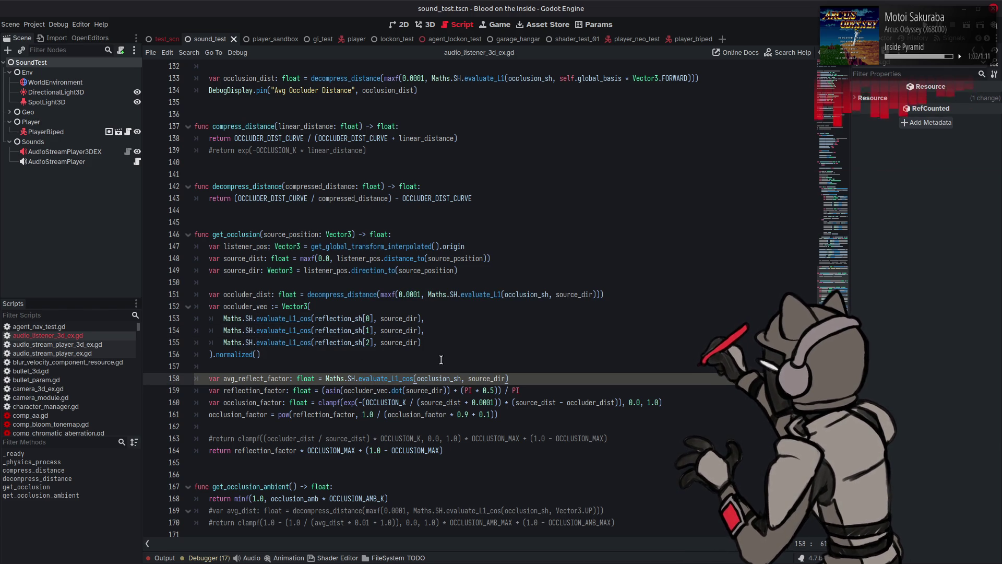
Add 'occlusion_factor = reflection_factor' below line 161
double_click(236, 414)
key(ctrl+c)
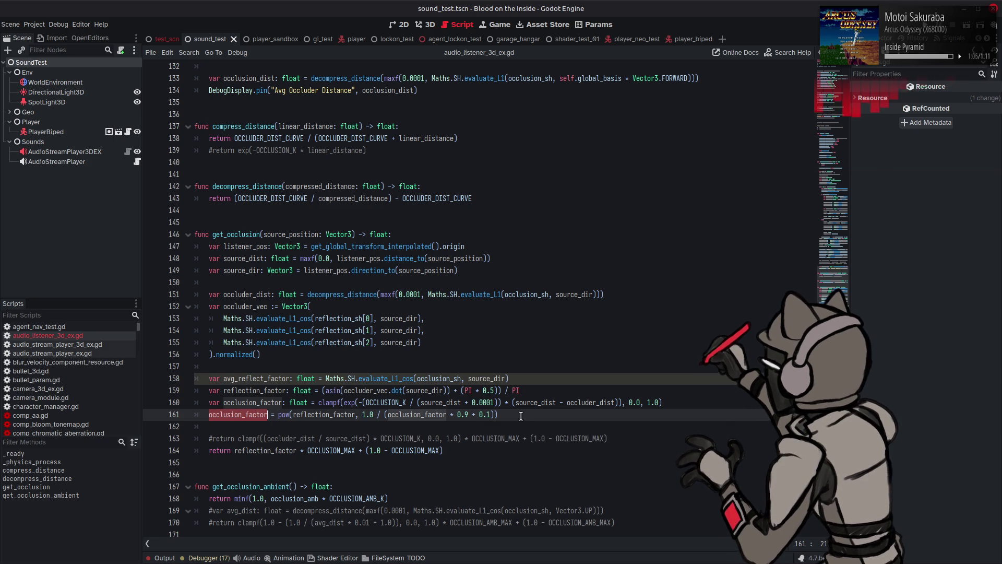
click(521, 416)
key(Return)
key(Return)
key(ctrl+v)
text(=)
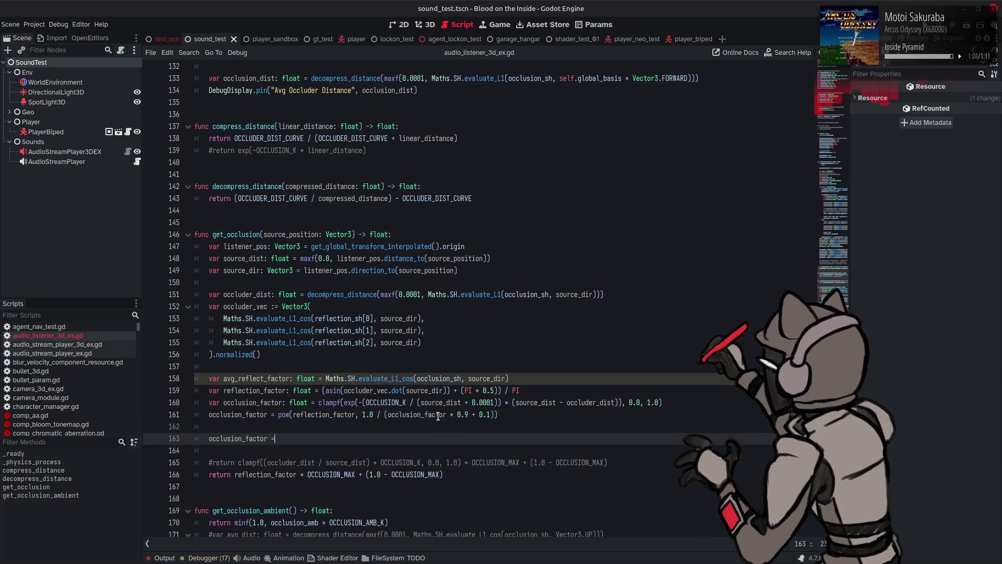
key(Return)
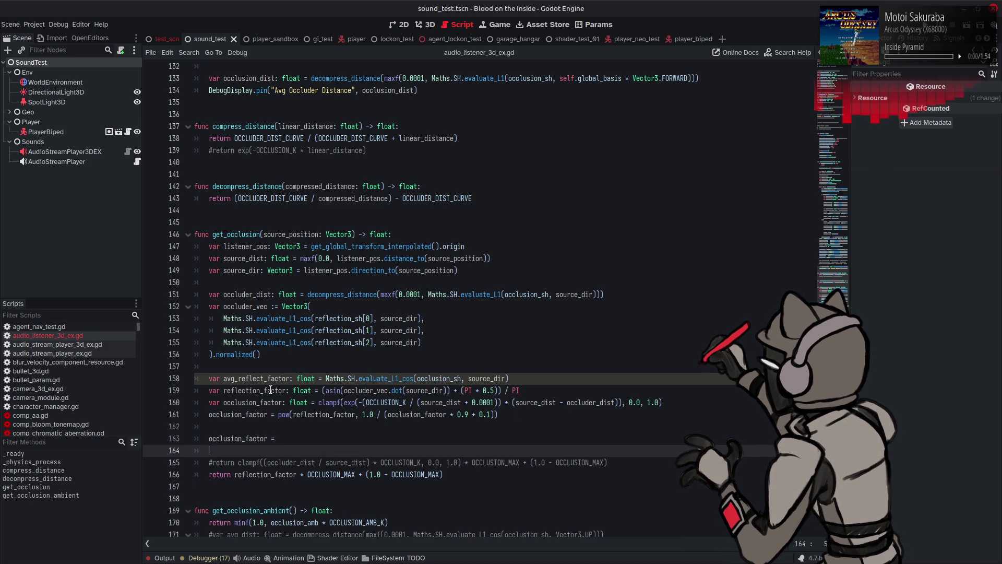
double_click(272, 390)
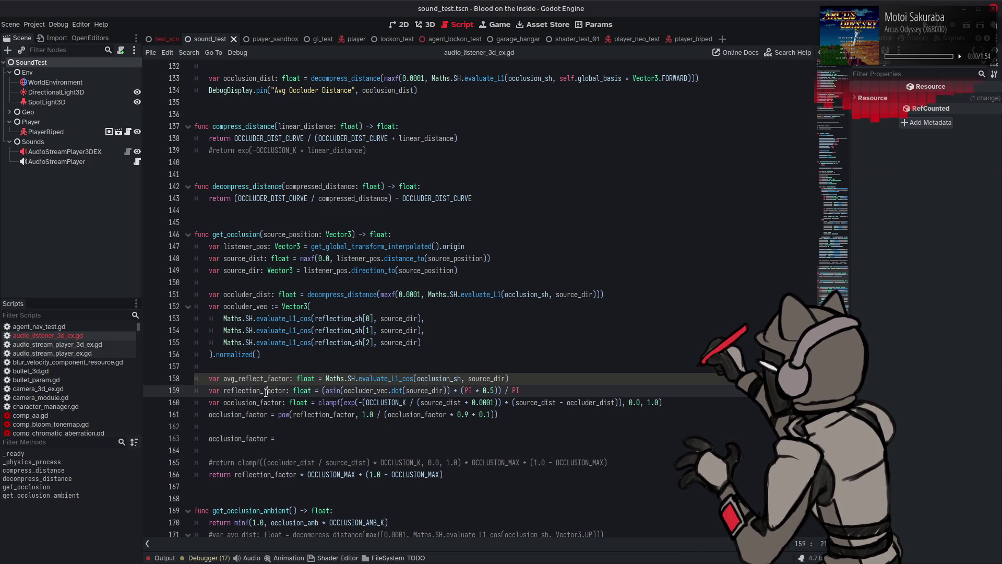
click(315, 440)
key(ctrl+v)
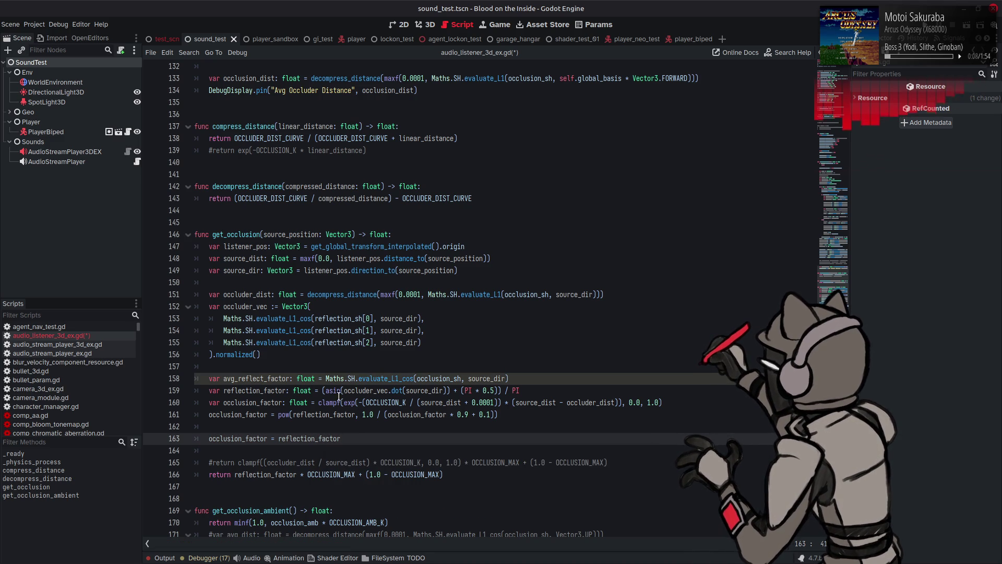
Wrap line 159's reflection_factor expression as (...) * 0.5 + 0.5
click(319, 392)
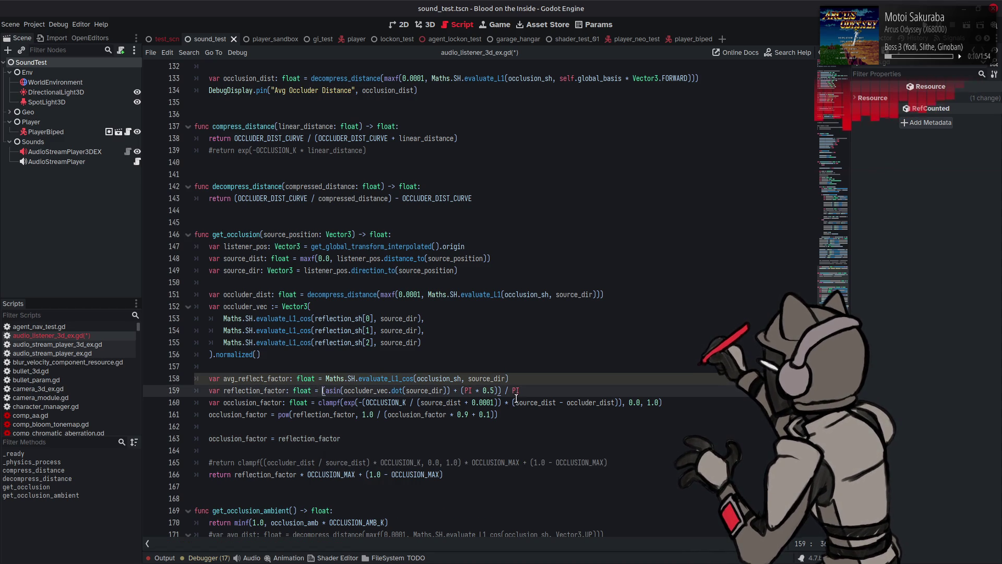
text(()
click(545, 390)
text() )
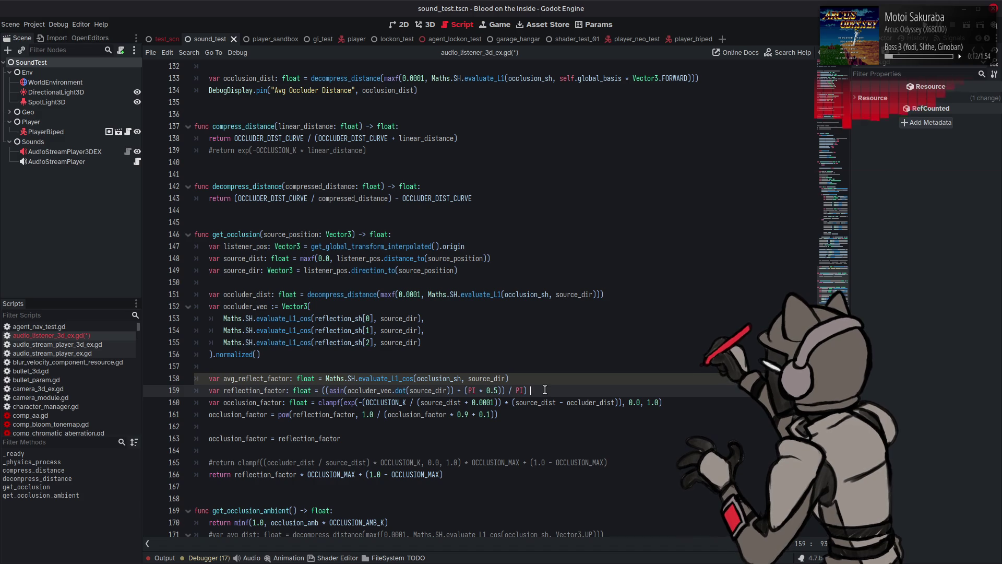
text(* 0.5 + )
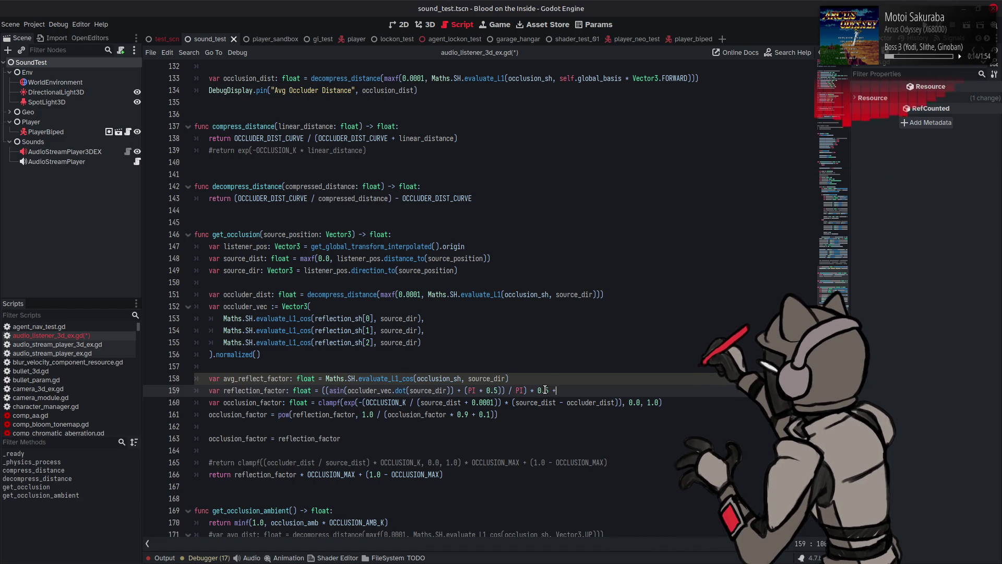
text(0.5)
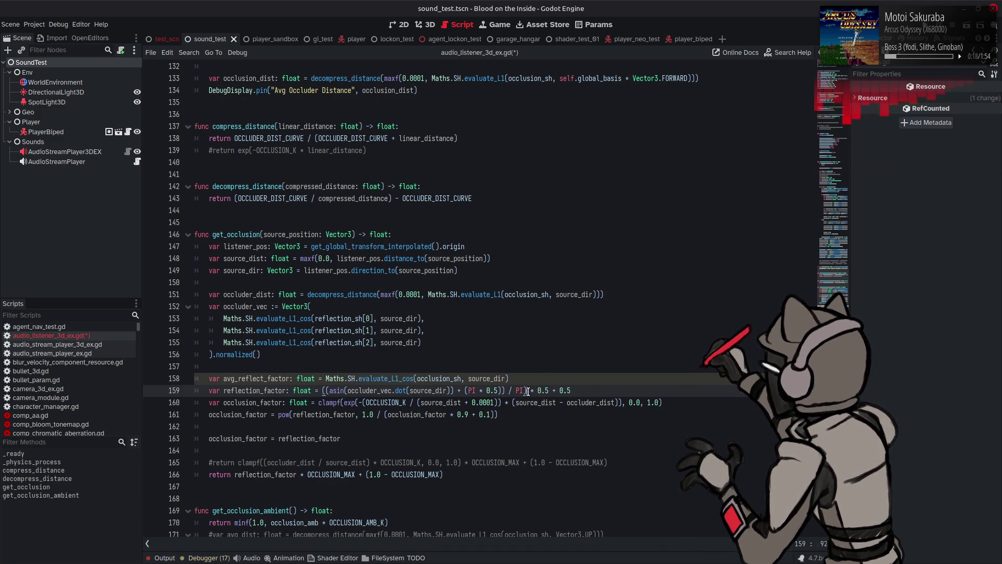
drag(527, 389, 597, 389)
scroll(543, 361, up, 20)
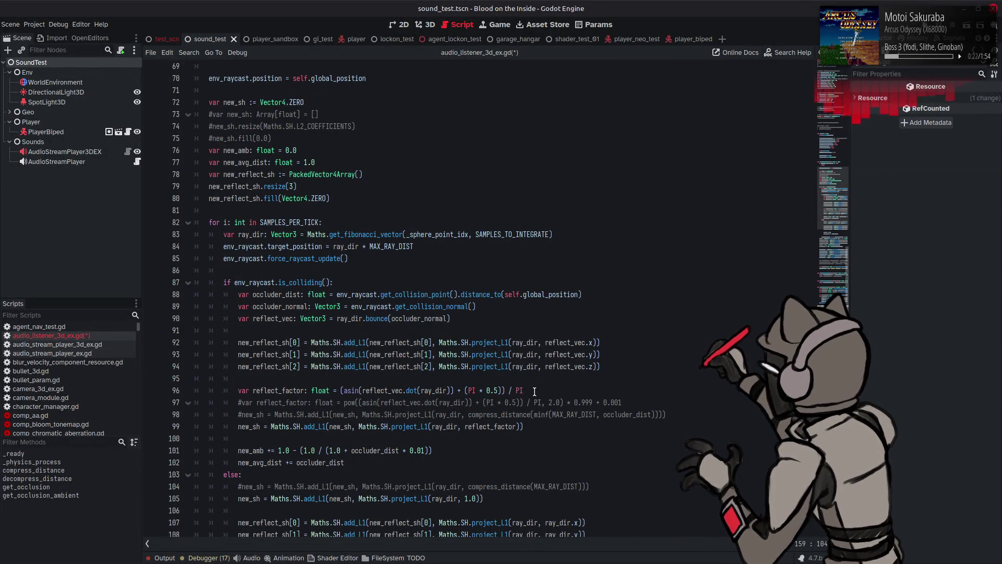
Wrap line 96's asin expression in parentheses with the * 0.5 + 0.5 remap, and save
click(524, 391)
key(ctrl+v)
text())
click(342, 390)
text(()
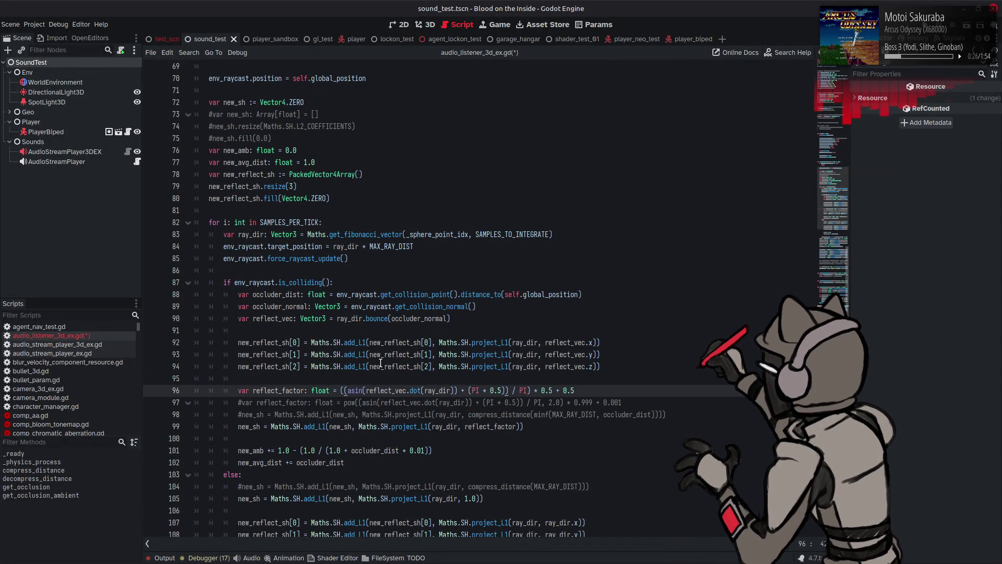
scroll(381, 357, down, 20)
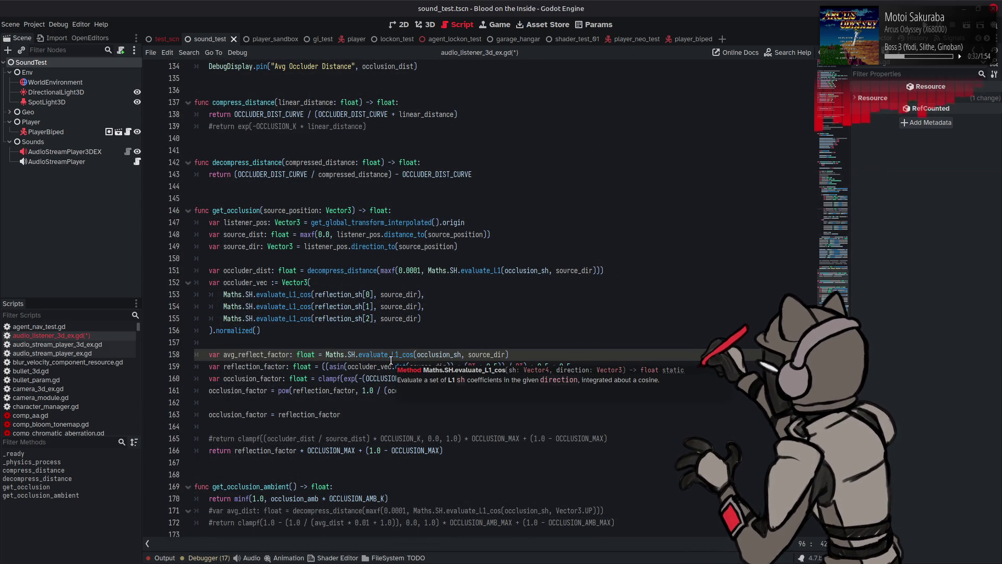
click(423, 320)
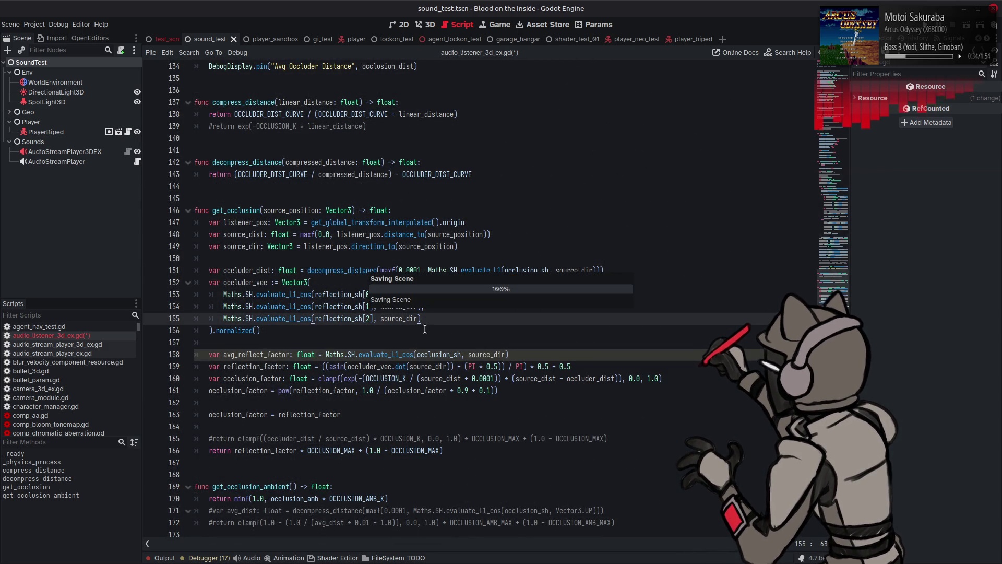
key(ctrl+s)
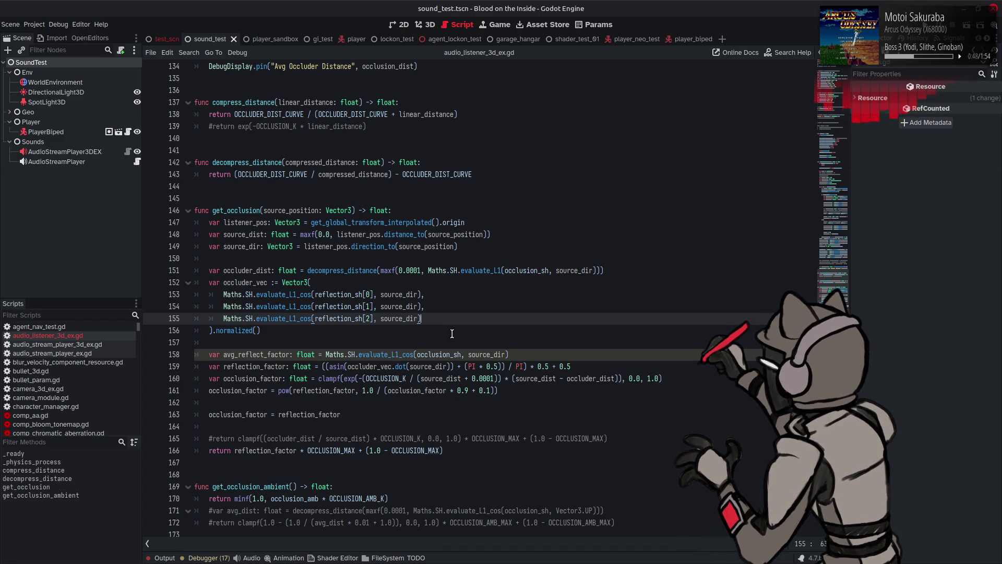
Inspect avg_reflect_factor and reflection_factor around lines 158–163, save, and select the evaluate_L1_cos call
click(280, 354)
double_click(280, 355)
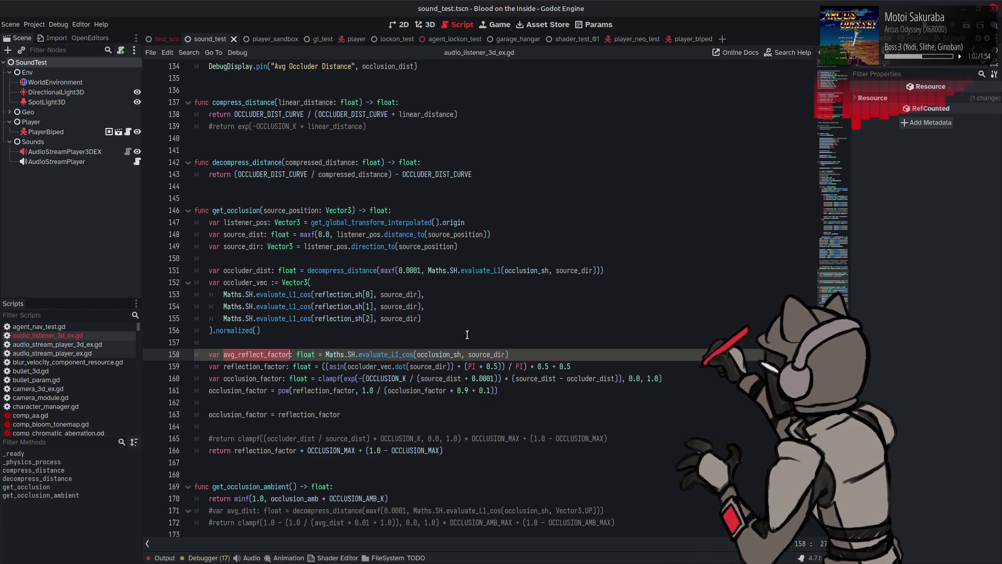
click(526, 355)
key(ctrl+s)
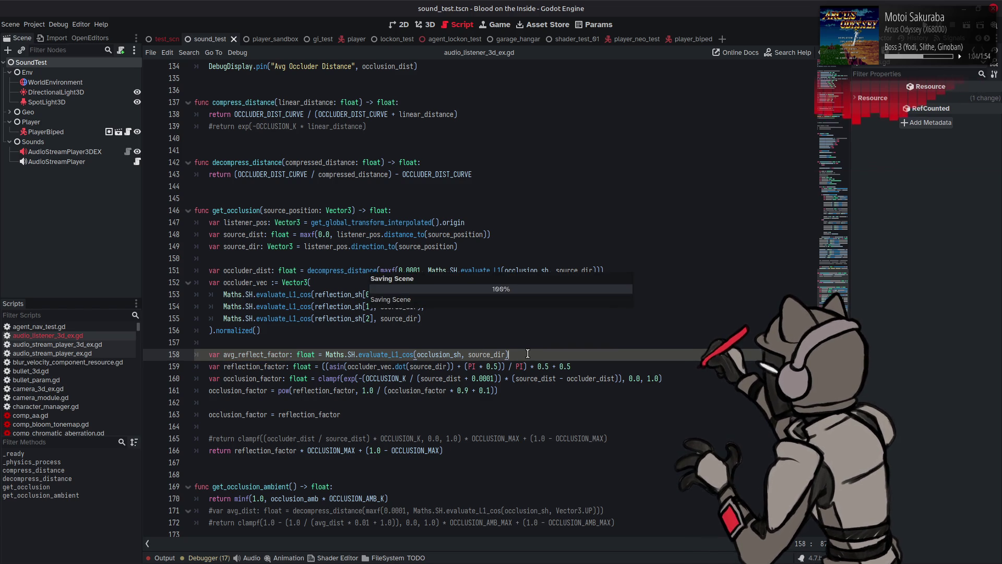
double_click(261, 367)
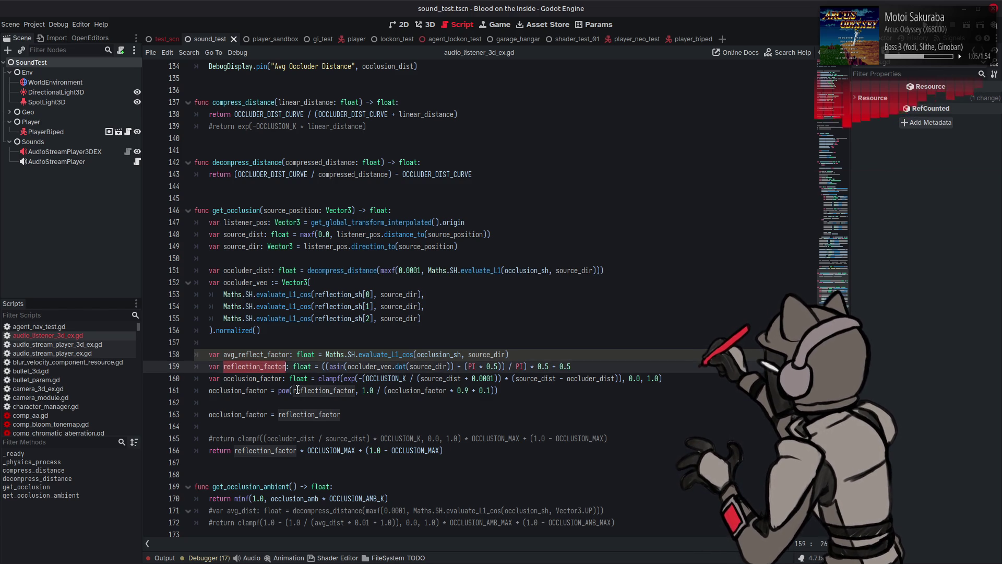
double_click(269, 356)
click(360, 413)
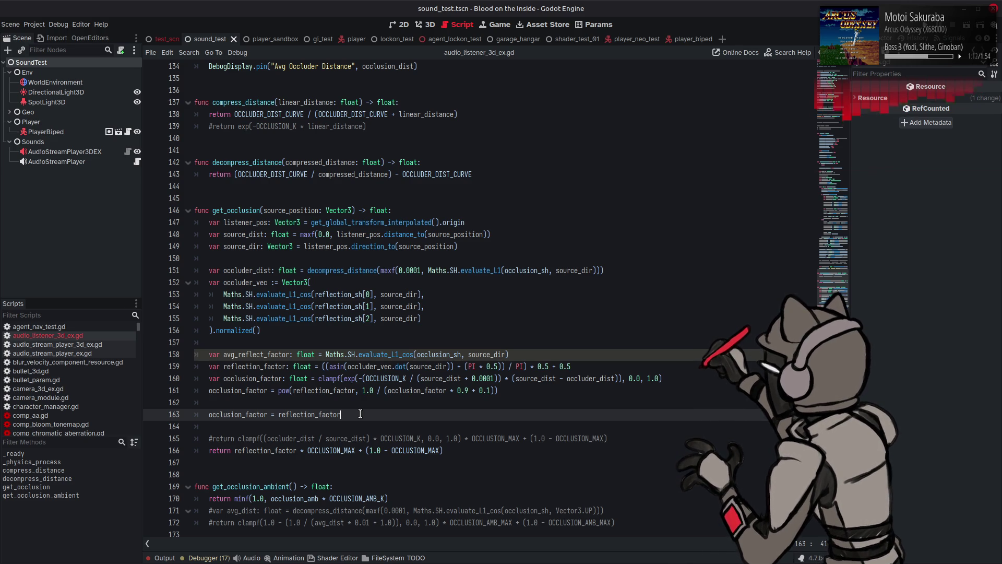
double_click(375, 355)
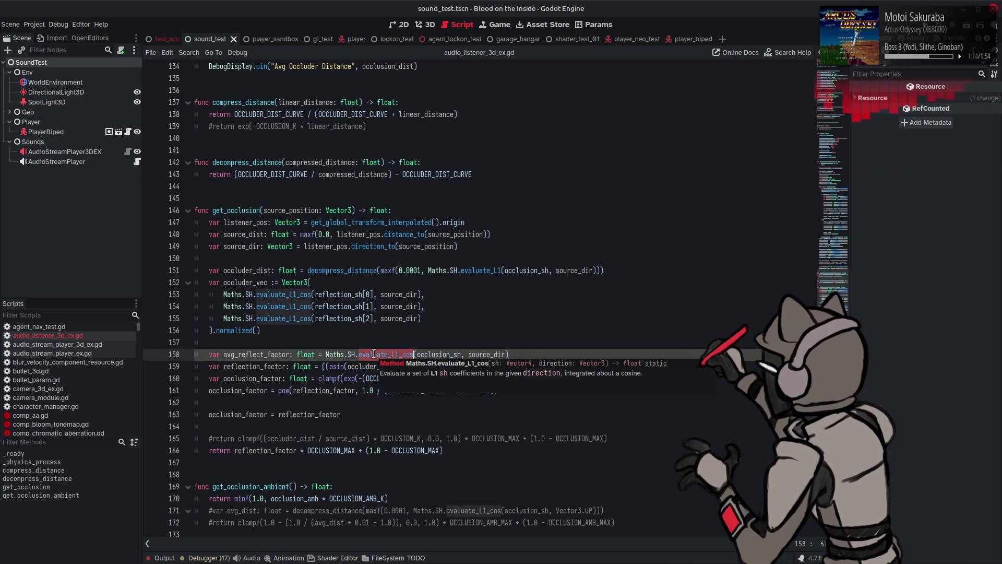
right_click(376, 356)
click(411, 483)
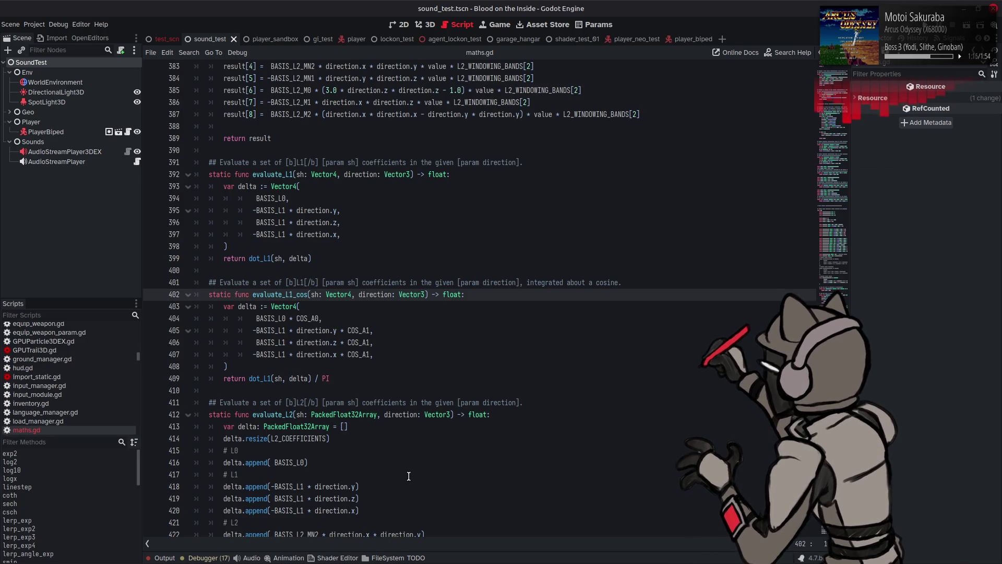
key(alt+Left)
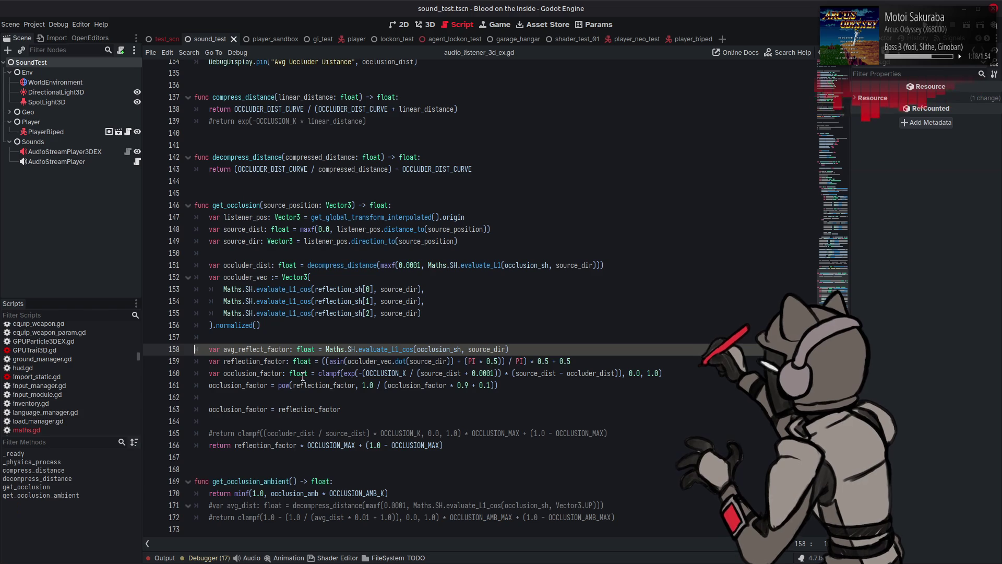
click(372, 398)
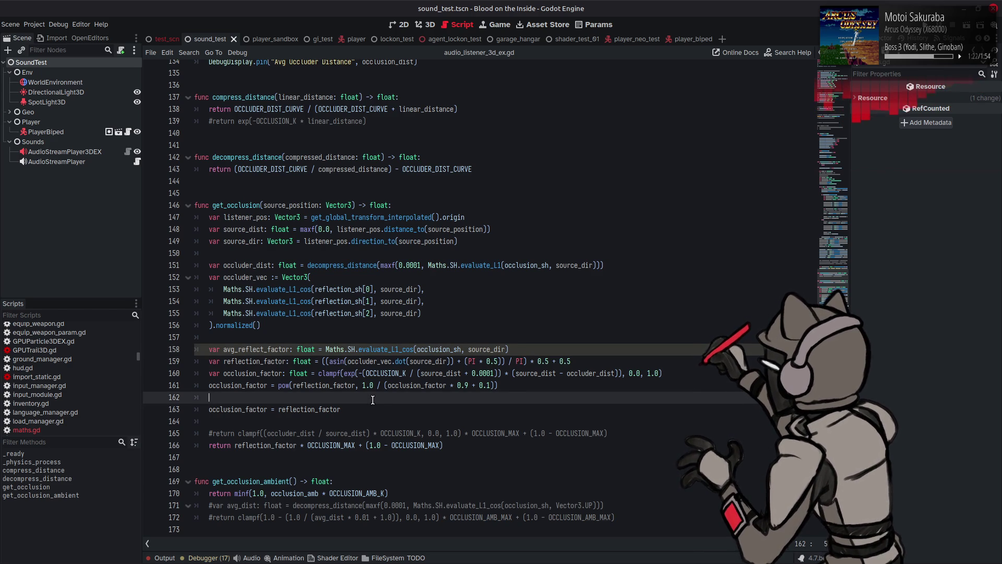
click(368, 410)
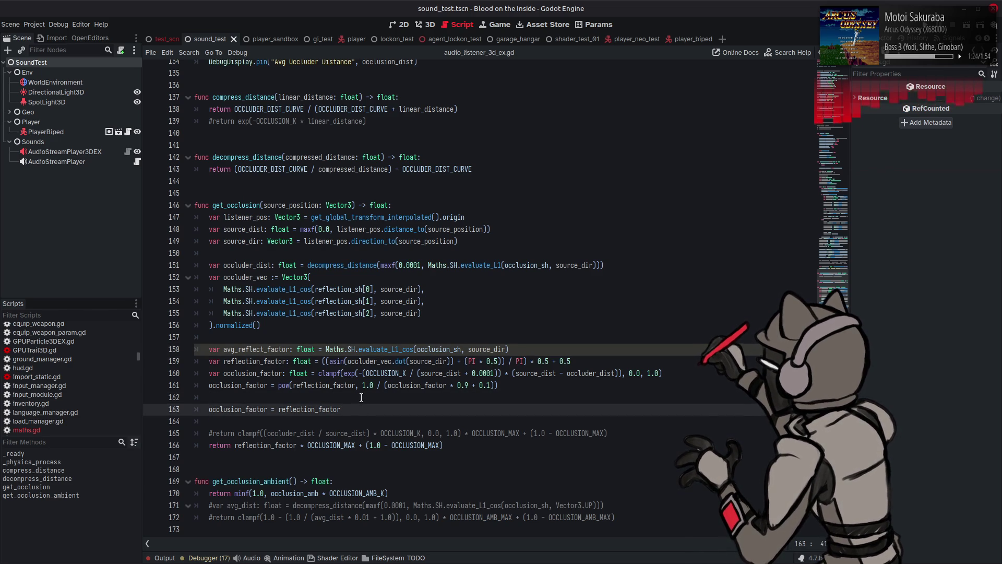
Make line 163 divide reflection_factor by maxf(0.0001, avg_reflect_factor), and save
text( /)
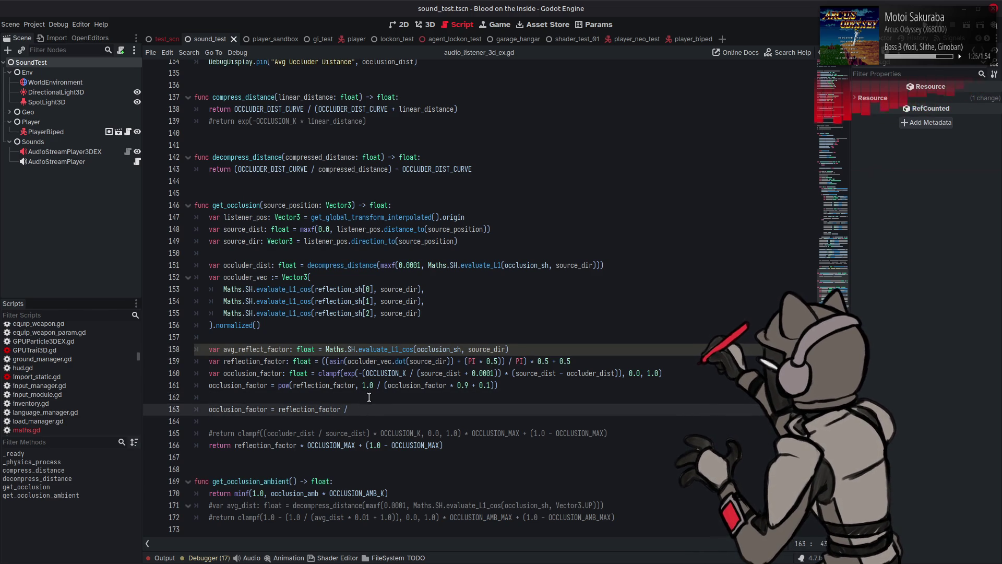
text( avg_reflect_factormaxfavg_reflect_factor)
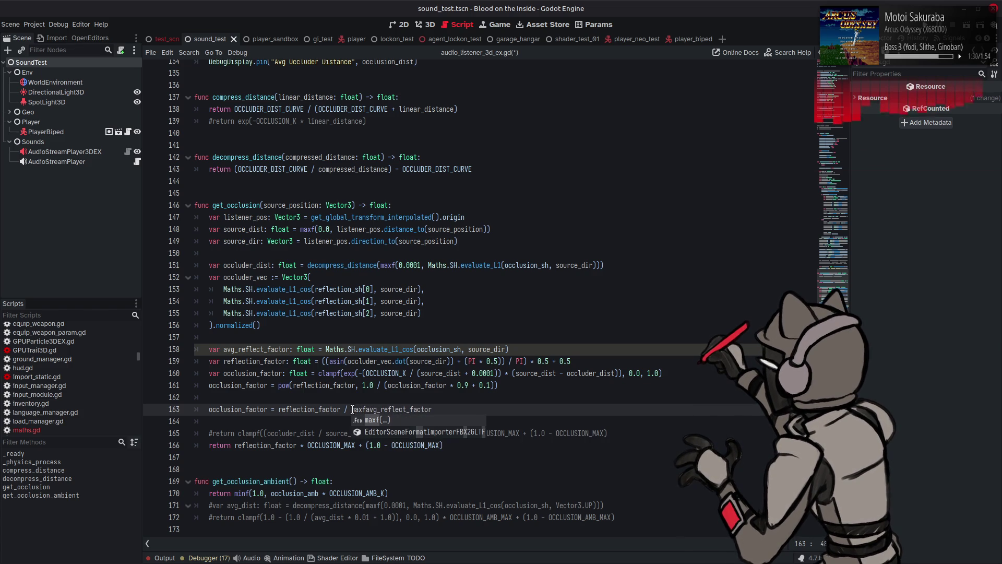
text(()
key(End)
text())
click(370, 410)
text(0.00)
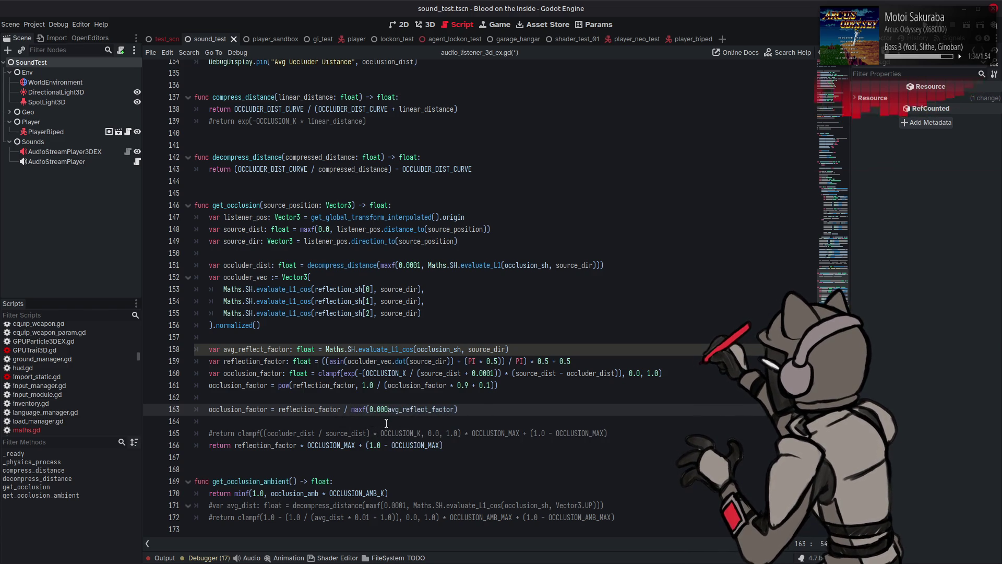
text(01,)
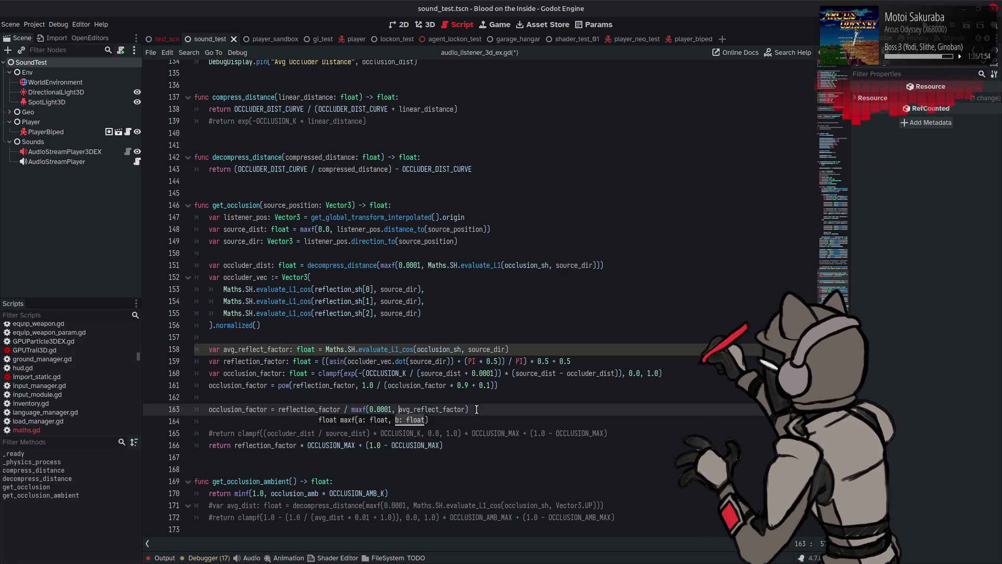
key(End)
key(ctrl+s)
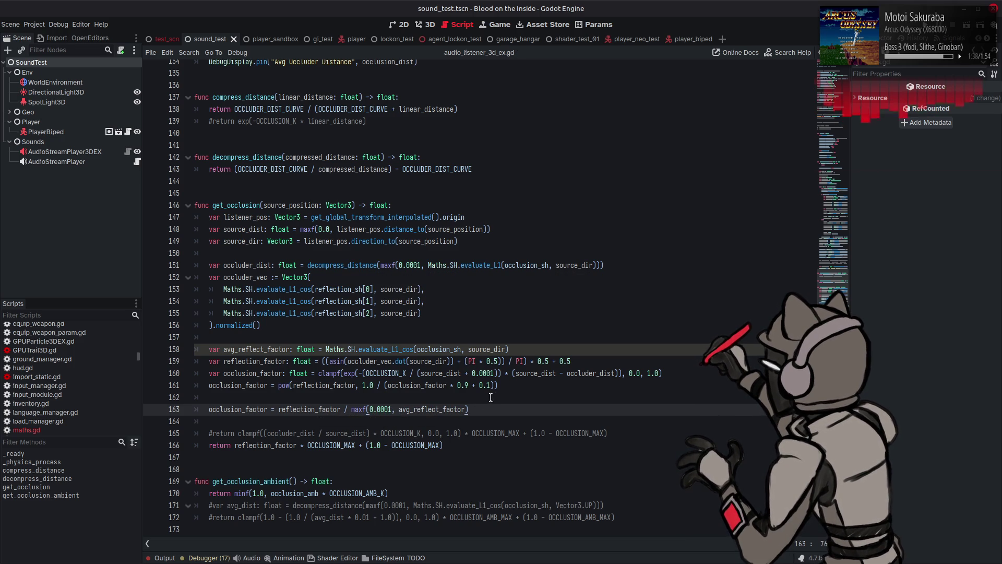
Wrap line 163 in clampf with the 0.0, 1.0 bounds copied from line 160, and save
click(315, 374)
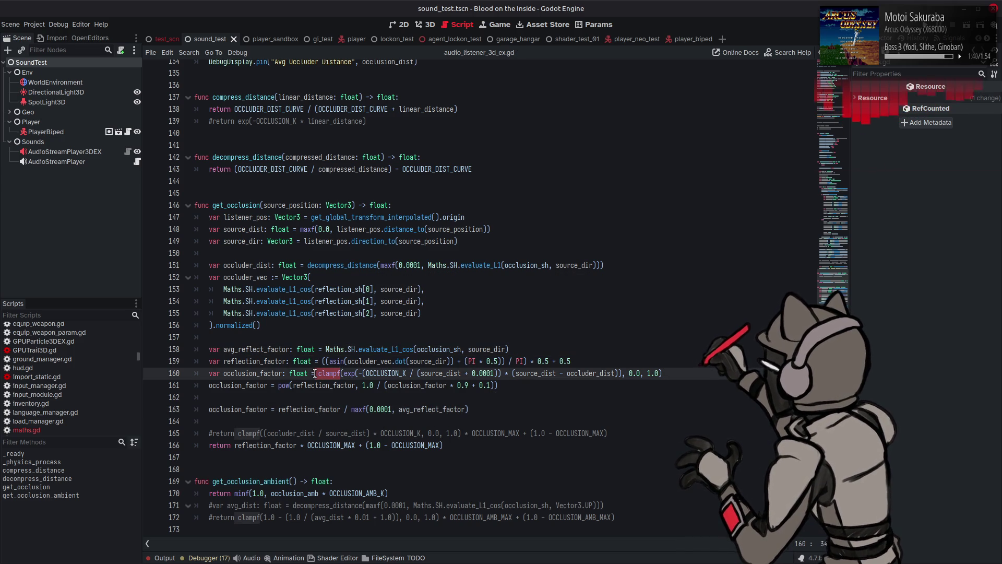
key(Right)
click(279, 410)
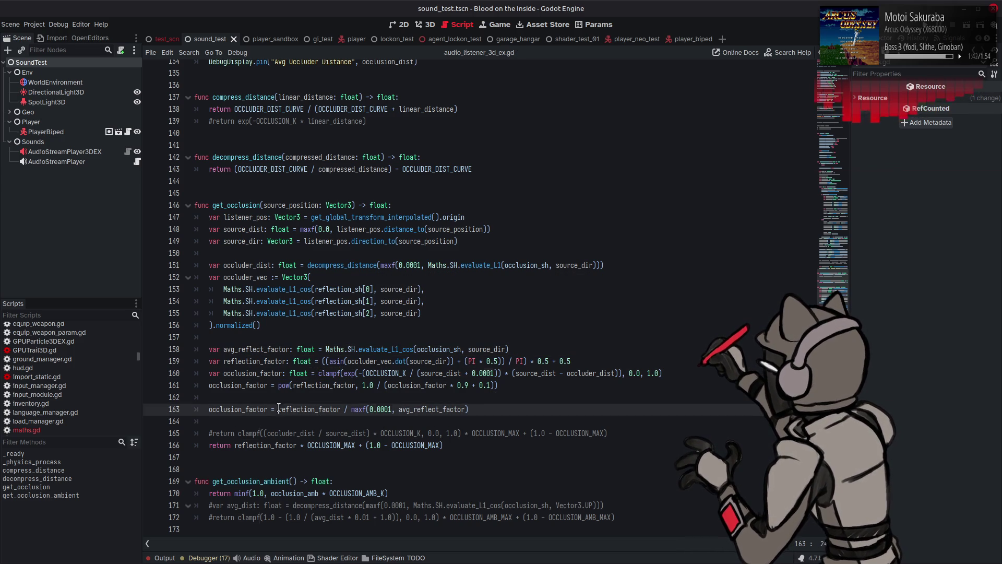
text(clampf)
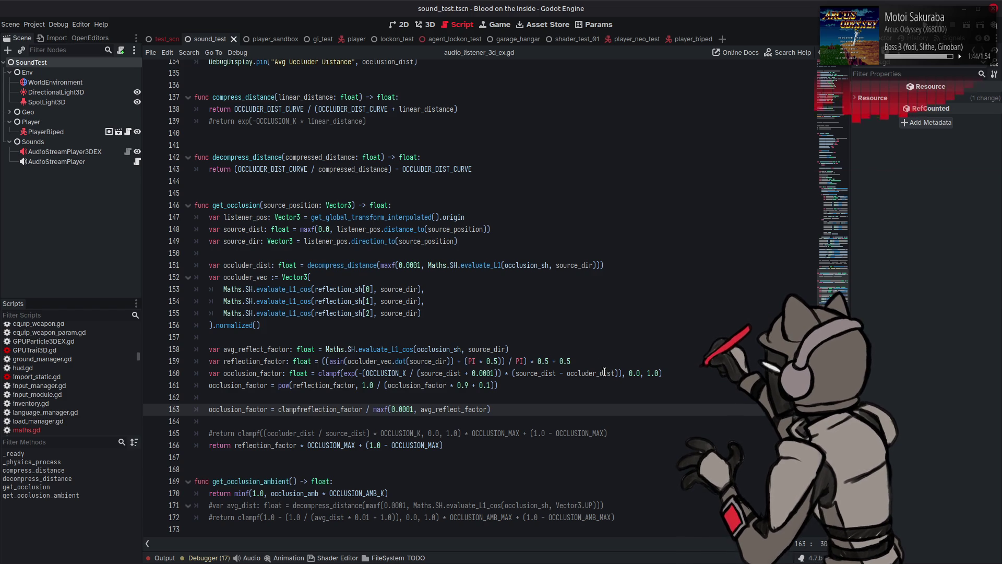
text(()
drag(622, 373, 661, 373)
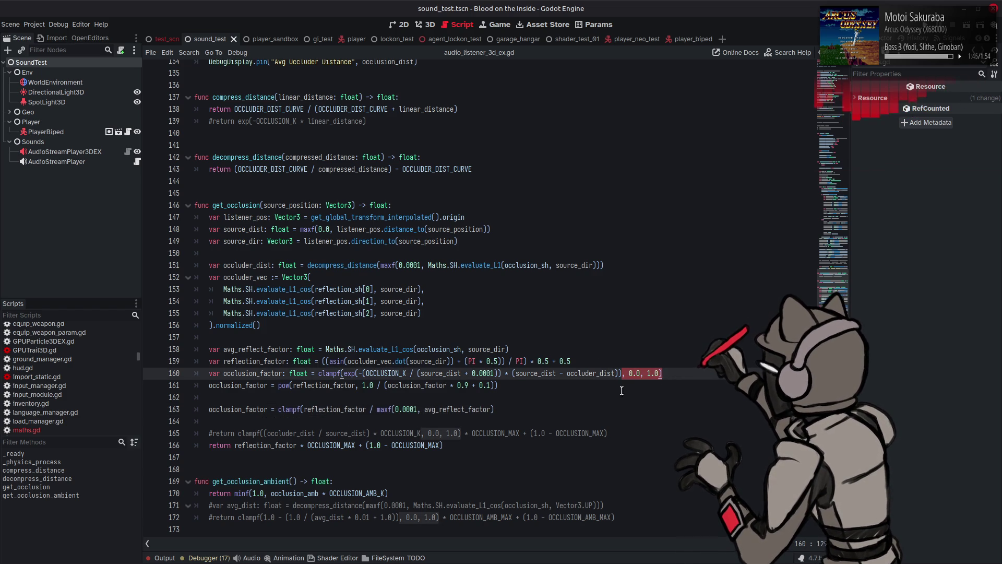
key(ctrl+c)
click(522, 409)
key(ctrl+v)
key(ctrl+s)
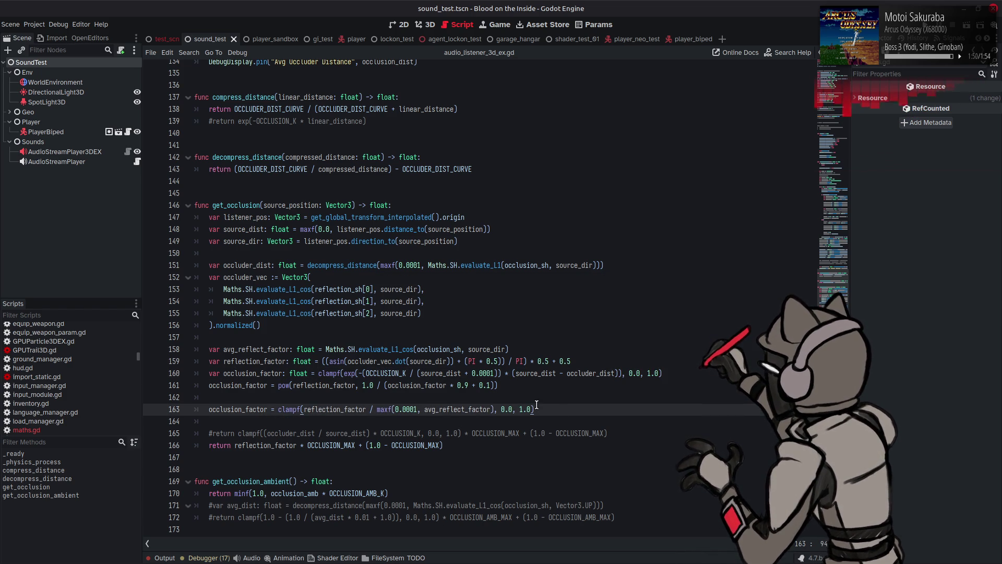
Make the return line use occlusion_factor instead of reflection_factor, save, and run the scene
double_click(249, 409)
key(ctrl+c)
double_click(264, 445)
key(ctrl+v)
key(ctrl+s)
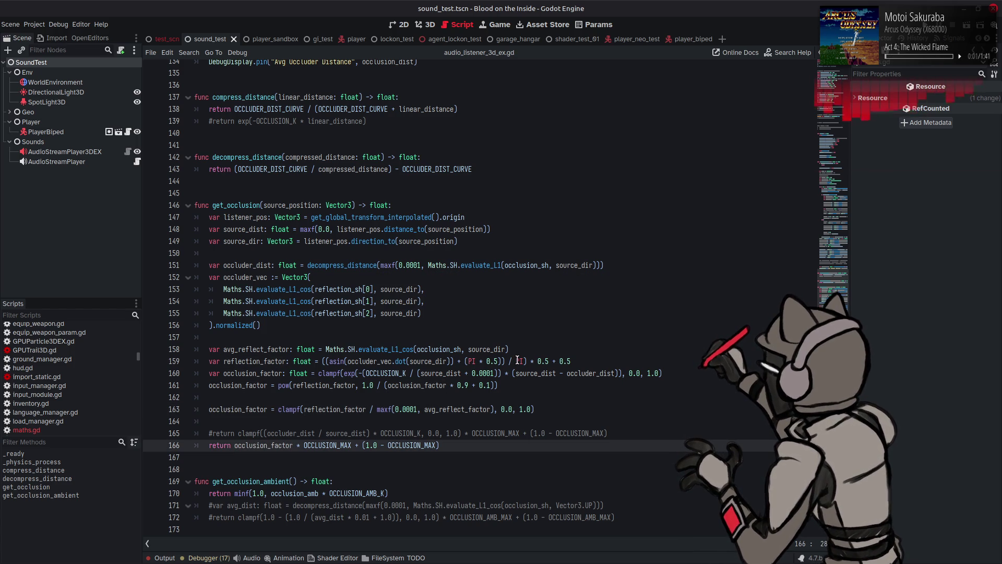
mouse_move(517, 360)
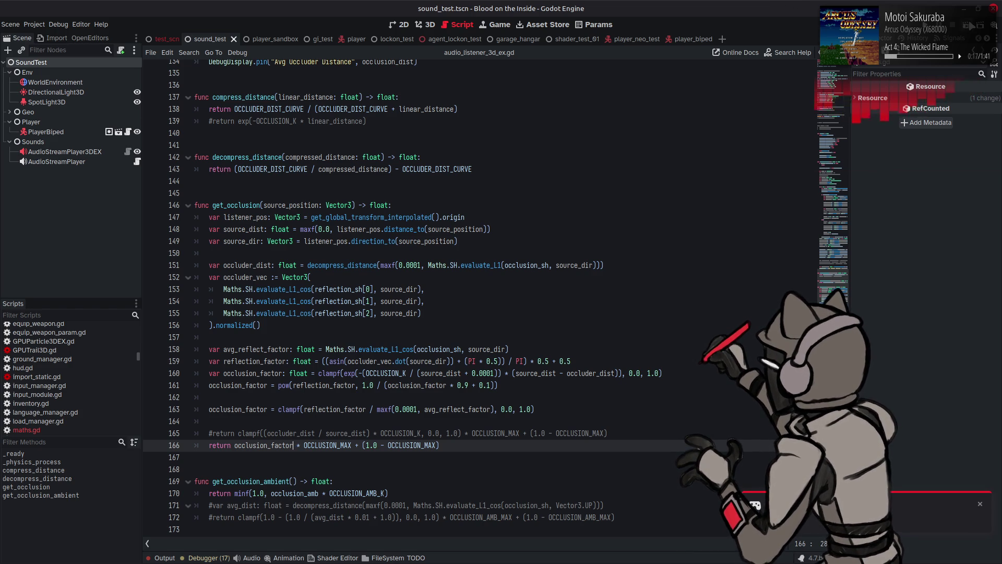
key(F6)
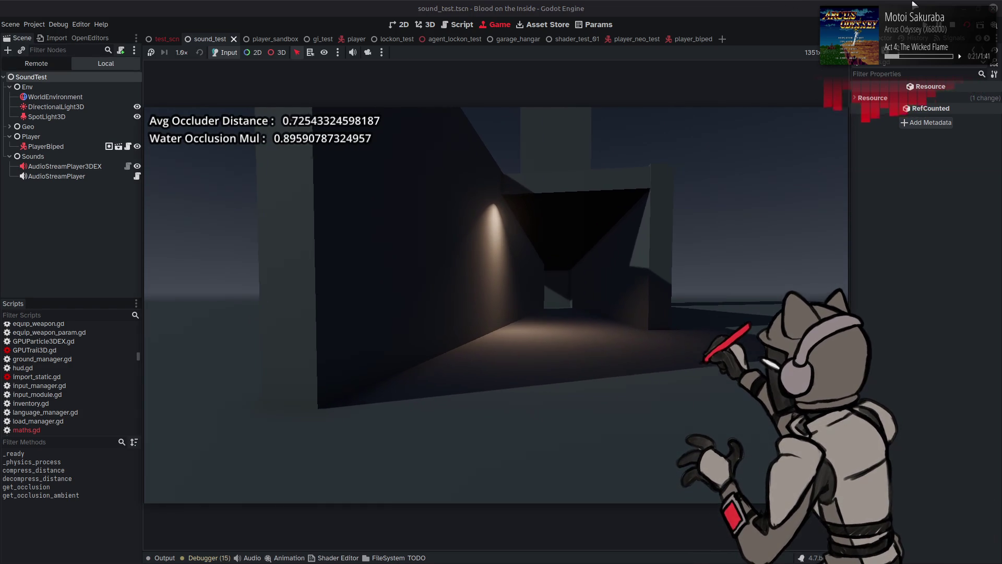
Walk forward and sideways through the corridor watching the occlusion readouts, then stop the game
key(w)
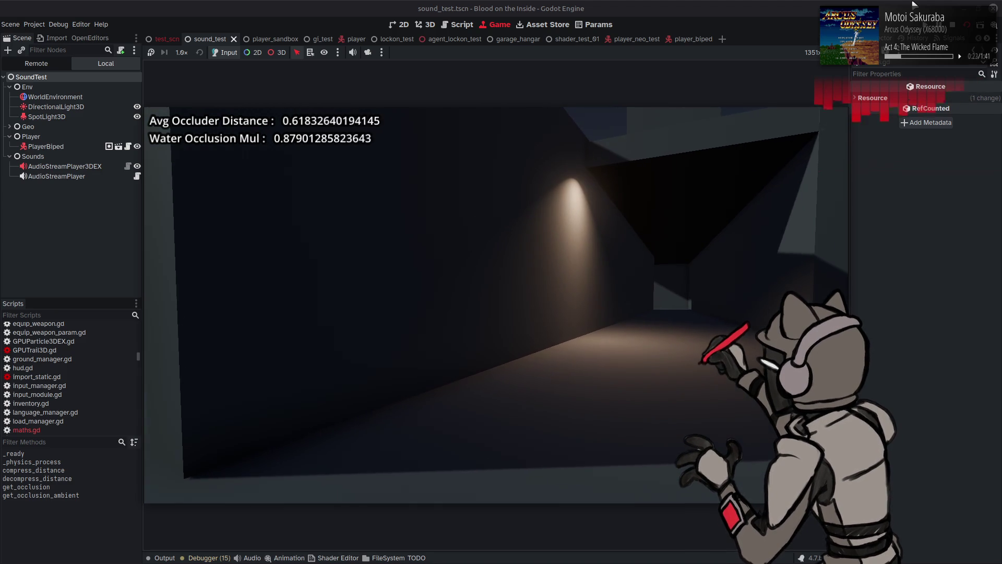
key(w)
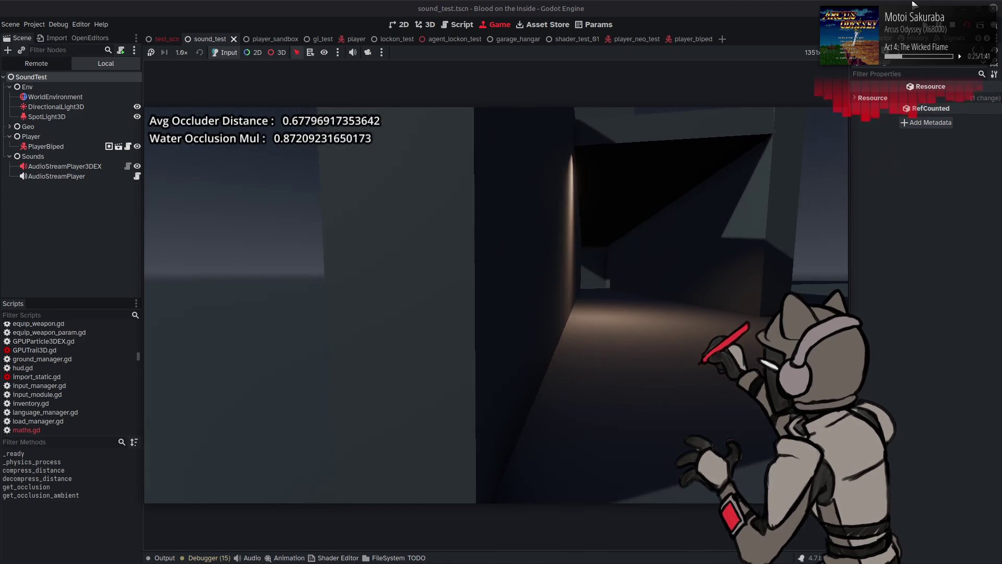
key(w)
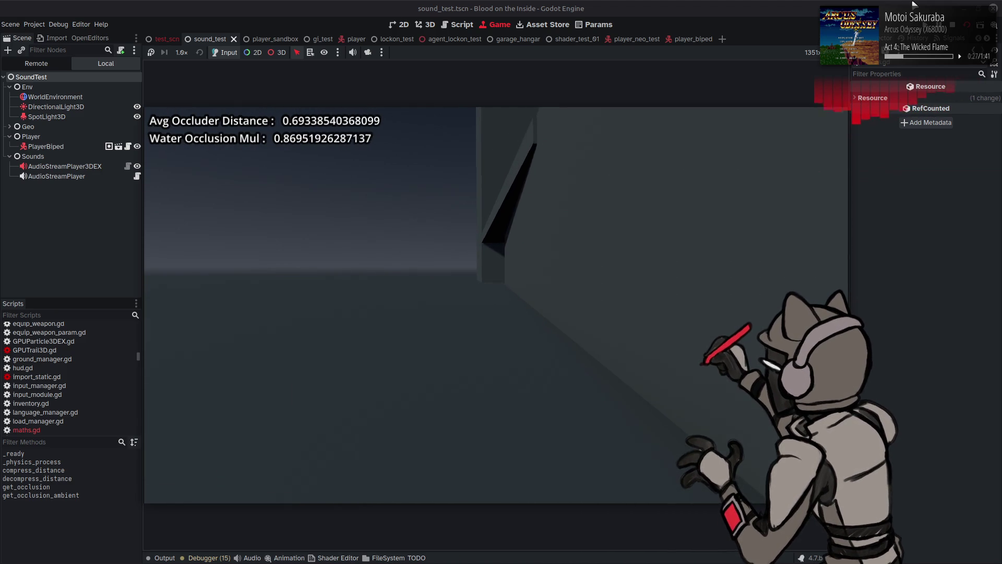
key(a)
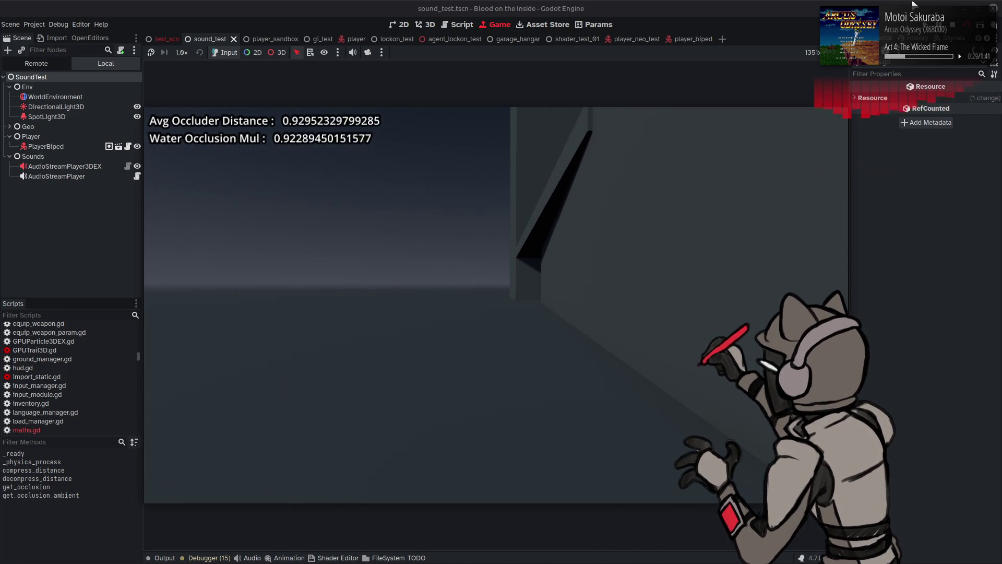
key(a)
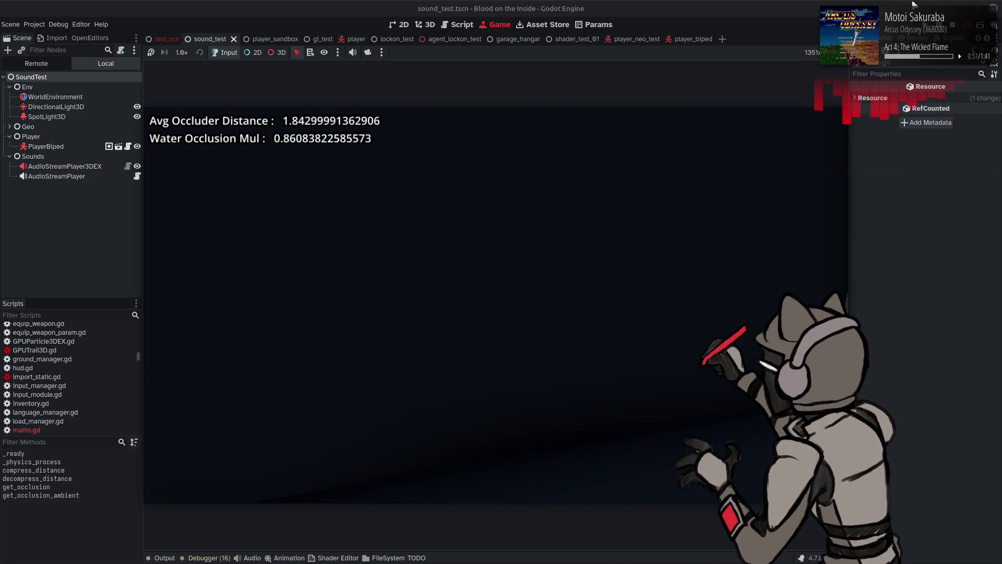
key(F8)
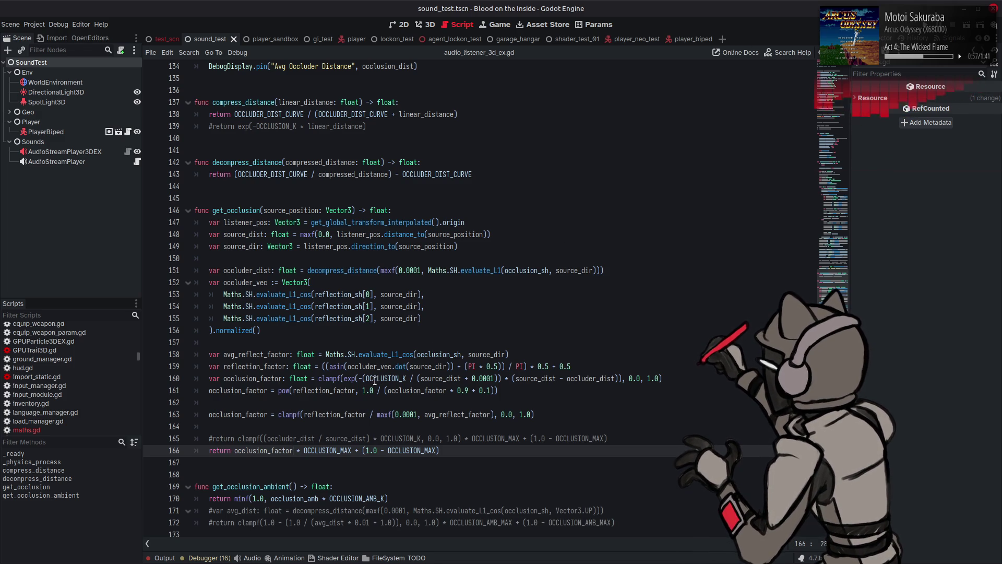
Rework line 163's maxf floor to maxf(0.0, avg_reflect_factor), save, and rerun the scene
mouse_move(389, 379)
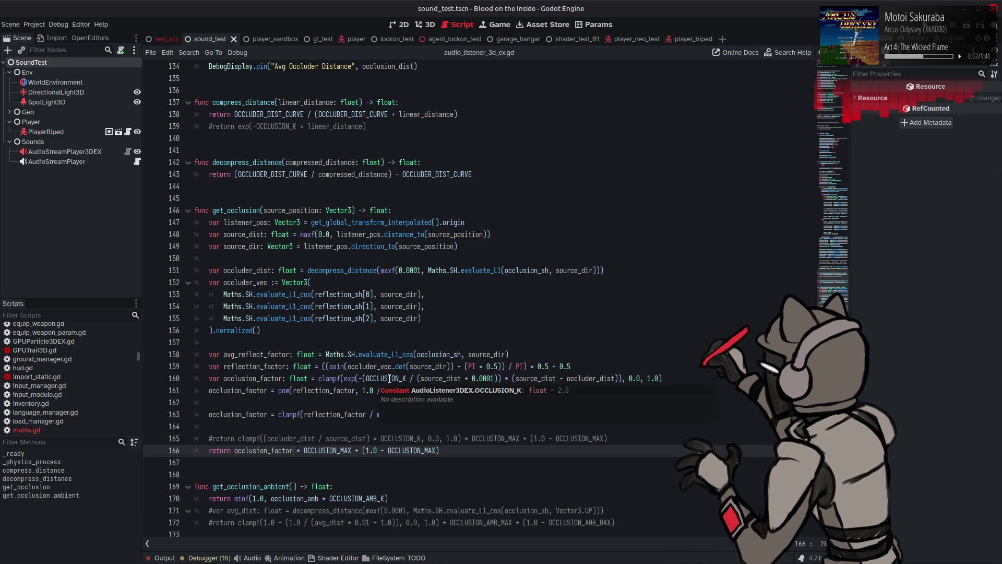
click(327, 411)
click(385, 390)
mouse_move(424, 413)
mouse_down()
mouse_move(375, 414)
mouse_move(424, 414)
mouse_up()
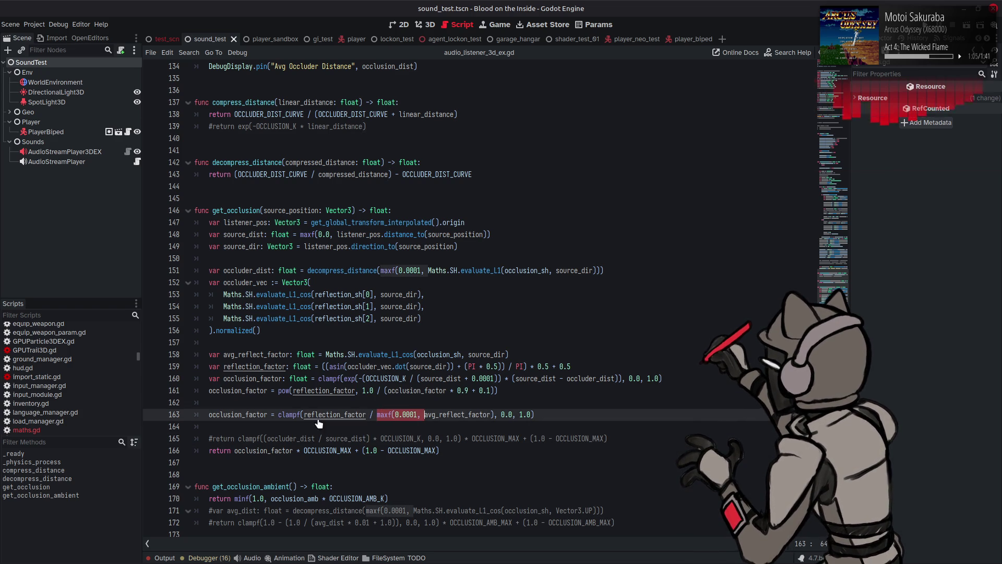
click(303, 414)
key(ctrl+v)
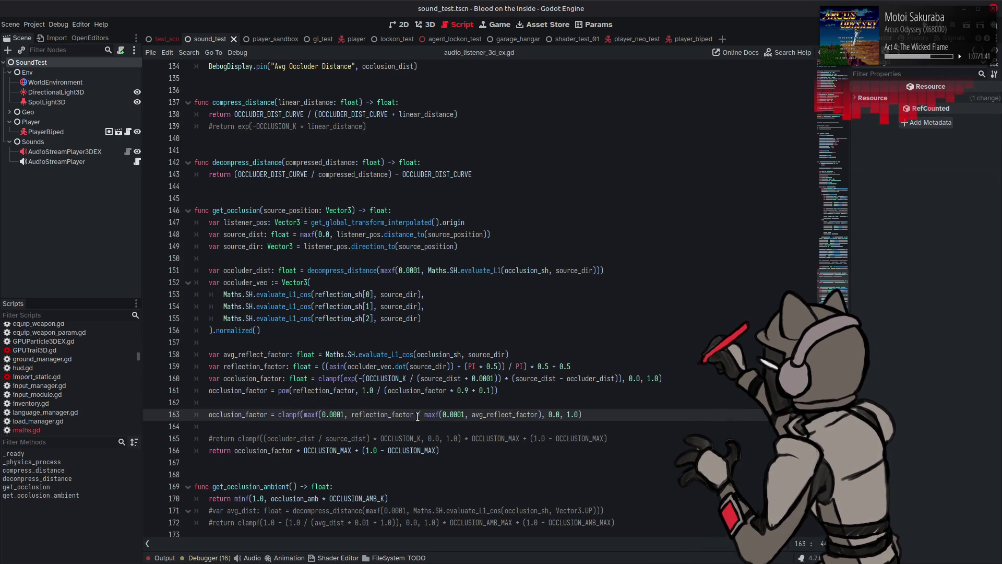
text())
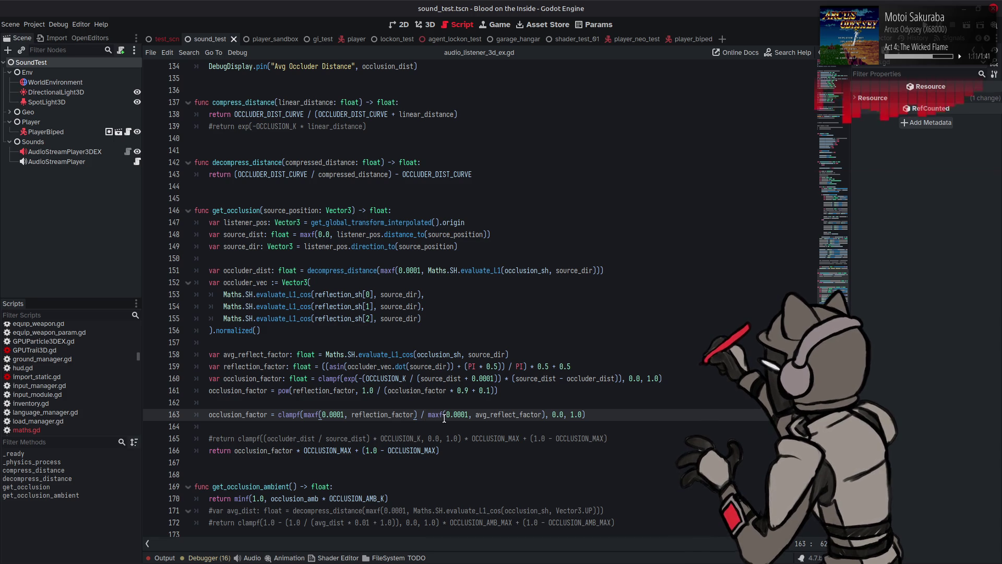
key(BackSpace)
key(BackSpace)
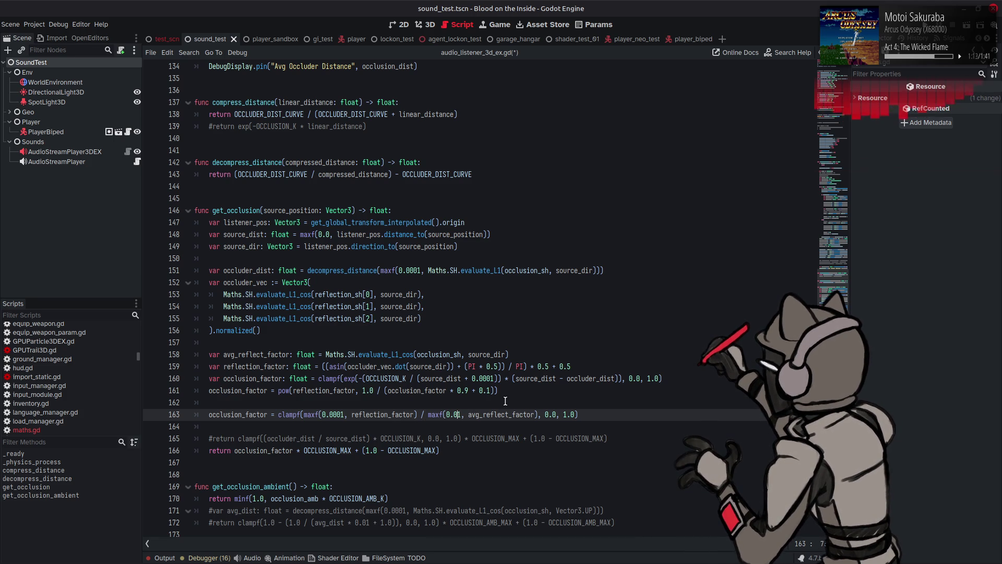
text(1)
key(ctrl+s)
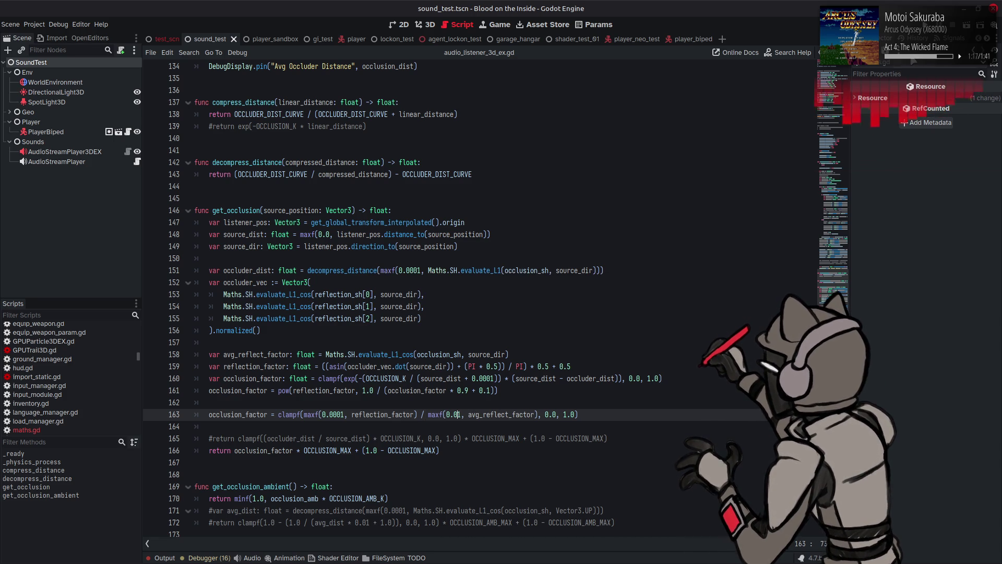
key(F6)
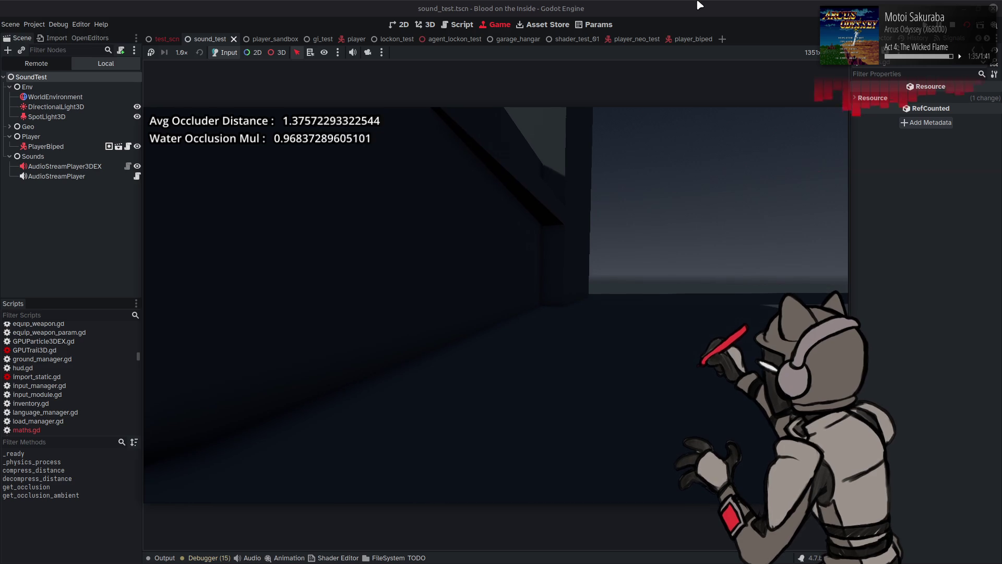
key(F8)
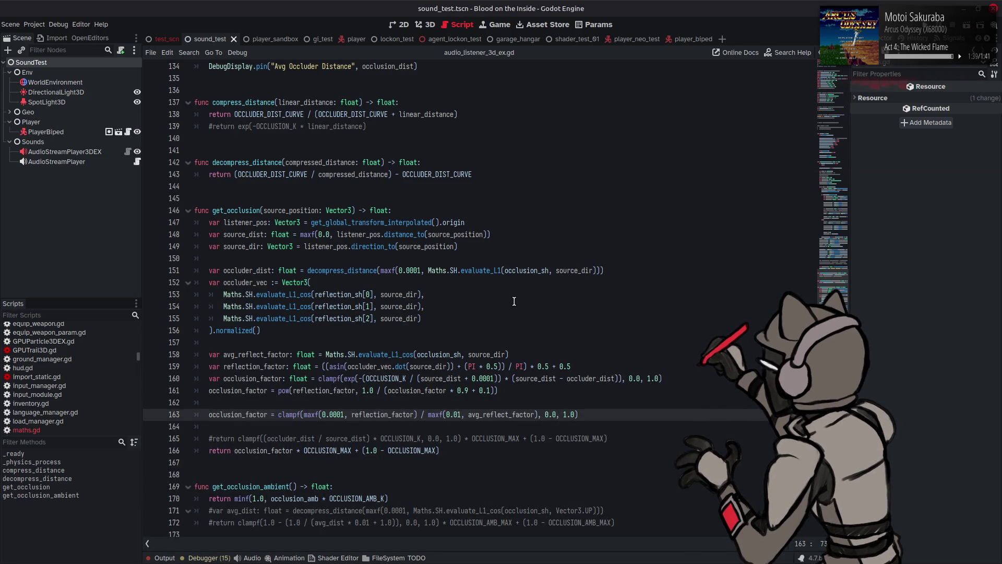
Duplicate the occlusion_factor statement onto line 164 and comment out the original line 163
text(1)
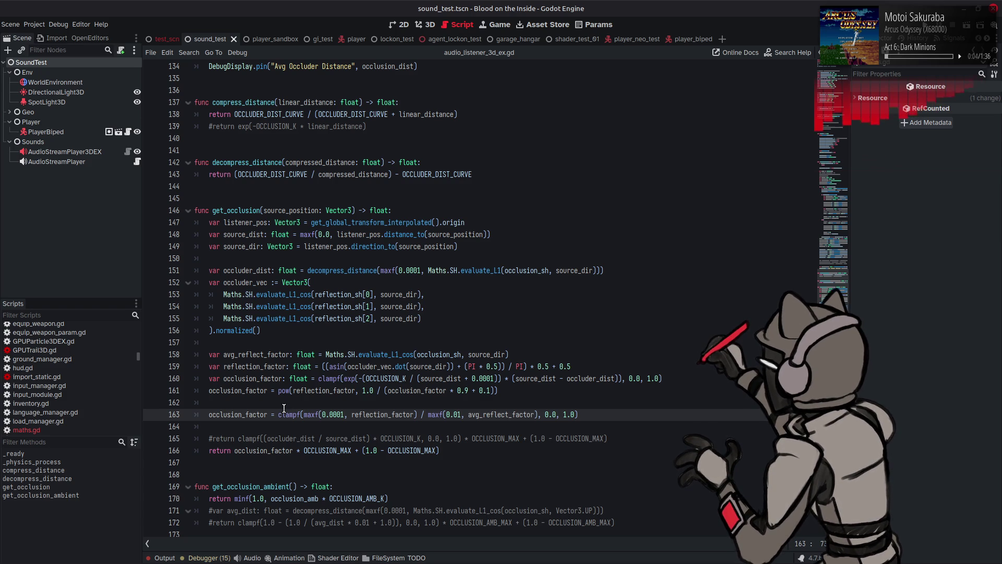
mouse_move(305, 411)
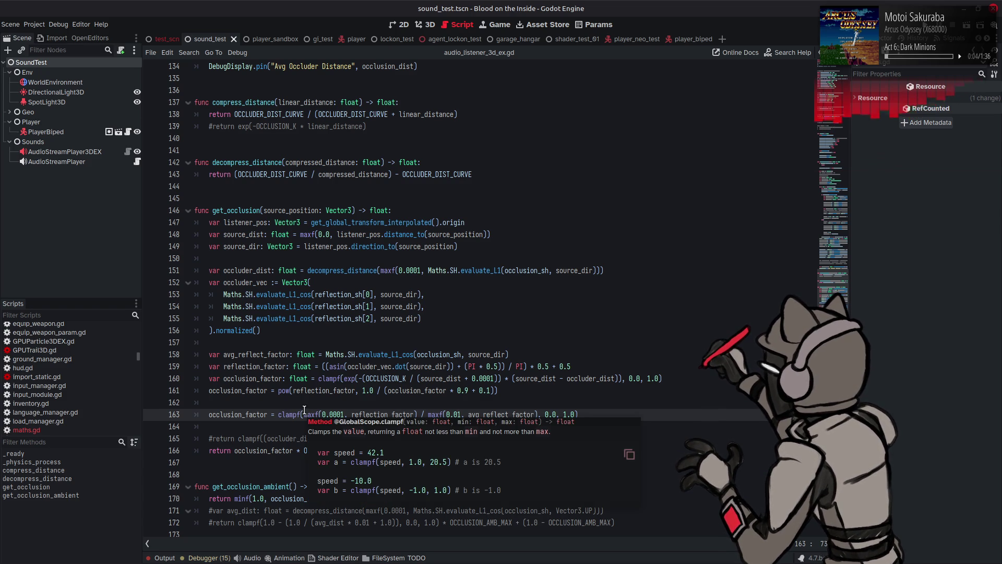
double_click(227, 413)
mouse_move(228, 412)
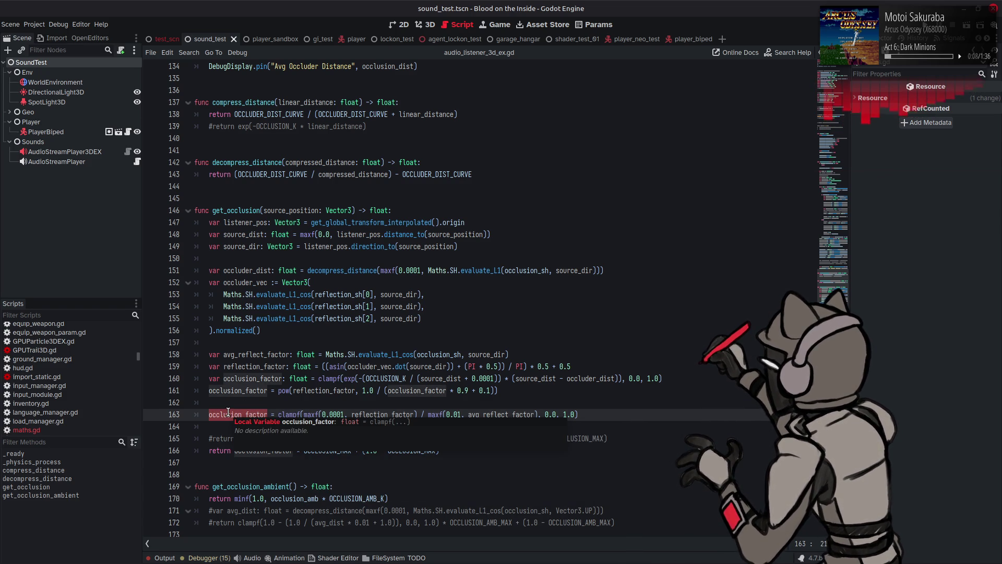
drag(617, 414, 207, 416)
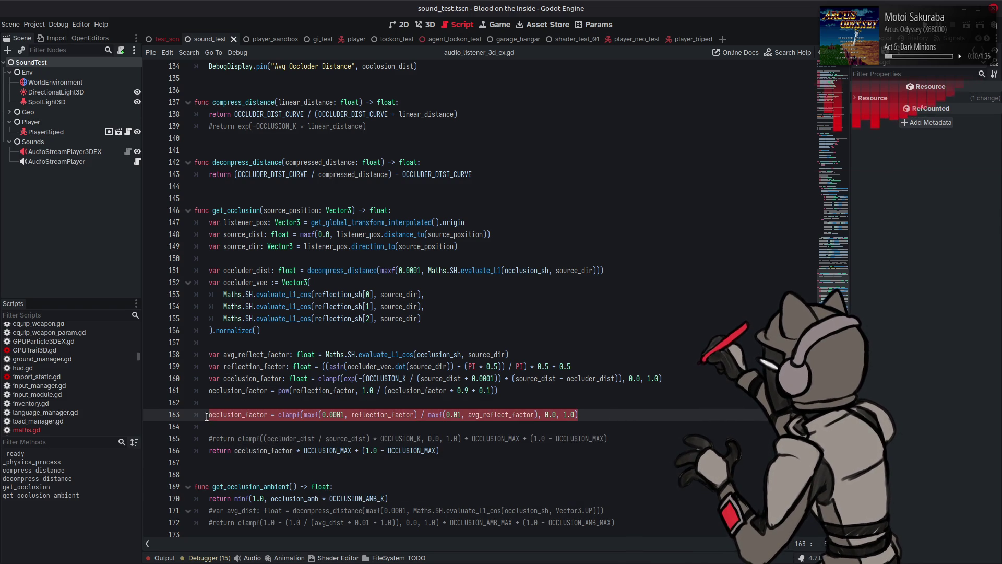
key(ctrl+c)
key(End)
key(Return)
key(ctrl+v)
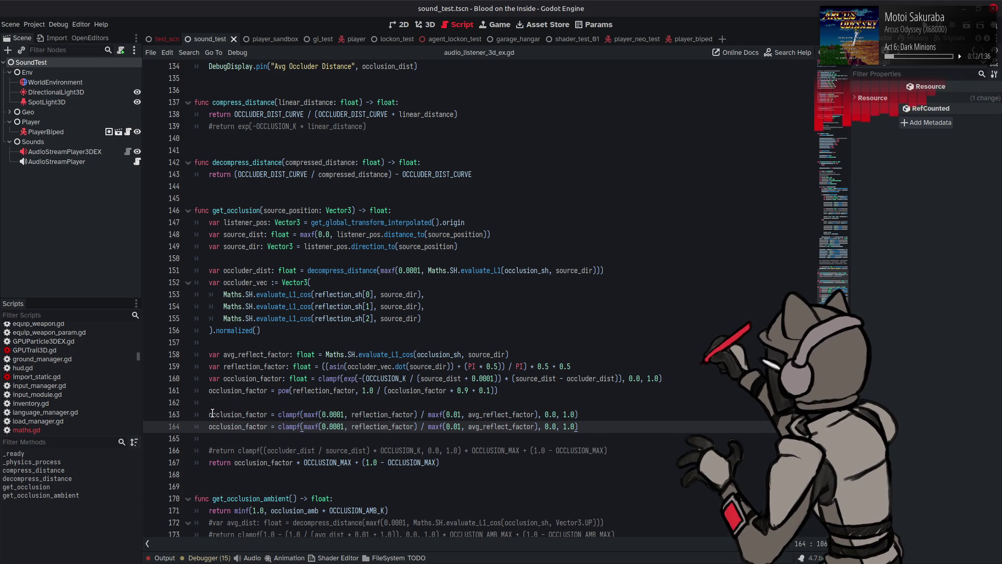
click(213, 414)
key(ctrl+k)
Strip the maxf wrappers so line 164 subtracts avg_reflect_factor from reflection_factor, and save
double_click(371, 426)
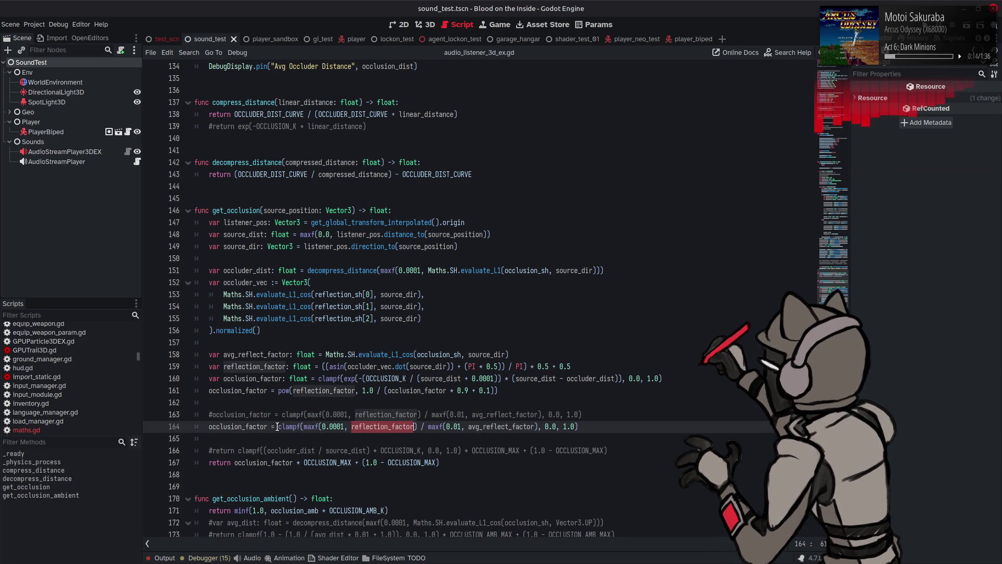
drag(304, 427, 351, 427)
key(Delete)
key(ctrl+Right)
key(Delete)
text(-)
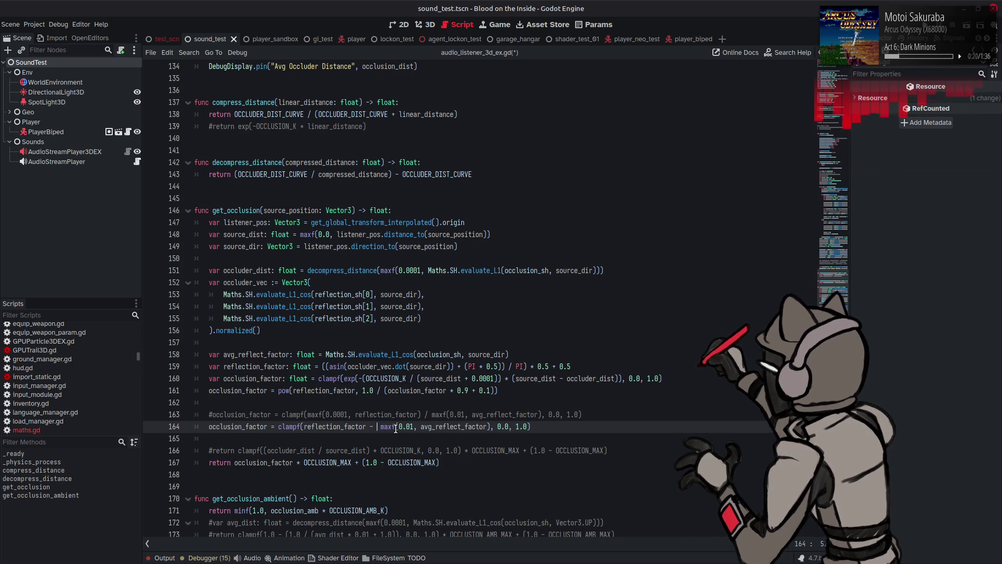
key(BackSpace)
key(BackSpace)
drag(415, 426, 377, 427)
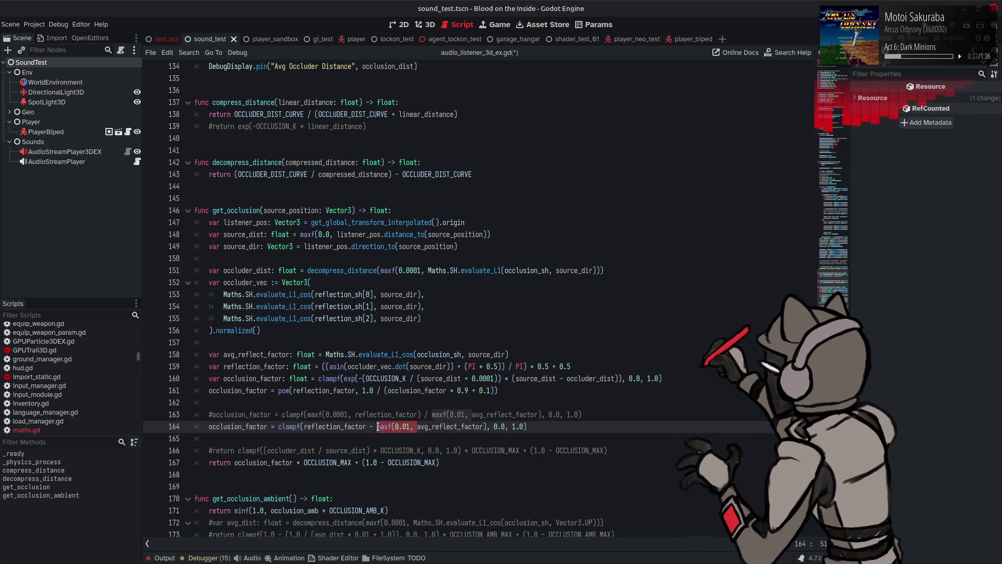
key(BackSpace)
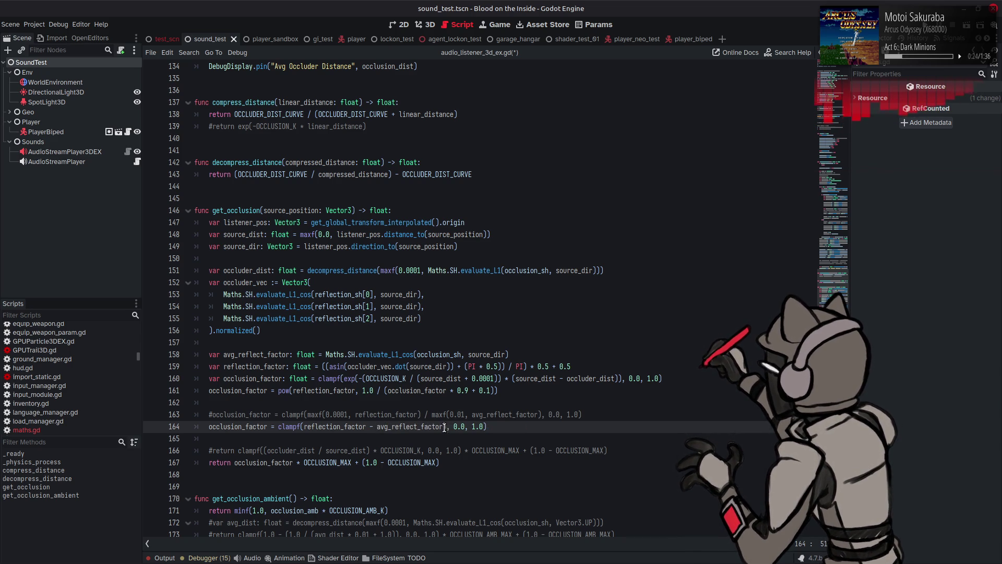
drag(444, 427, 480, 426)
key(Left)
key(Delete)
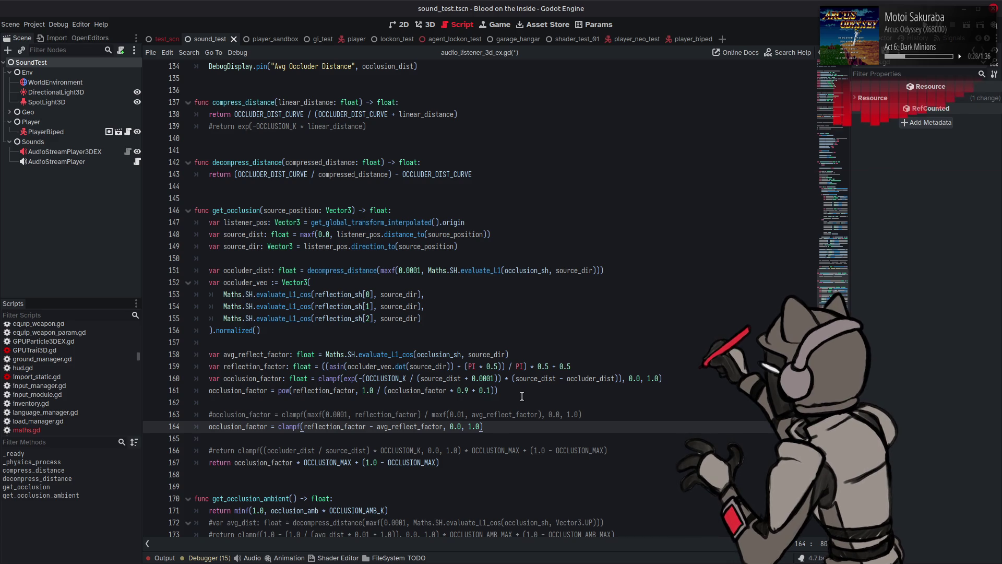
key(ctrl+s)
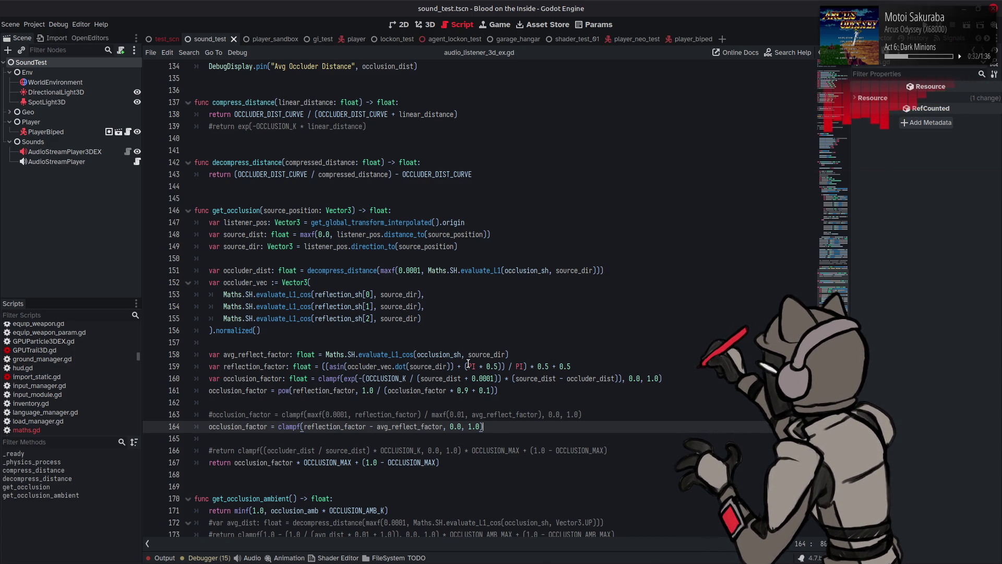
Parenthesize the subtraction so line 164 computes (reflection_factor - avg_reflect_factor) + 0.5, and save
mouse_move(468, 363)
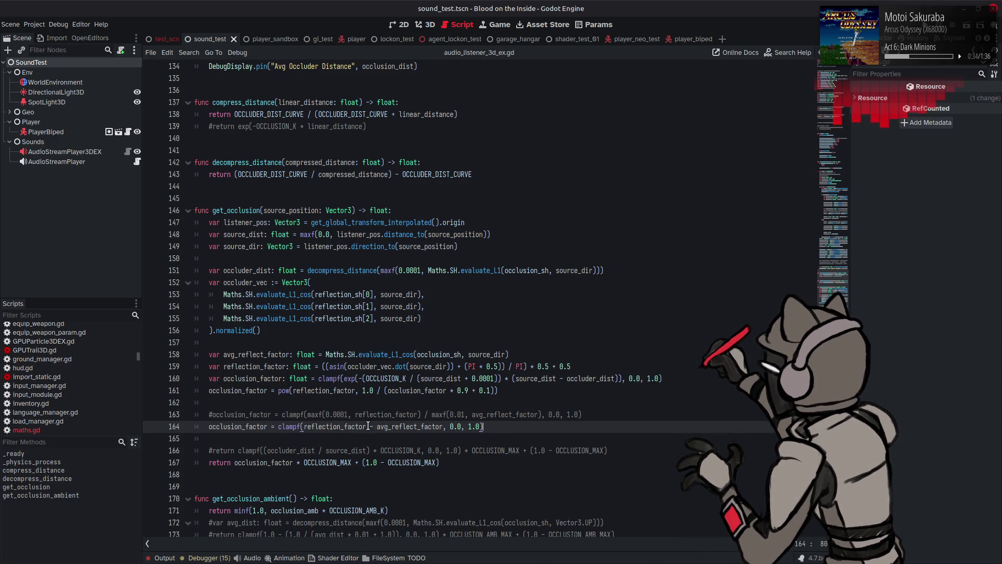
click(410, 380)
click(445, 427)
text(* 0.5)
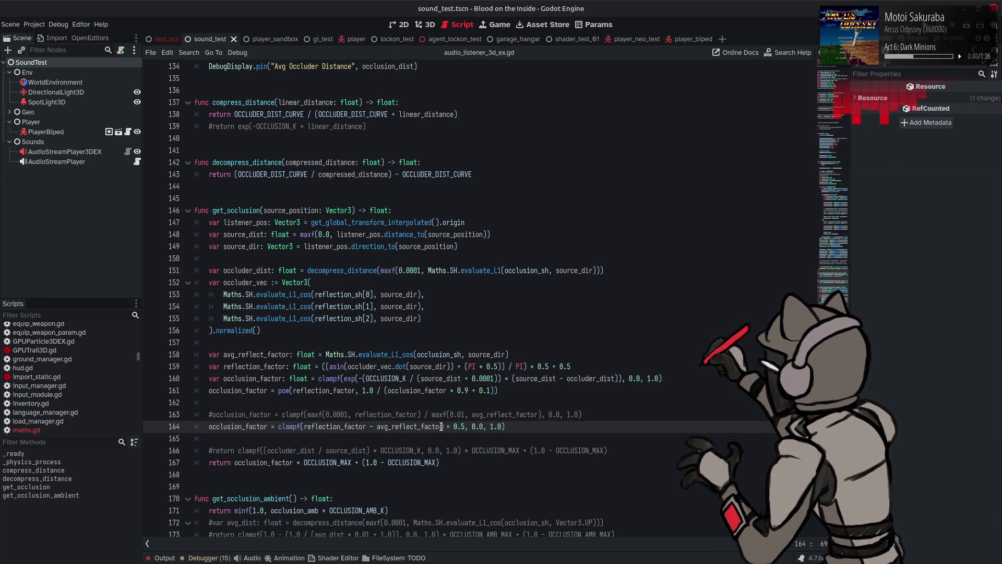
text())
text(()
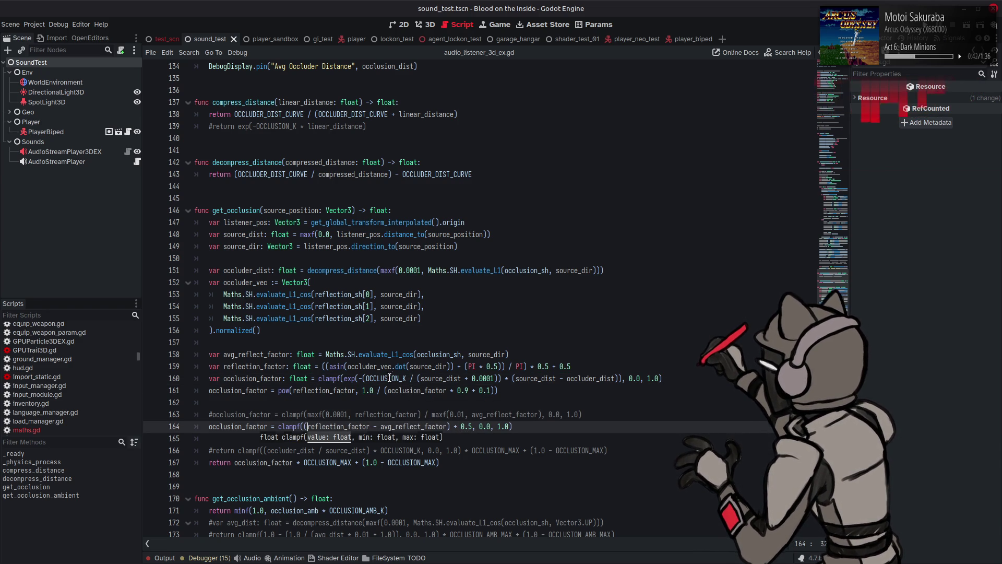
key(ctrl+s)
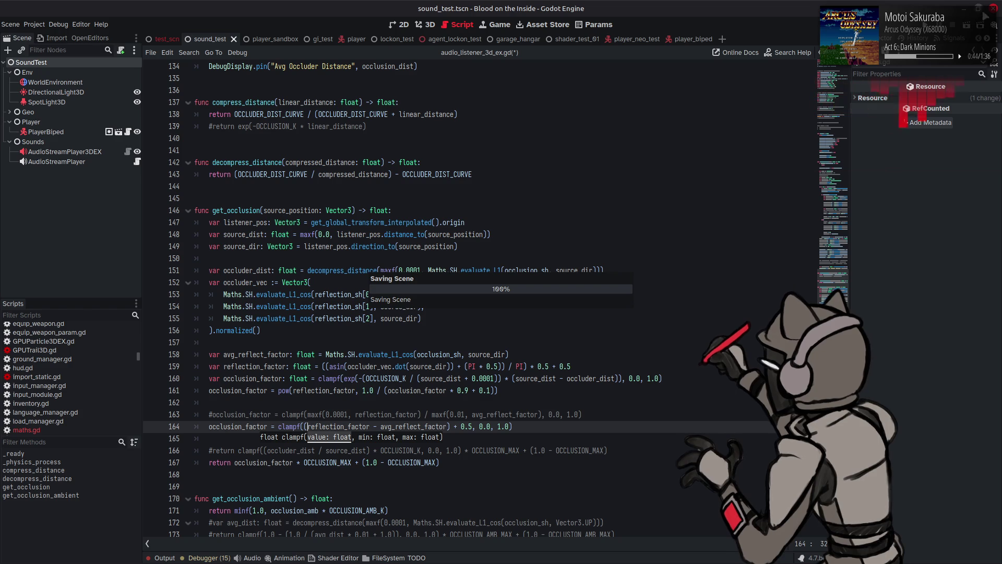
key(F6)
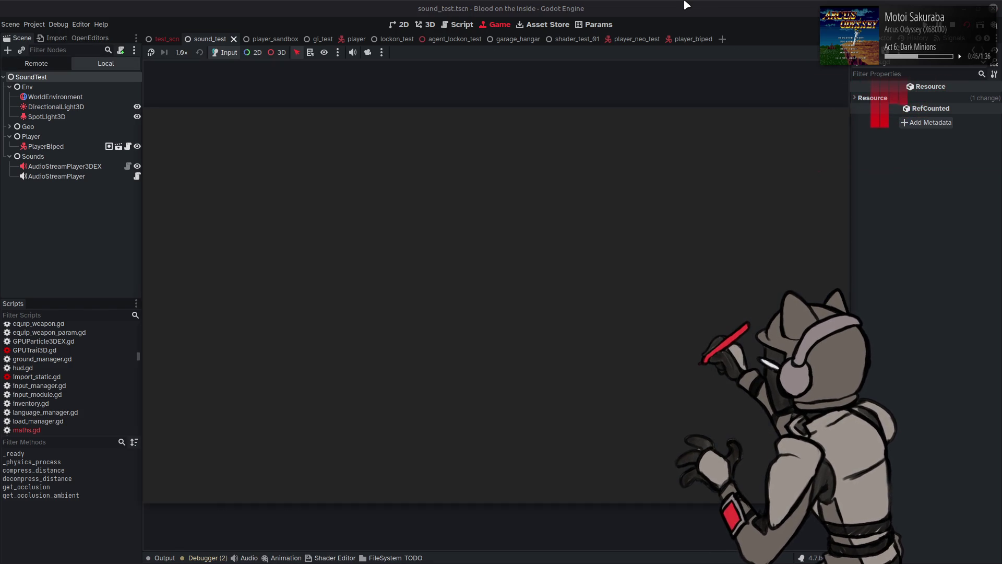
key(w)
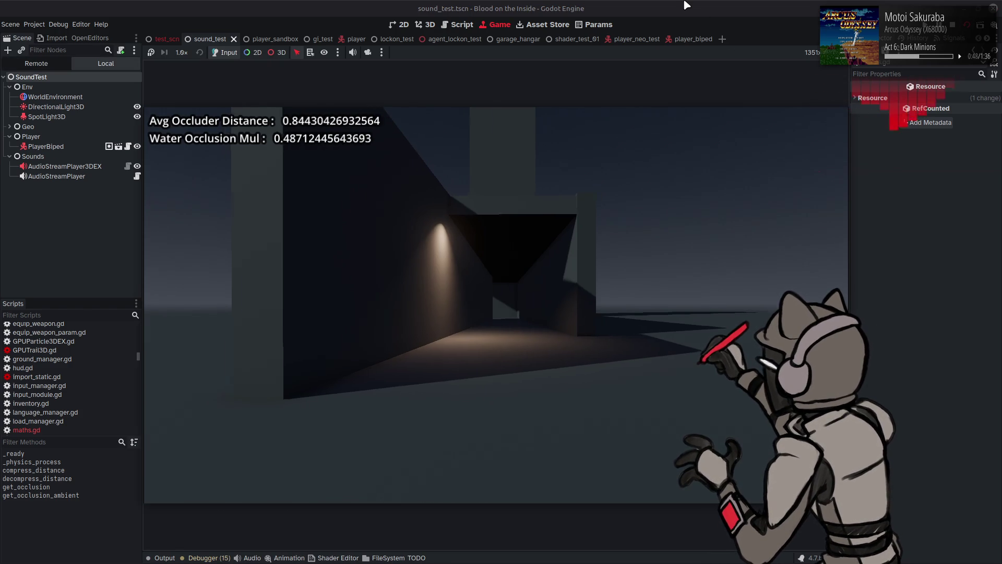
key(w)
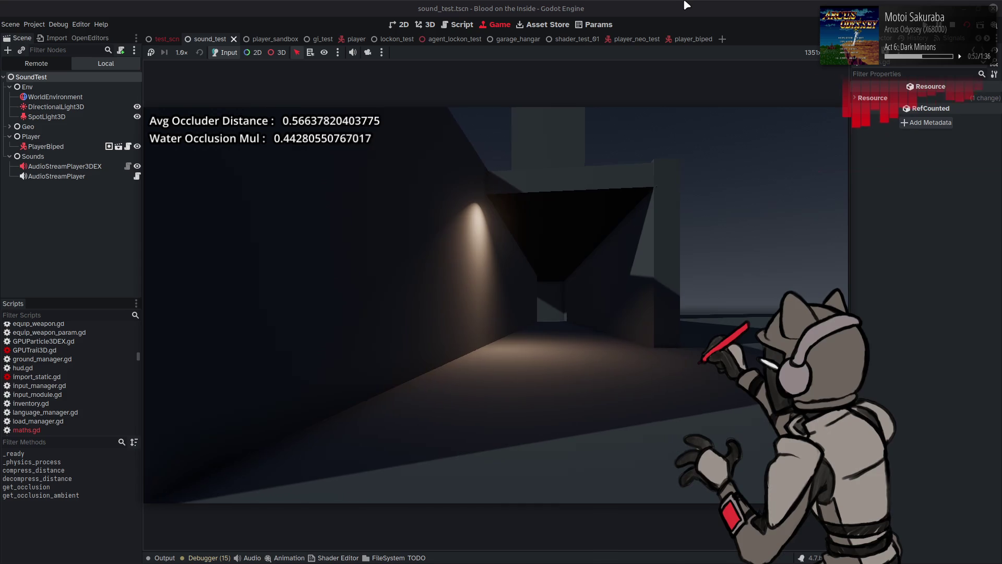
key(a)
key(a)
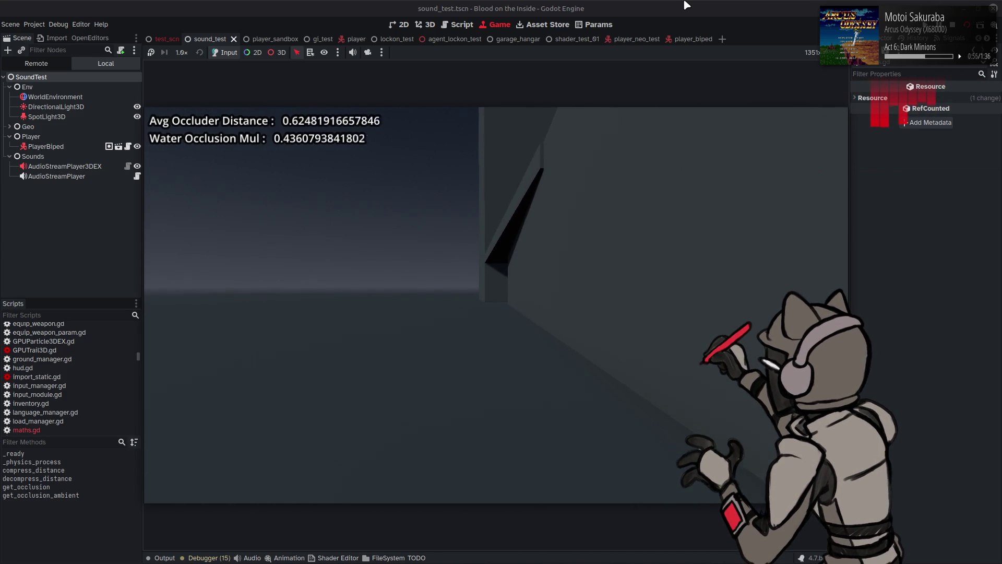
key(a)
key(a)
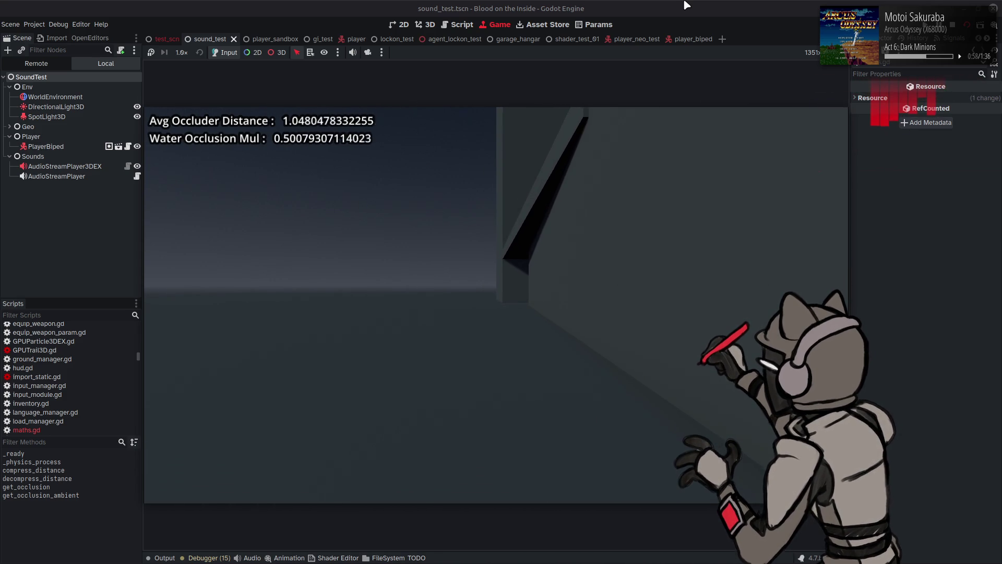
key(a)
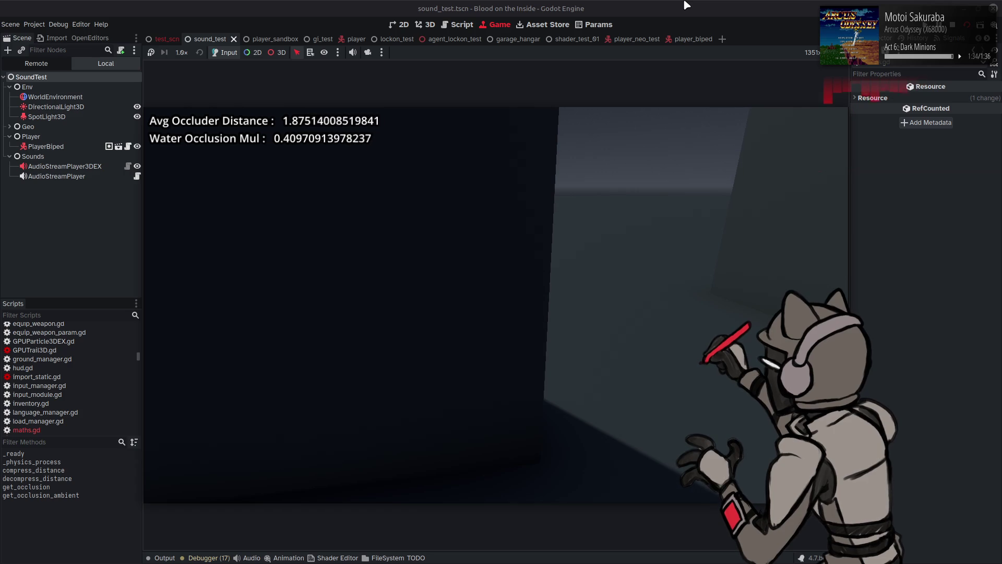
key(F8)
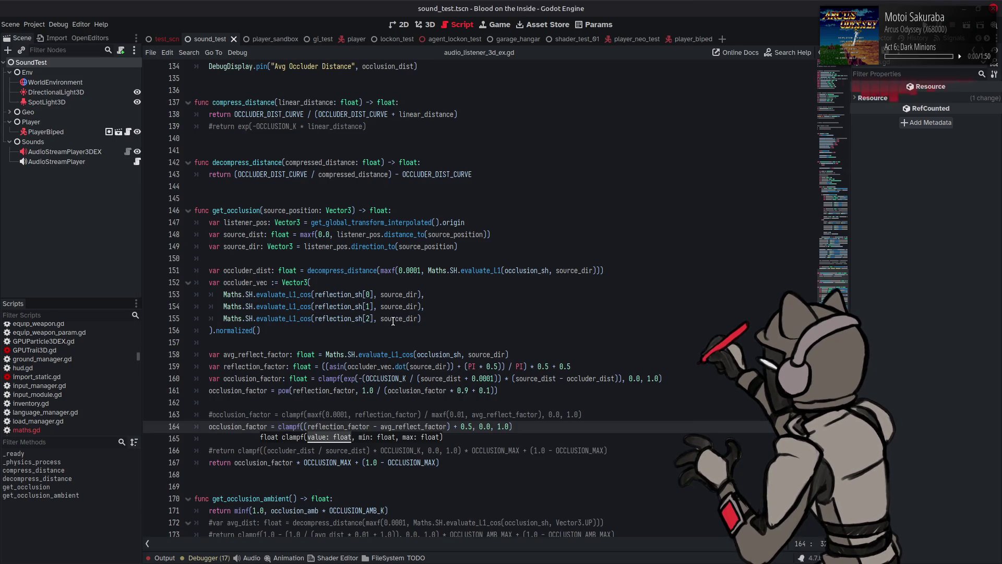
Change evaluate_L1_cos to evaluate_L1 on lines 153–155, save, and run the test scene
click(362, 329)
scroll(343, 341, down, 1)
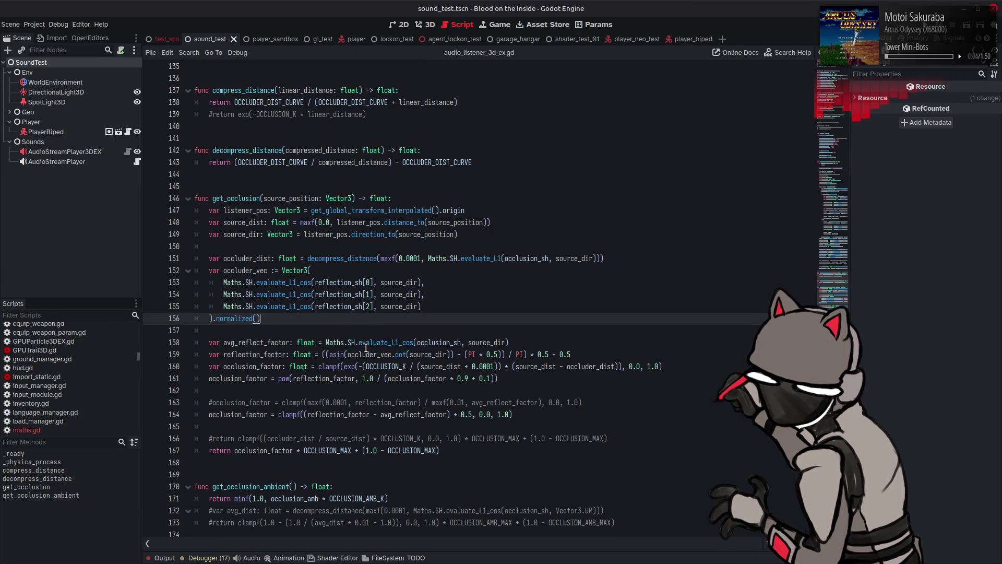
click(412, 342)
key(BackSpace)
key(BackSpace)
key(BackSpace)
key(BackSpace)
click(311, 282)
key(BackSpace)
key(BackSpace)
key(BackSpace)
click(311, 294)
key(BackSpace)
key(BackSpace)
key(BackSpace)
click(312, 306)
key(BackSpace)
key(BackSpace)
key(BackSpace)
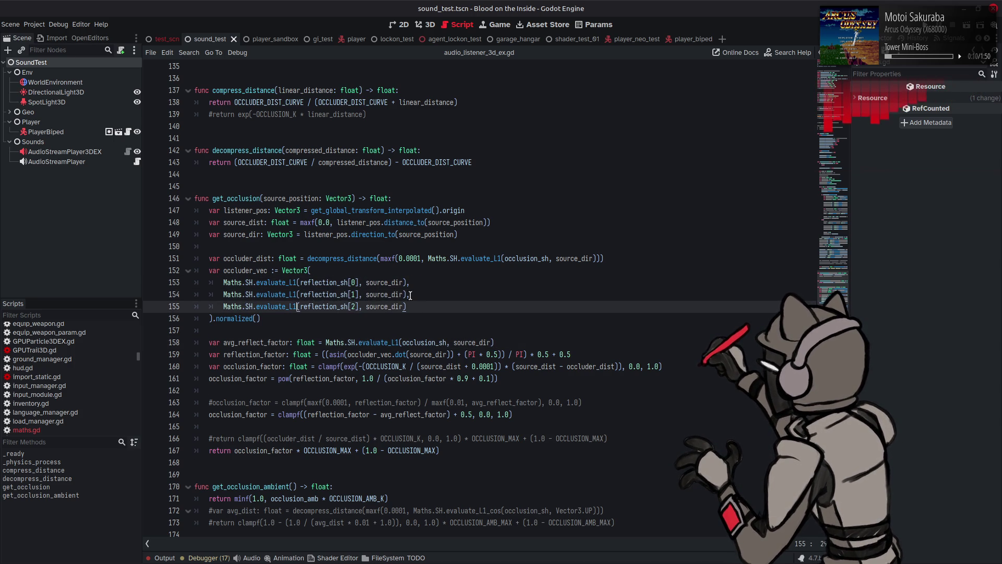
click(389, 298)
key(ctrl+s)
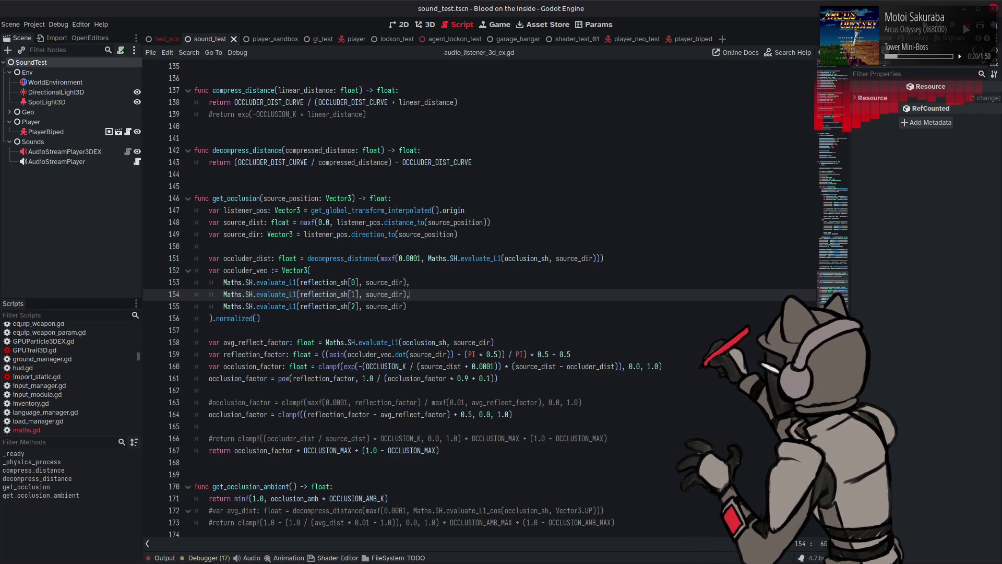
key(F6)
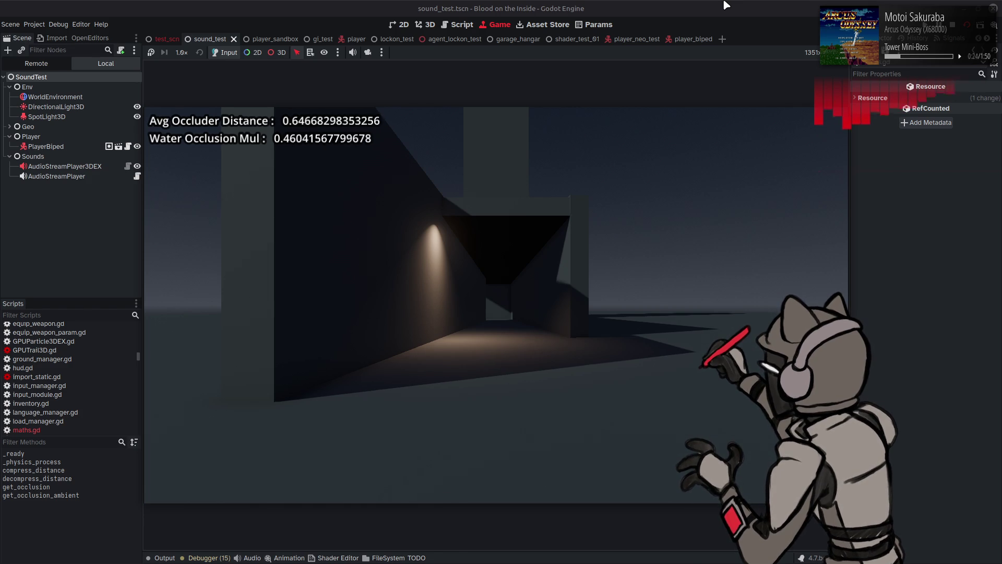
Walk the player into the tunnel and toward the wall corner checking occlusion values, then stop
key(w)
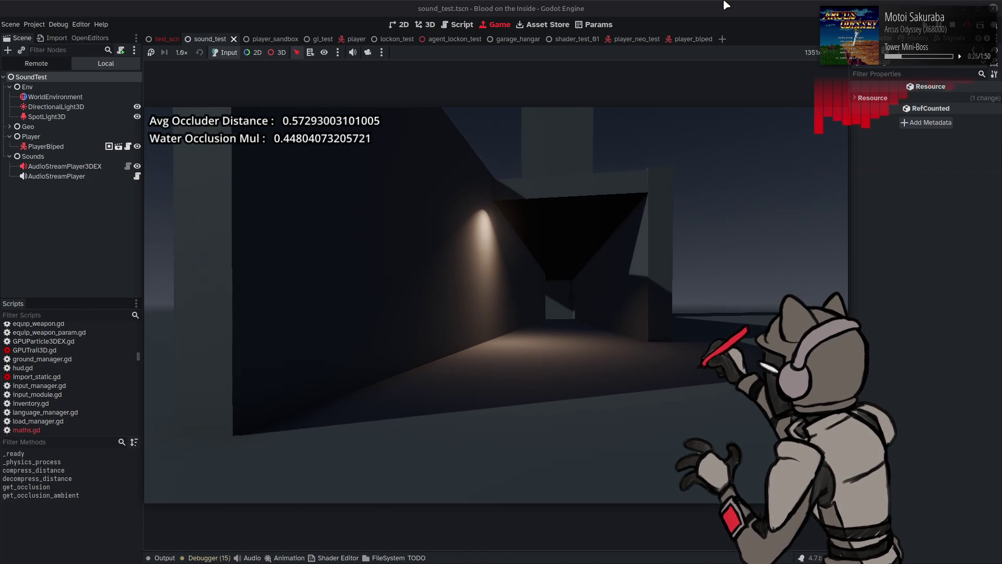
key(w)
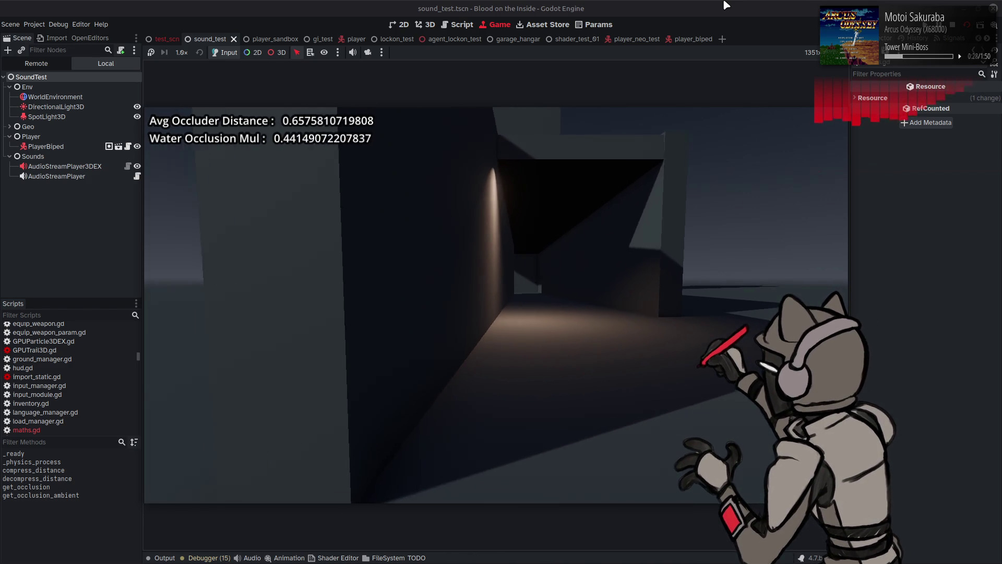
key(w)
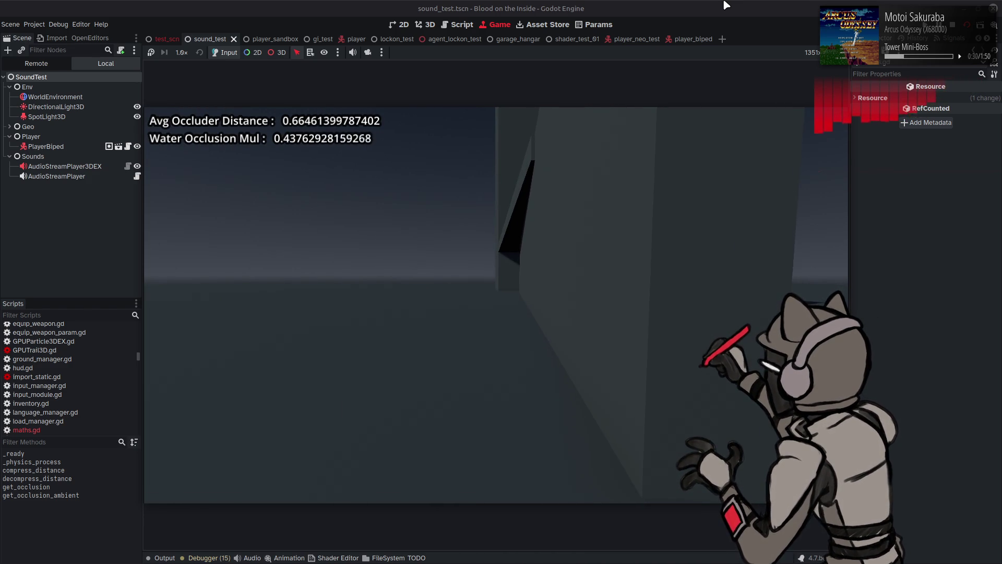
key(w)
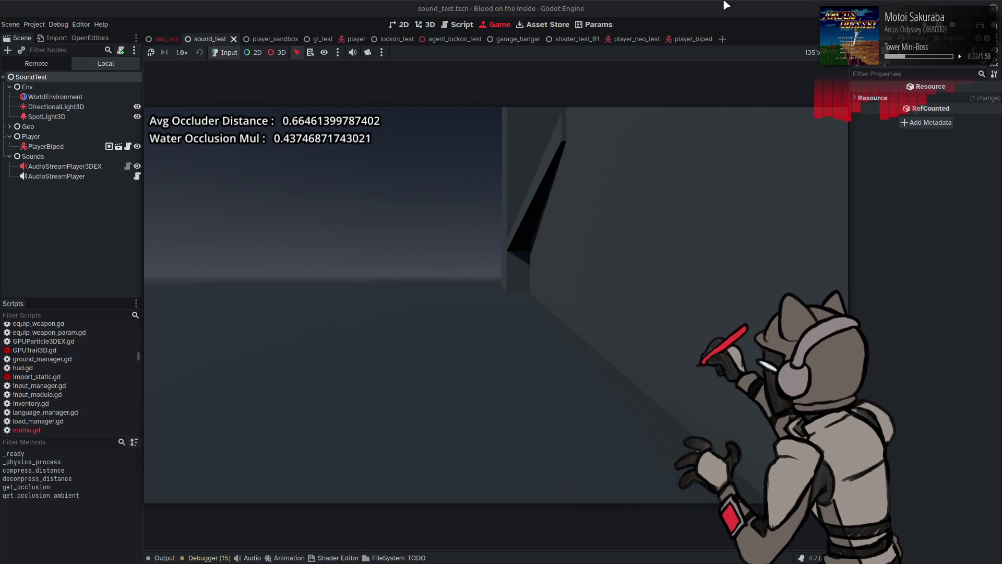
key(w)
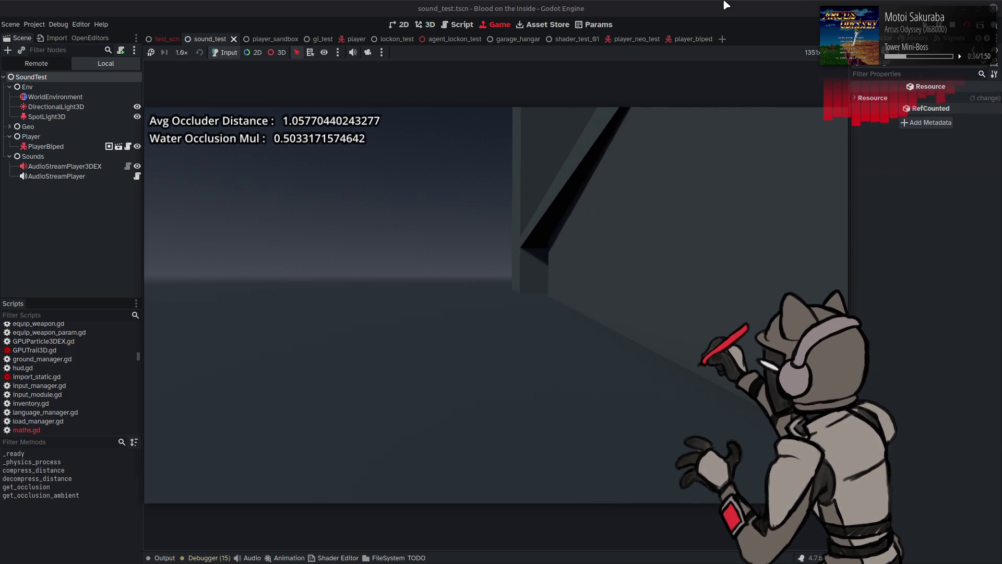
key(w)
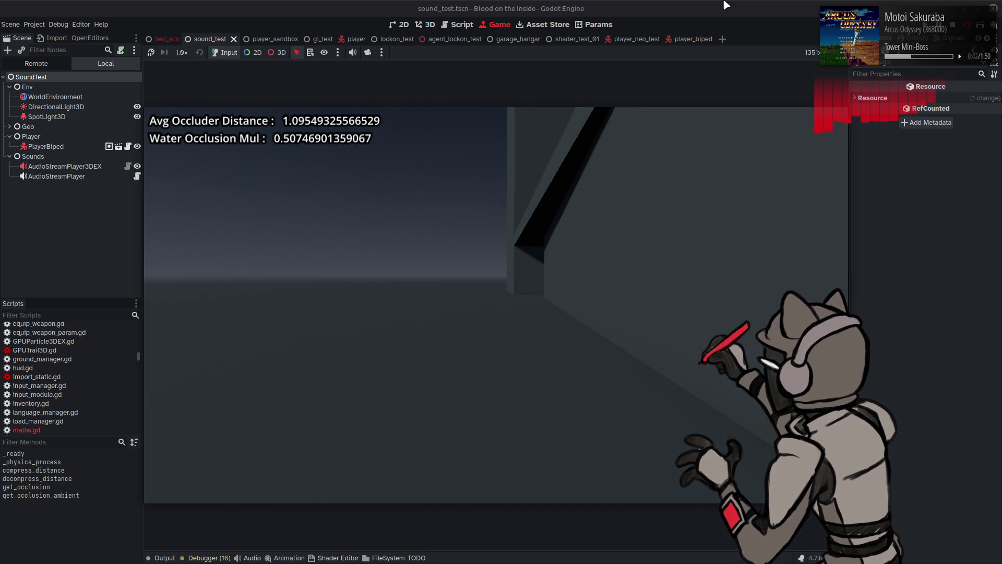
key(w)
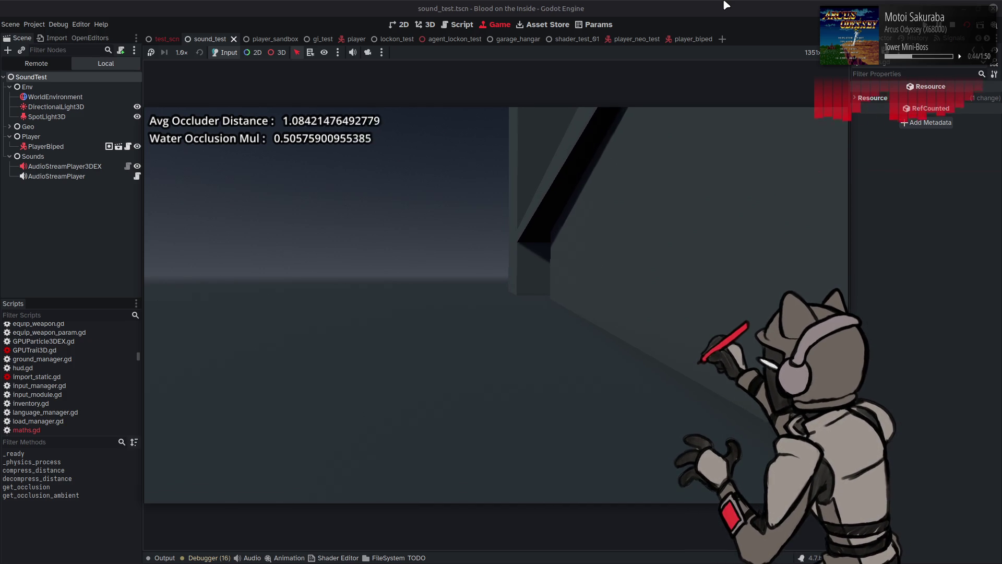
key(s)
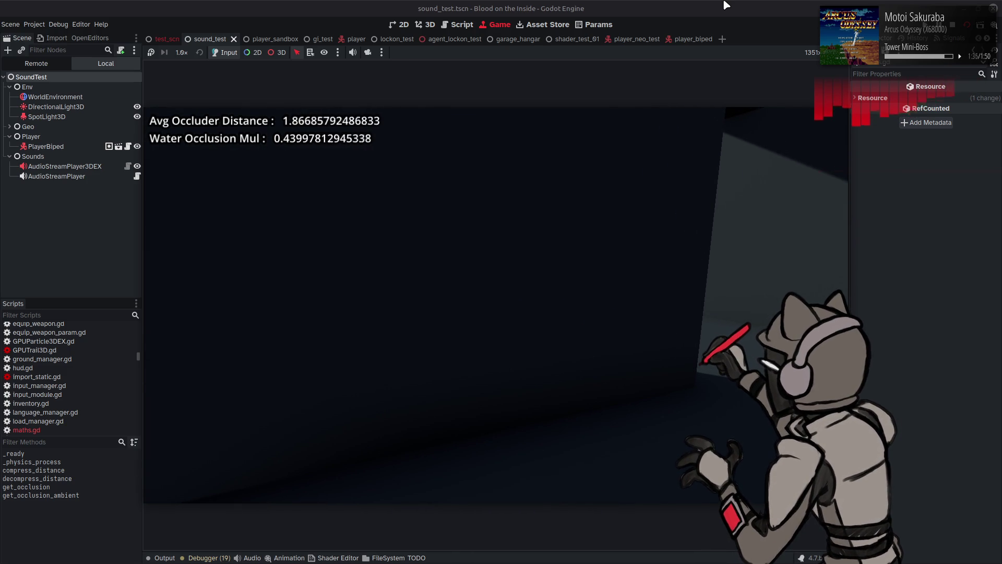
click(959, 31)
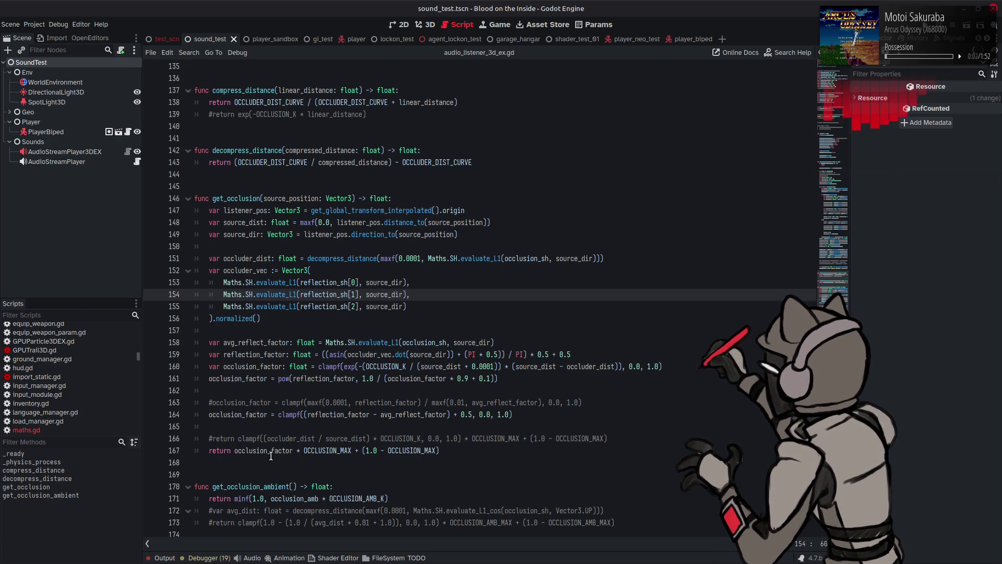
Toggle the Output log, then use Lookup Symbol on SH to jump into maths.gd
click(164, 558)
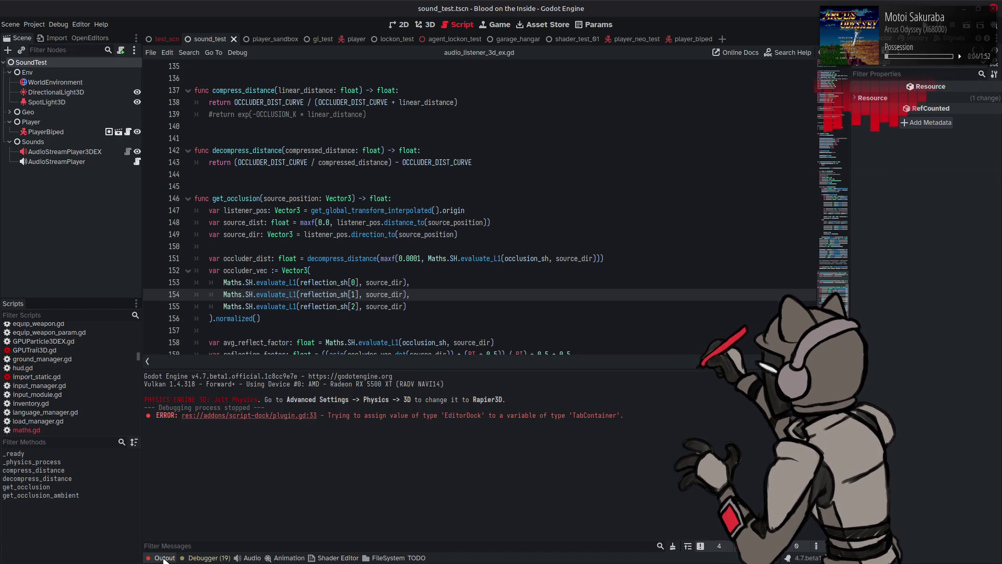
click(164, 558)
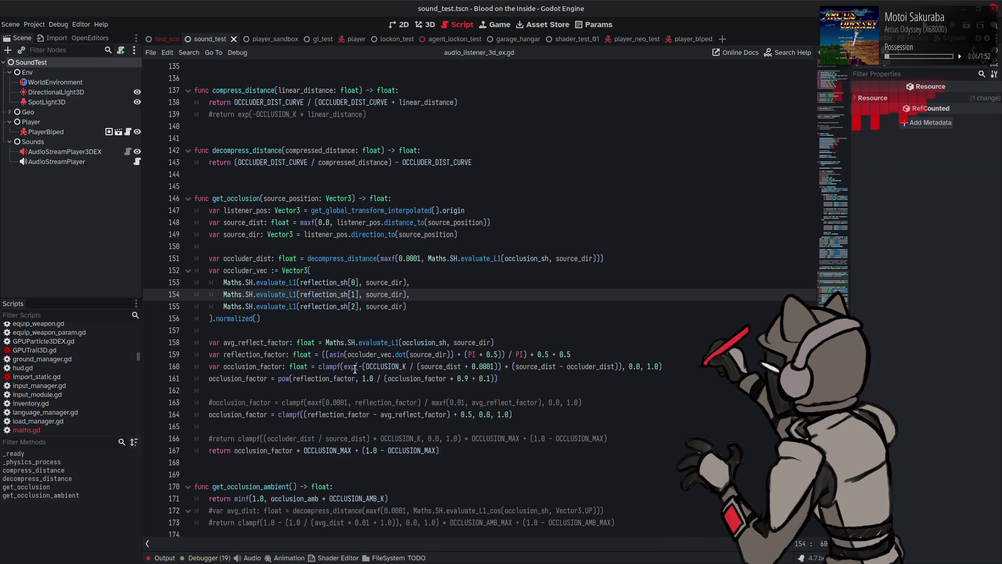
right_click(249, 298)
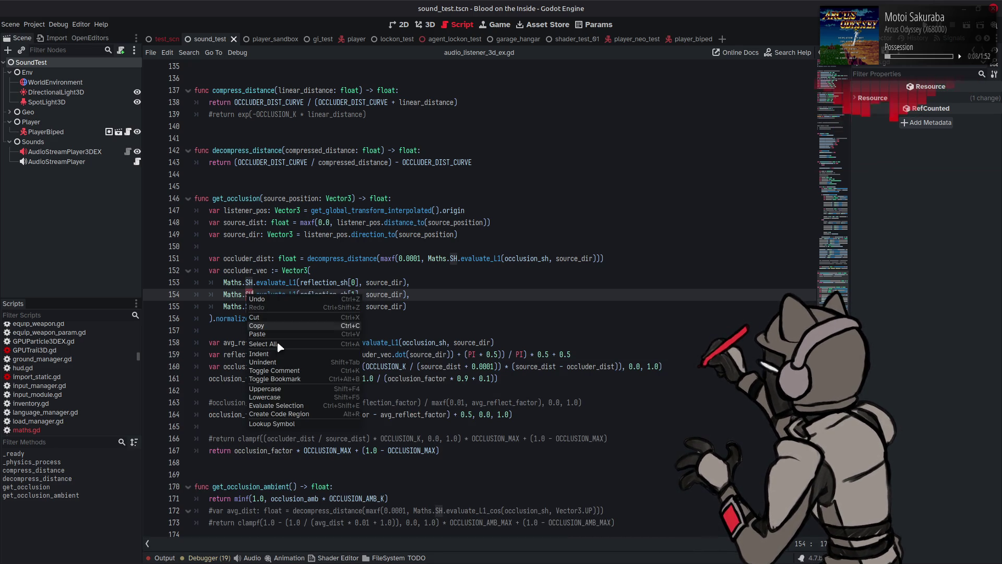
click(293, 426)
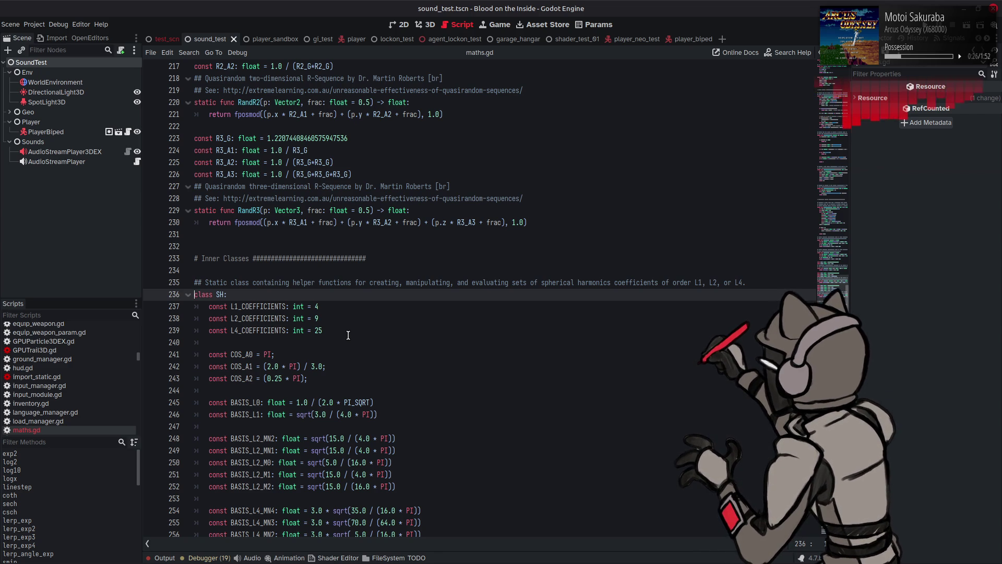
scroll(348, 335, down, 5)
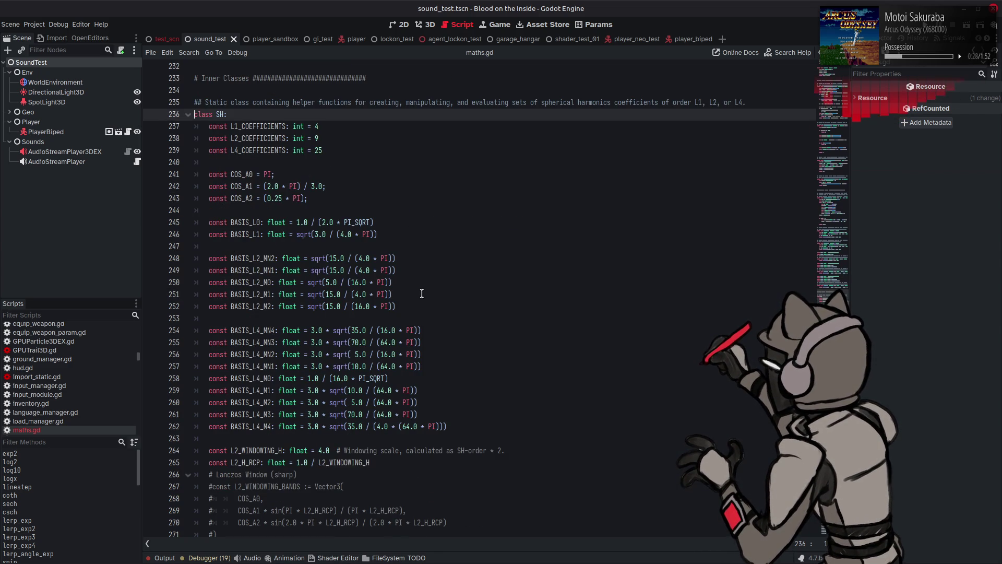
scroll(421, 292, up, 4)
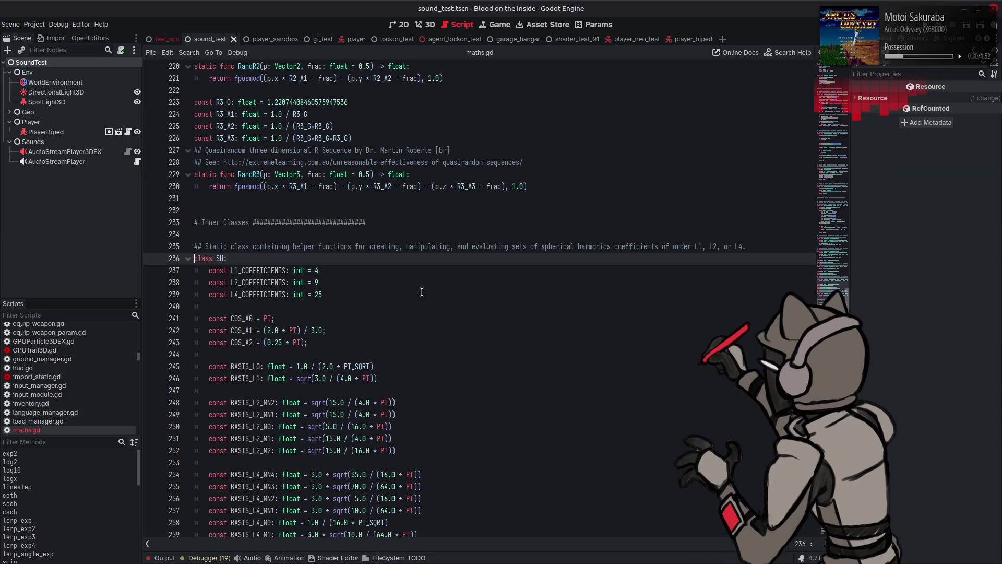
scroll(422, 291, down, 10)
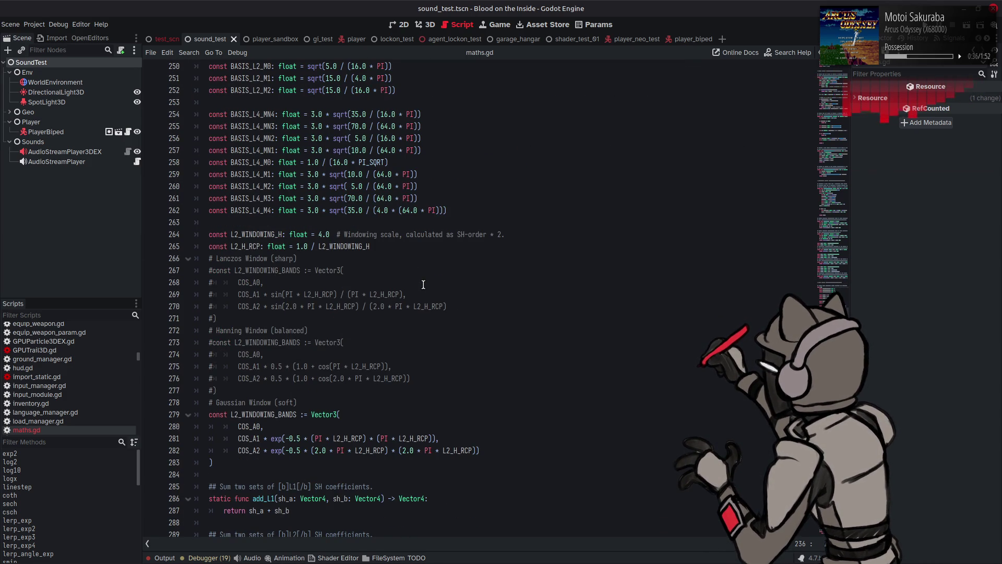
scroll(423, 284, down, 7)
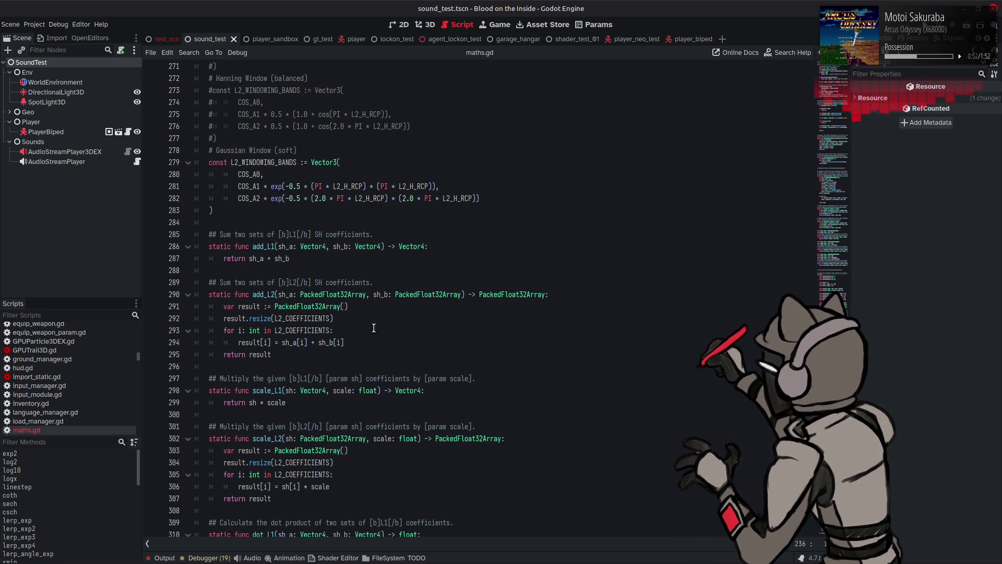
mouse_move(297, 348)
mouse_move(295, 354)
mouse_down()
mouse_move(209, 295)
mouse_move(210, 282)
mouse_up()
key(ctrl+c)
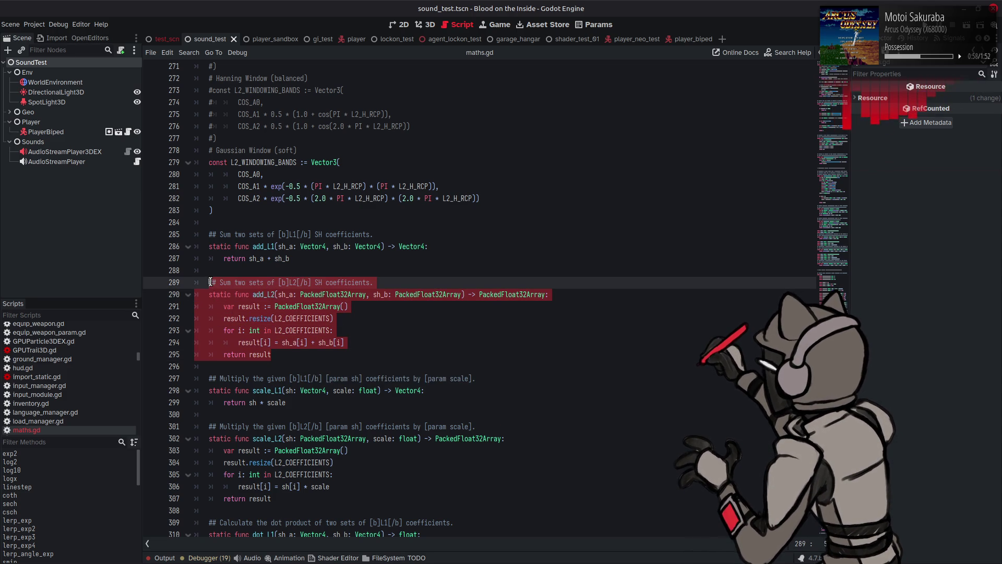
Paste a copy of add_L2 below the original and rename it add_L2_vec
click(277, 354)
key(Return)
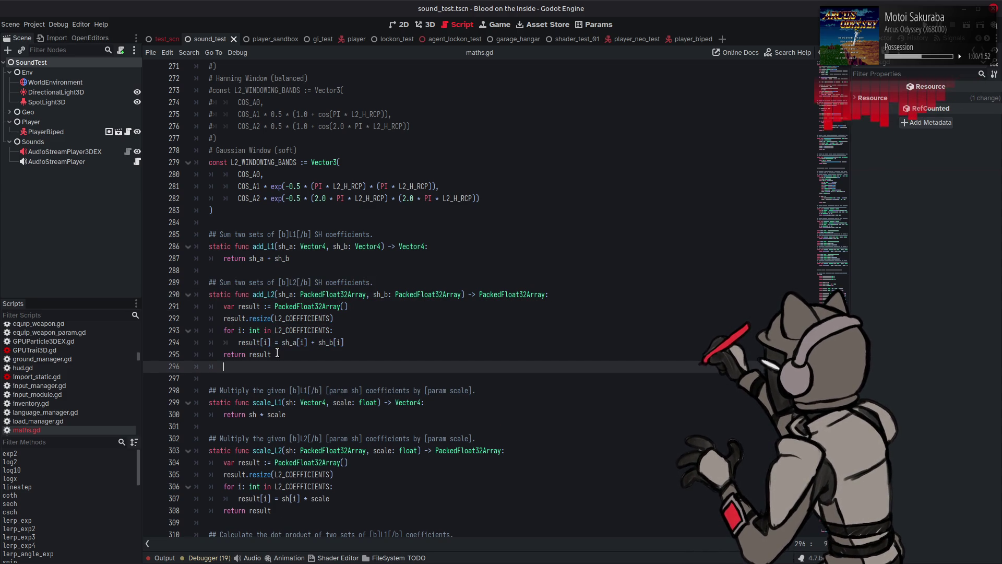
key(Return)
key(Return)
key(ctrl+v)
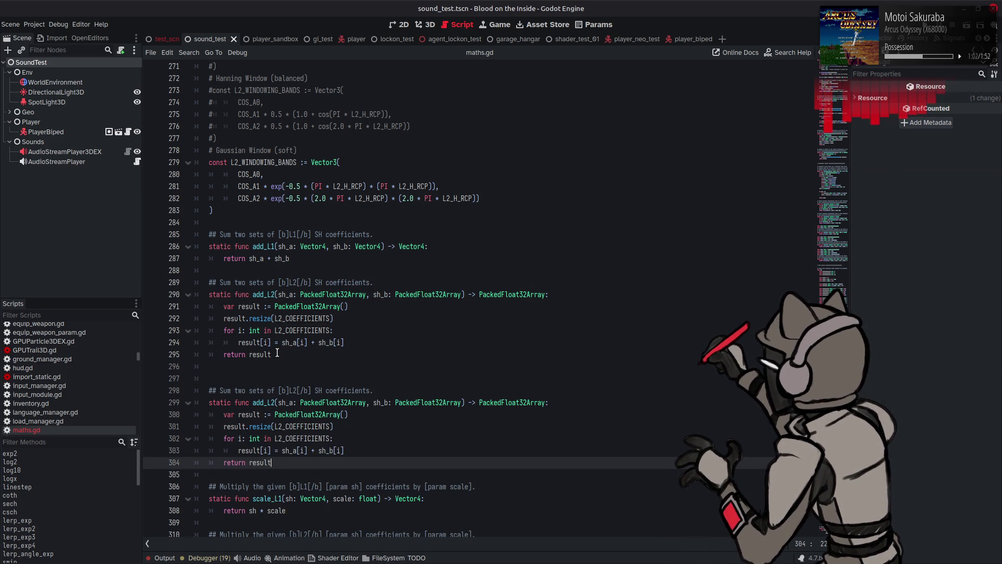
scroll(292, 355, down, 2)
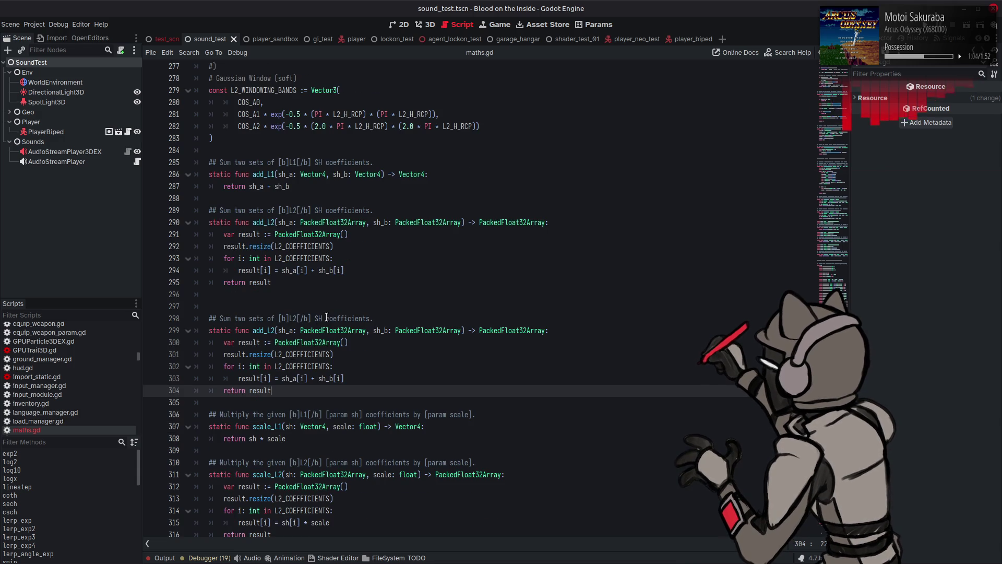
click(275, 331)
text(_vec)
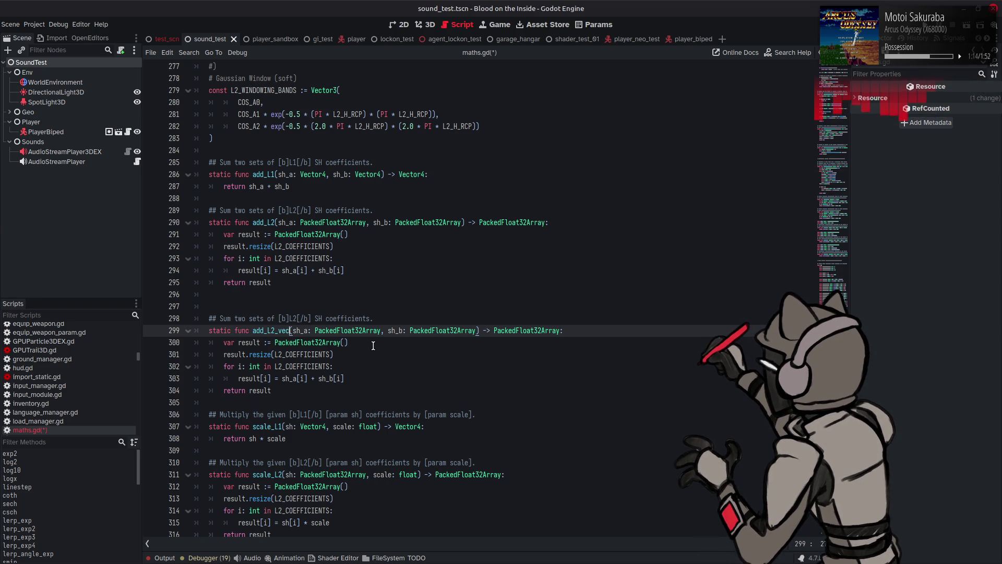
text(3)
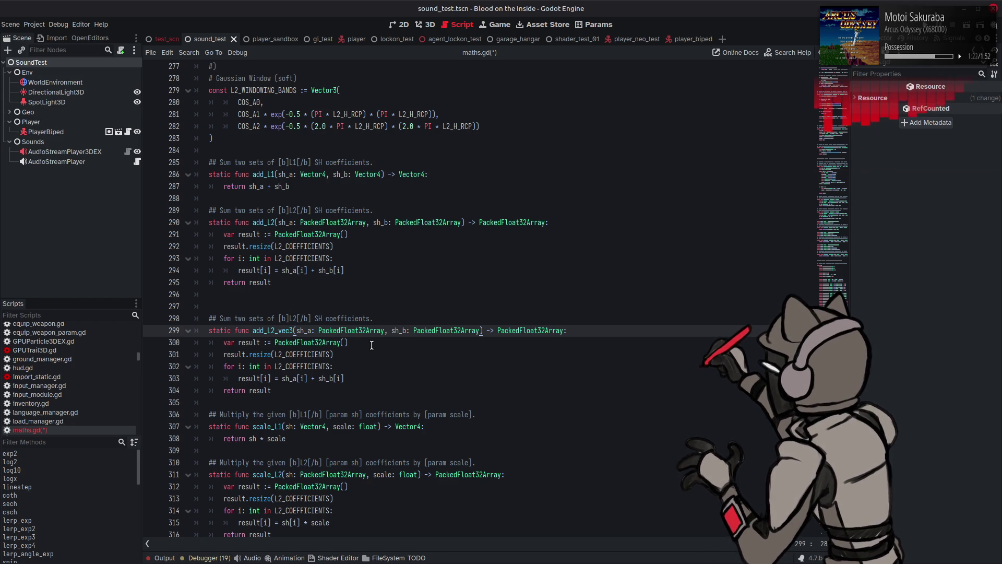
key(BackSpace)
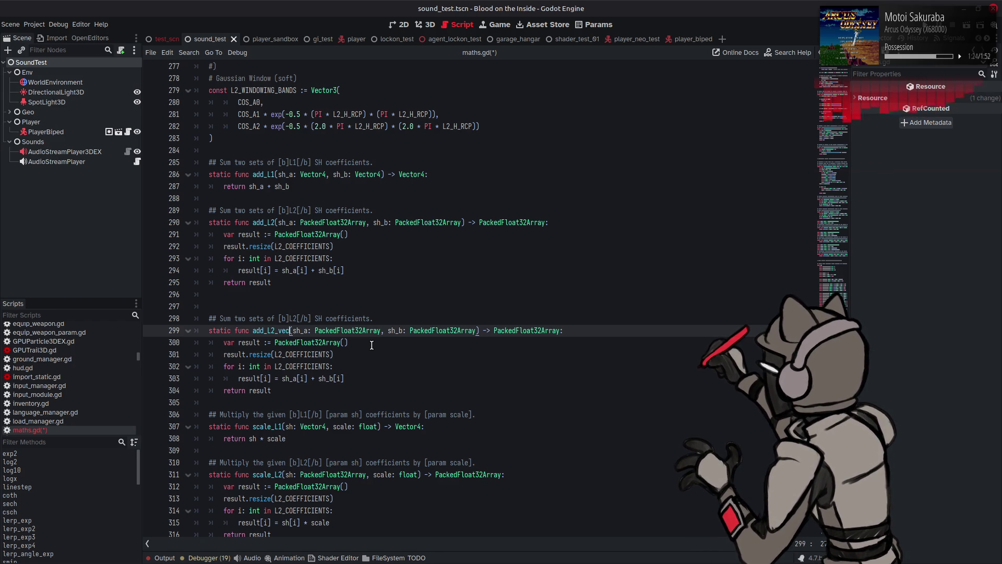
key(Up)
key(Up)
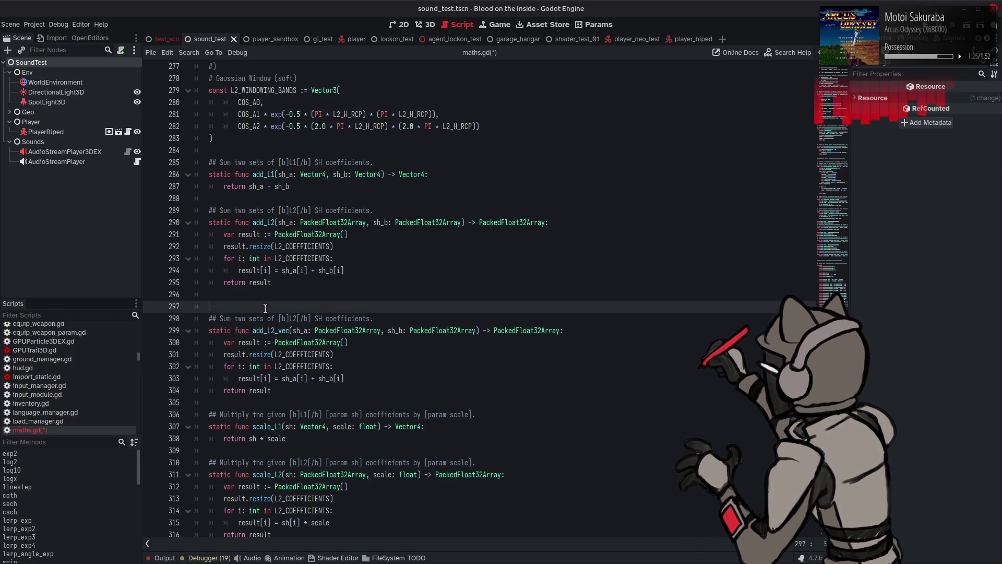
Remove the extra blank line, reword add_L2_vec's comment to 'SH vectors', and save maths.gd
key(BackSpace)
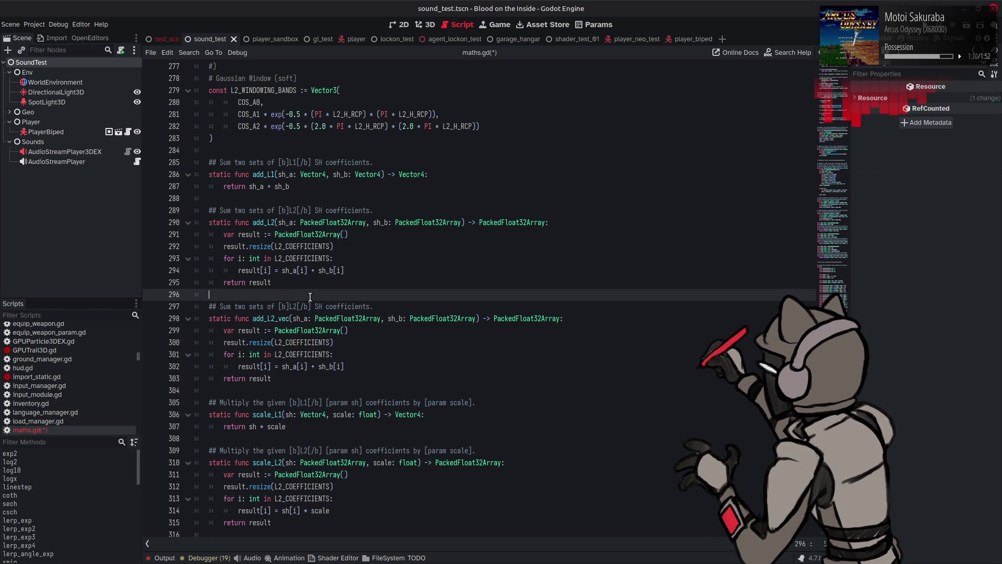
click(324, 305)
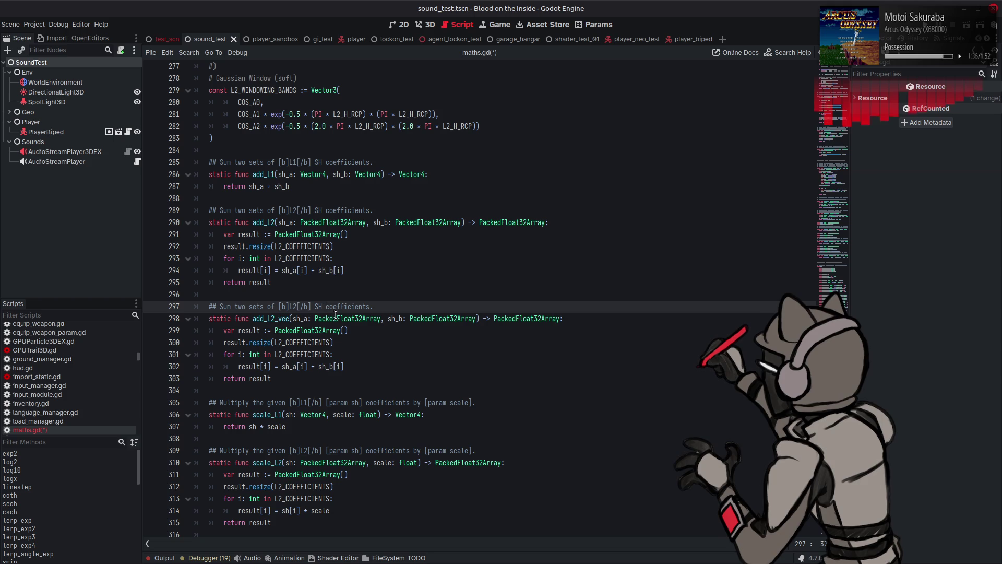
click(292, 306)
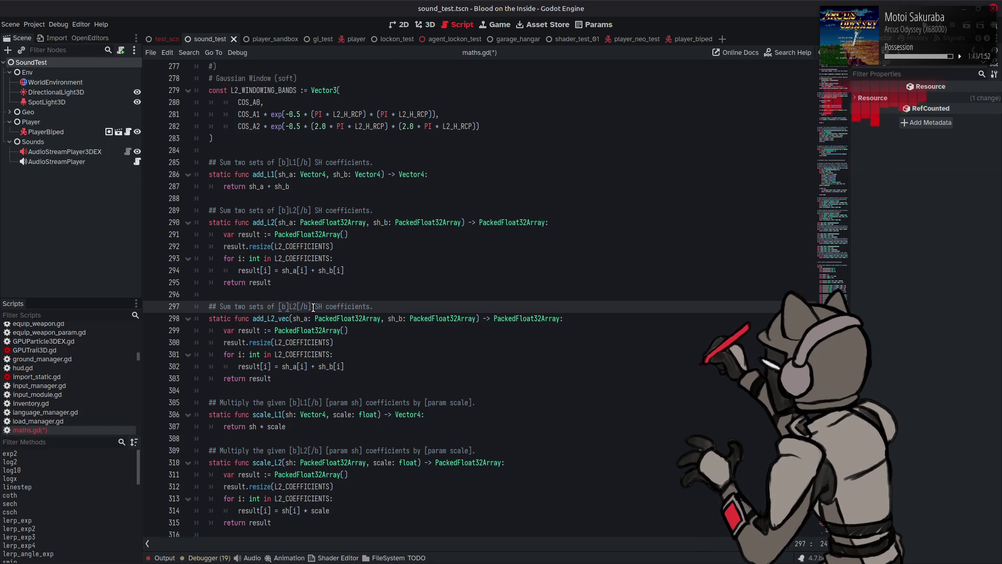
click(331, 306)
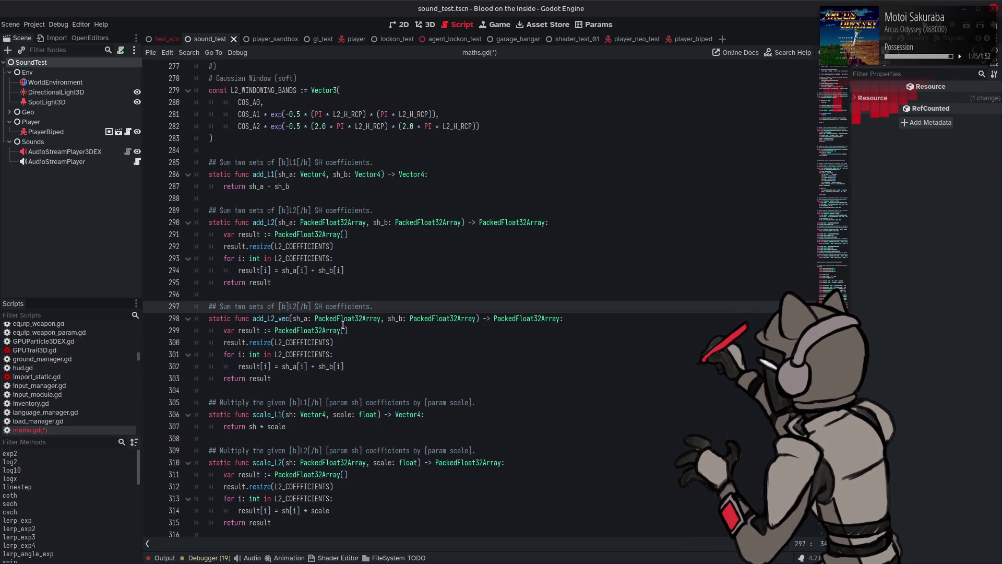
key(Right)
key(Right)
text(vec)
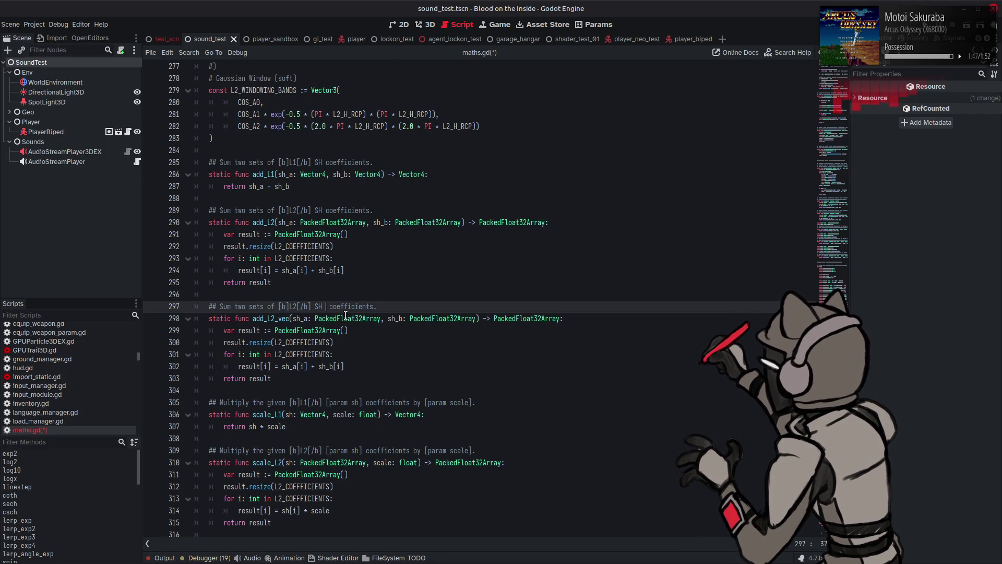
text(tor)
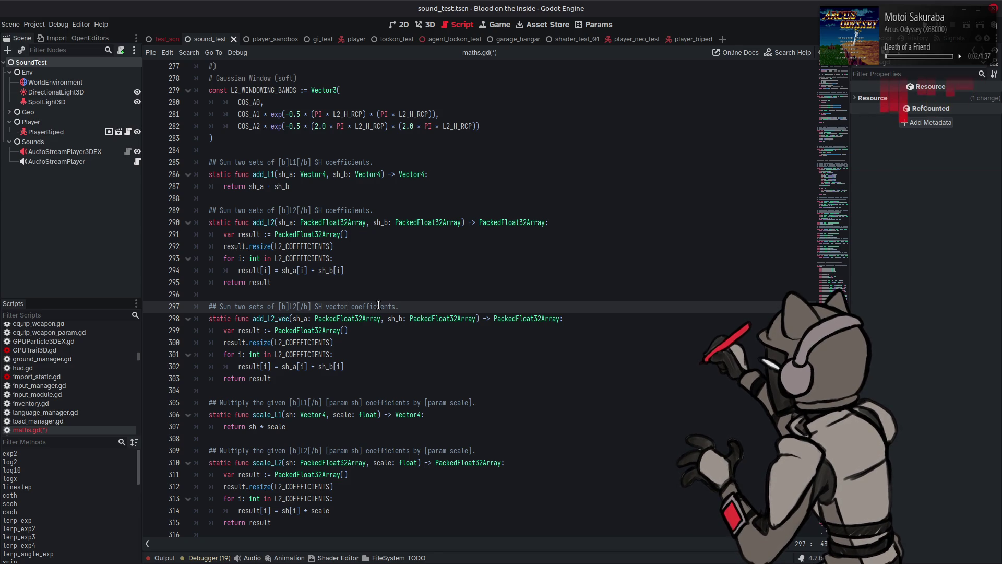
double_click(378, 306)
key(BackSpace)
key(BackSpace)
text(s)
key(ctrl+s)
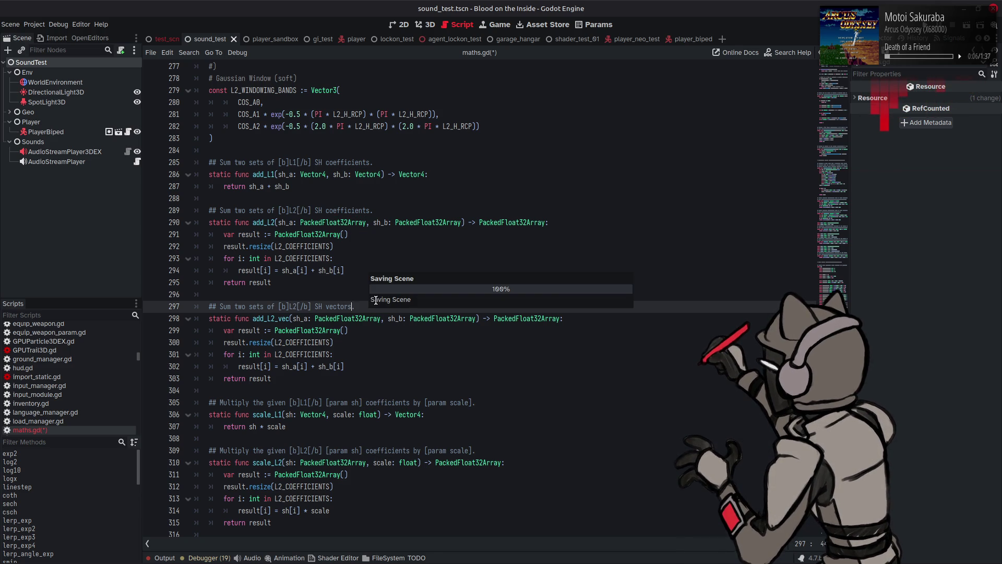
Append *3 to L2_COEFFICIENTS in add_L2_vec's resize call and for loop, then save
double_click(312, 342)
click(354, 344)
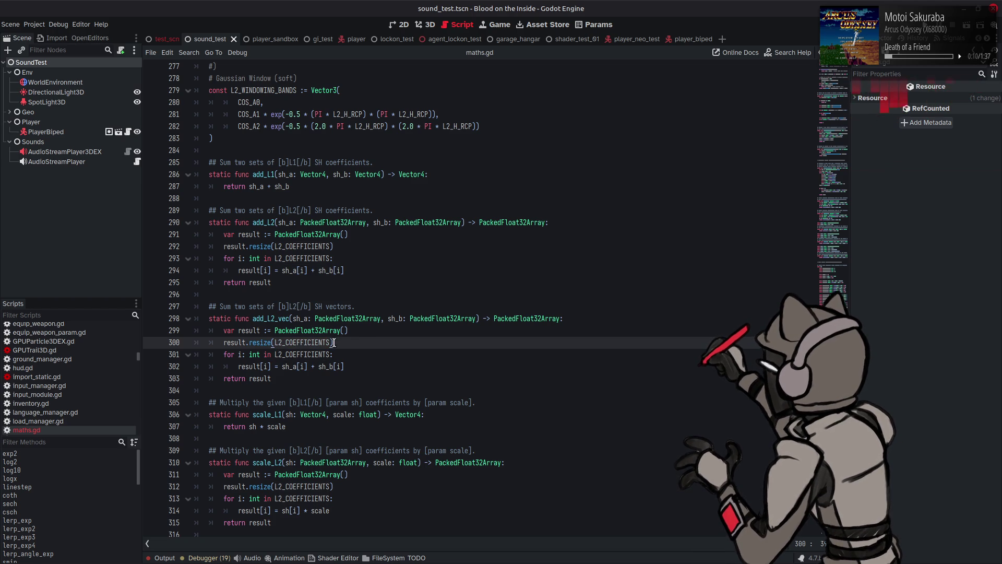
text(*3)
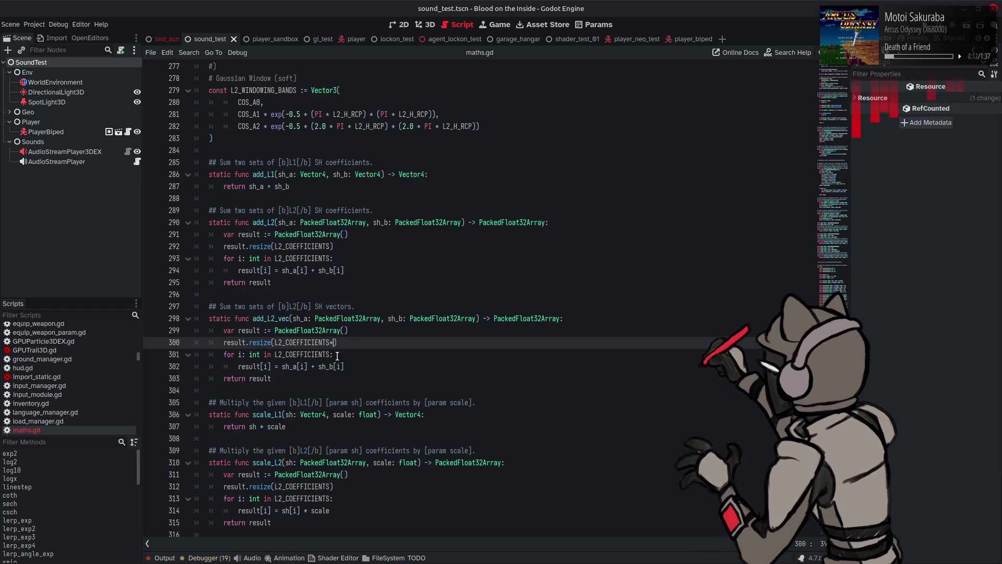
click(349, 349)
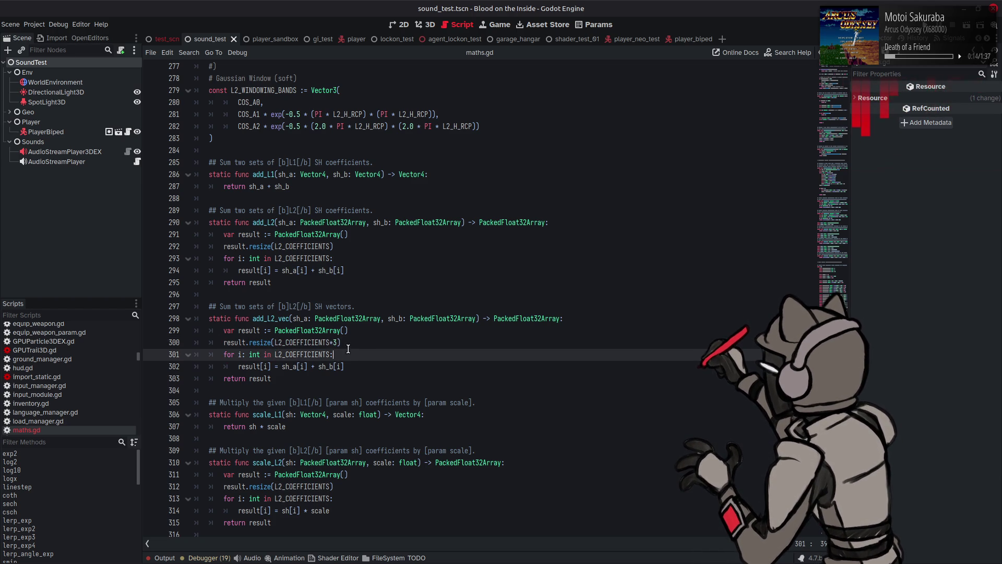
drag(329, 342, 337, 343)
key(ctrl+c)
click(330, 355)
key(ctrl+v)
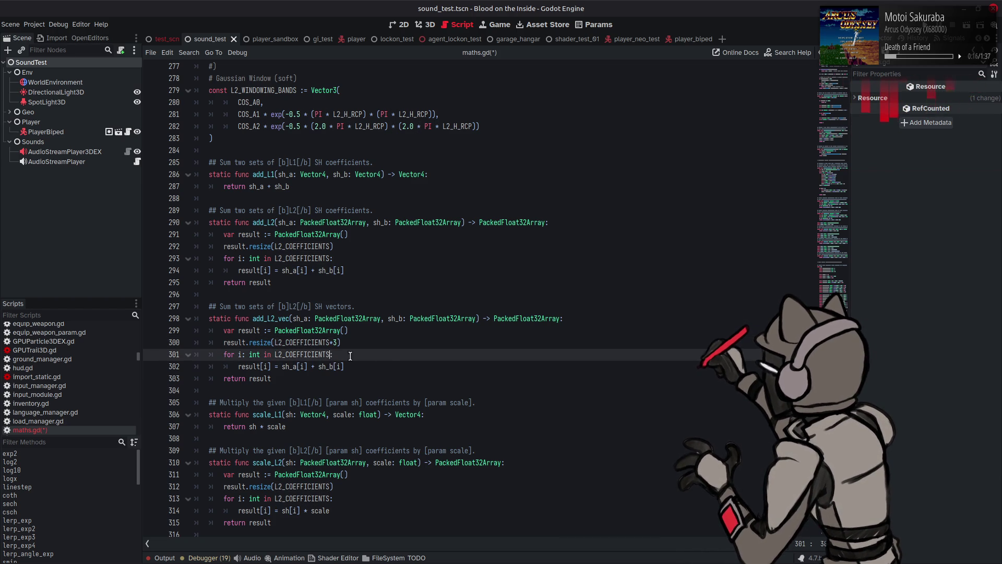
key(ctrl+s)
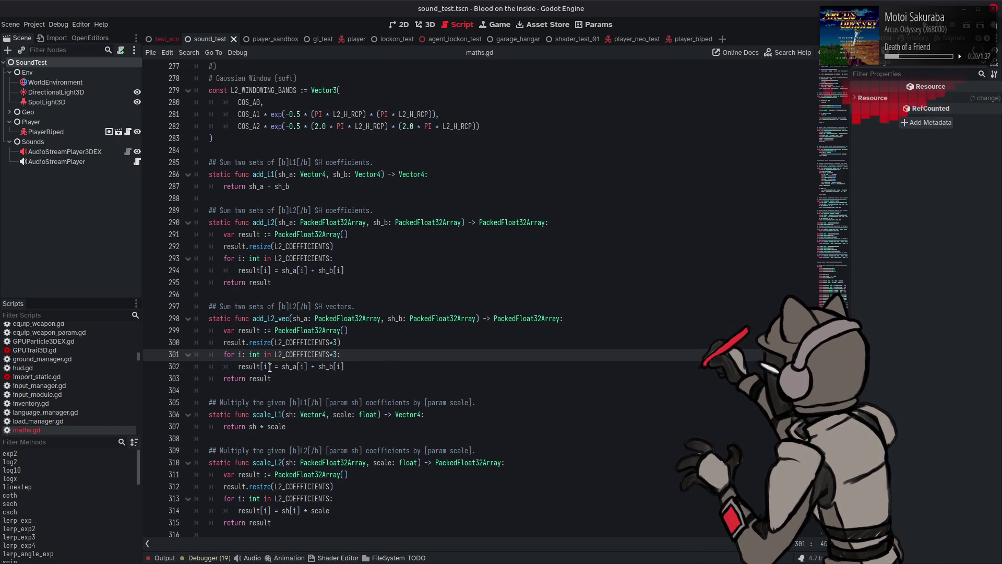
Select the whole scale_L2 function together with its doc comment
mouse_move(267, 366)
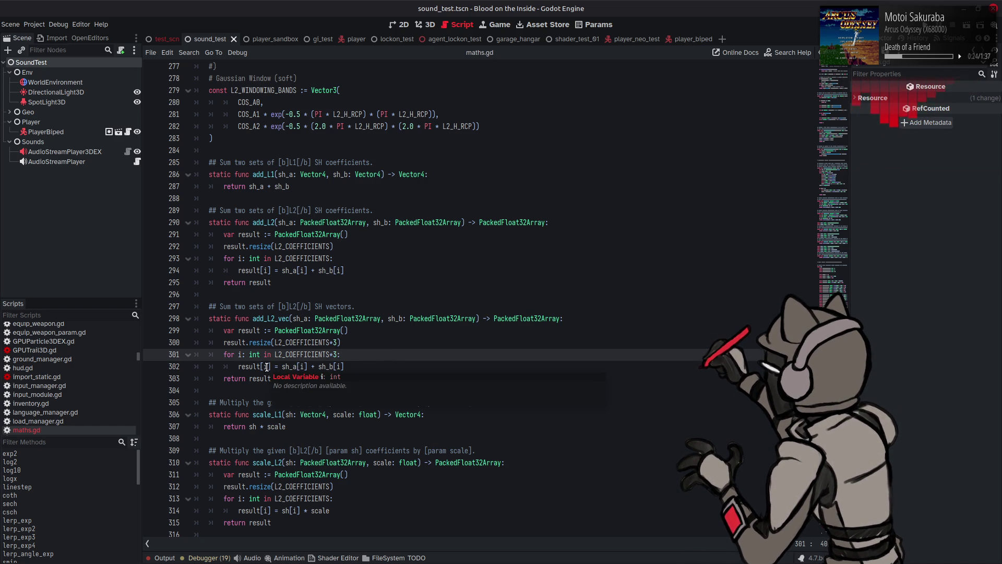
click(266, 367)
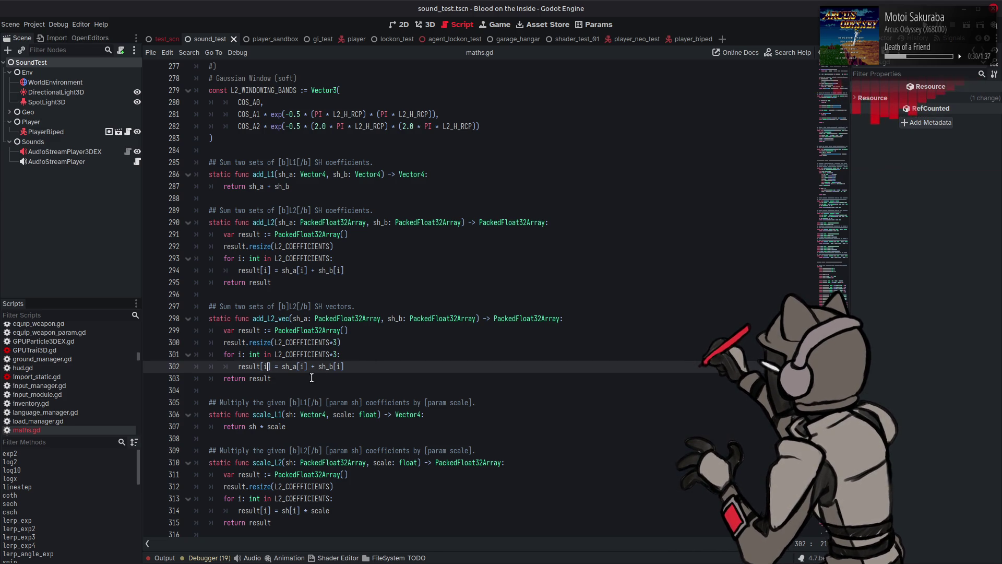
scroll(313, 366, down, 5)
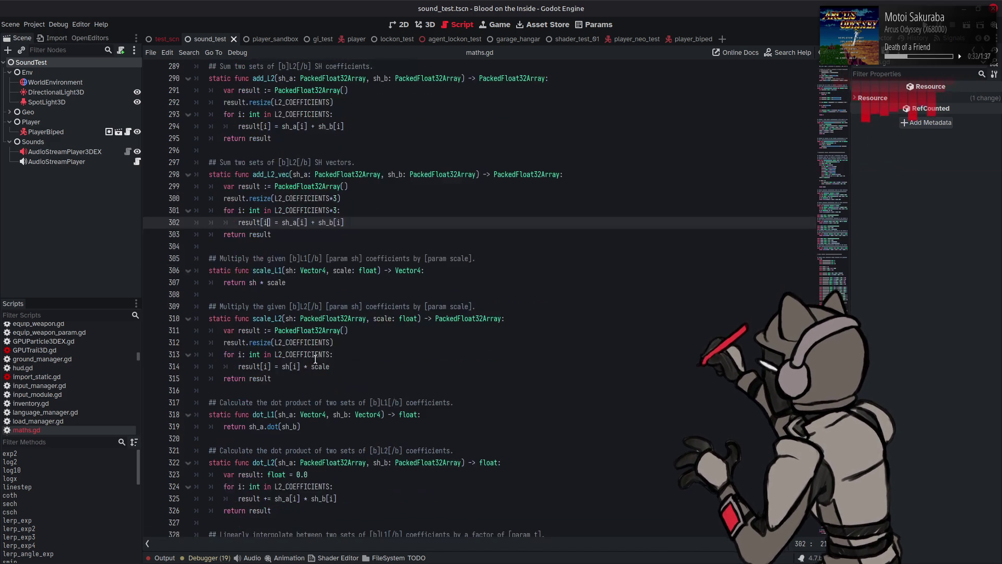
mouse_move(290, 345)
mouse_down()
mouse_move(175, 265)
mouse_move(196, 269)
mouse_up()
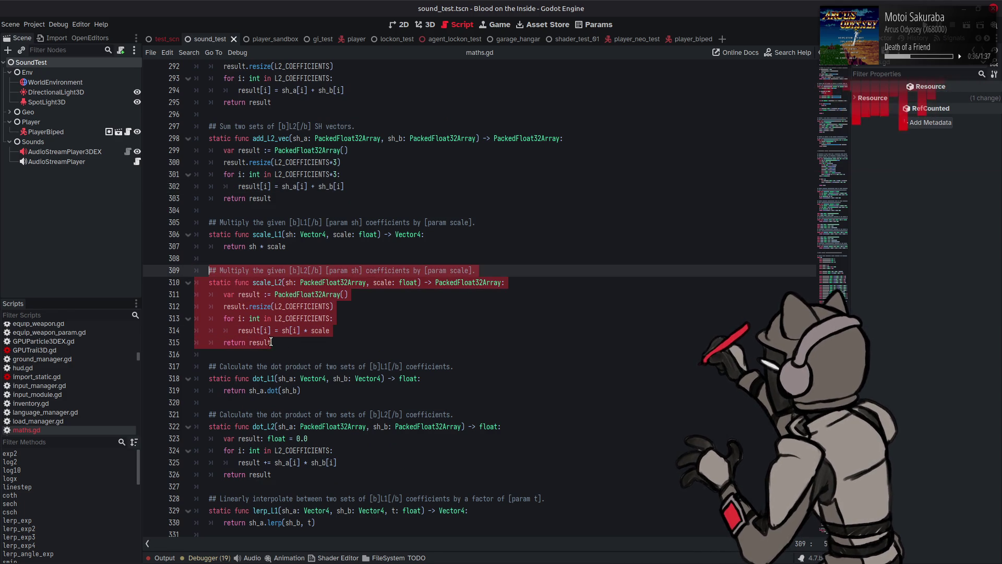
Paste a copy of scale_L2 below it and rename the copy scale_L2_vec
click(289, 343)
key(Return)
key(Return)
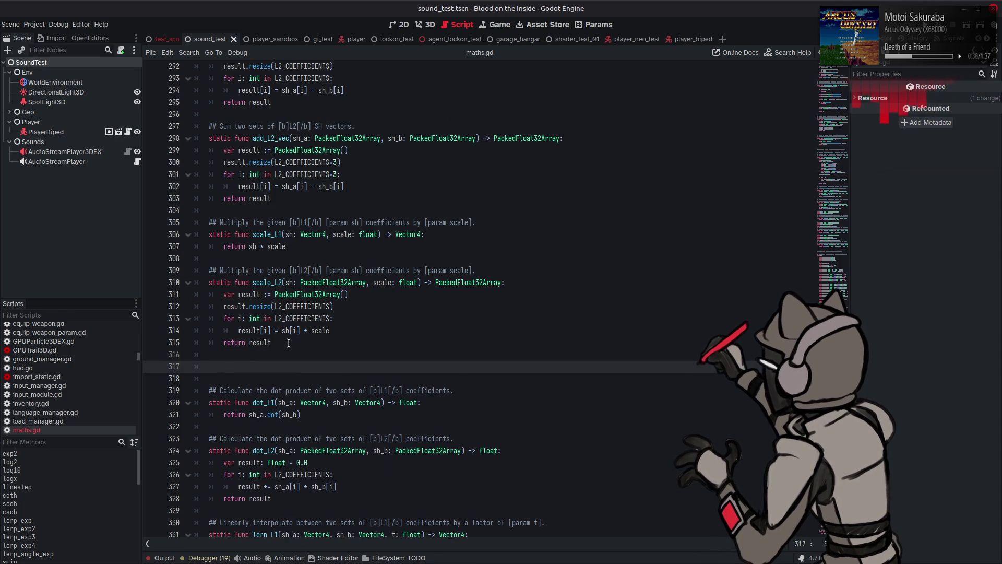
key(ctrl+v)
click(278, 378)
text(_vec)
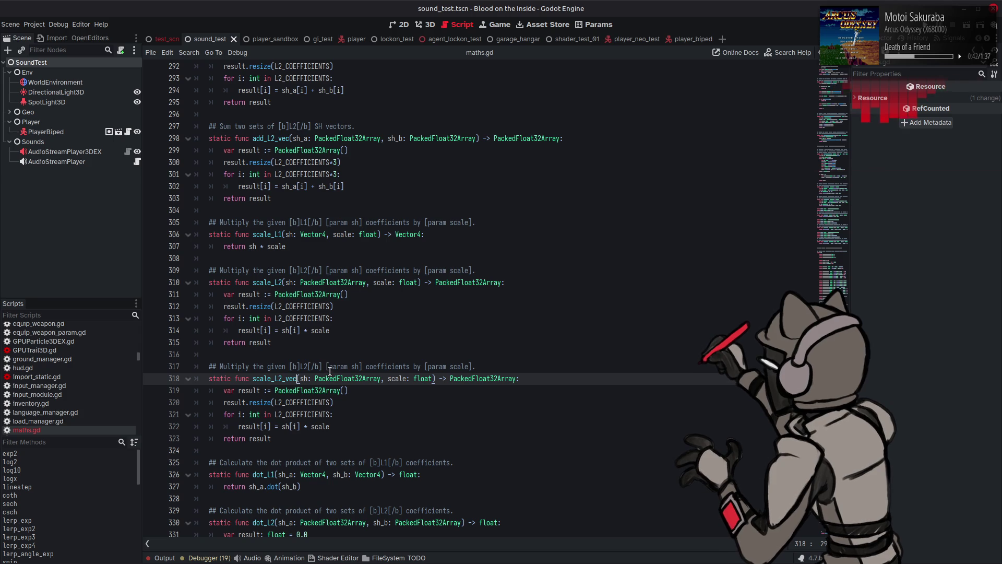
Add *3 to L2_COEFFICIENTS in scale_L2_vec's resize and loop, and change its comment to 'vectors'
click(333, 403)
text(*3)
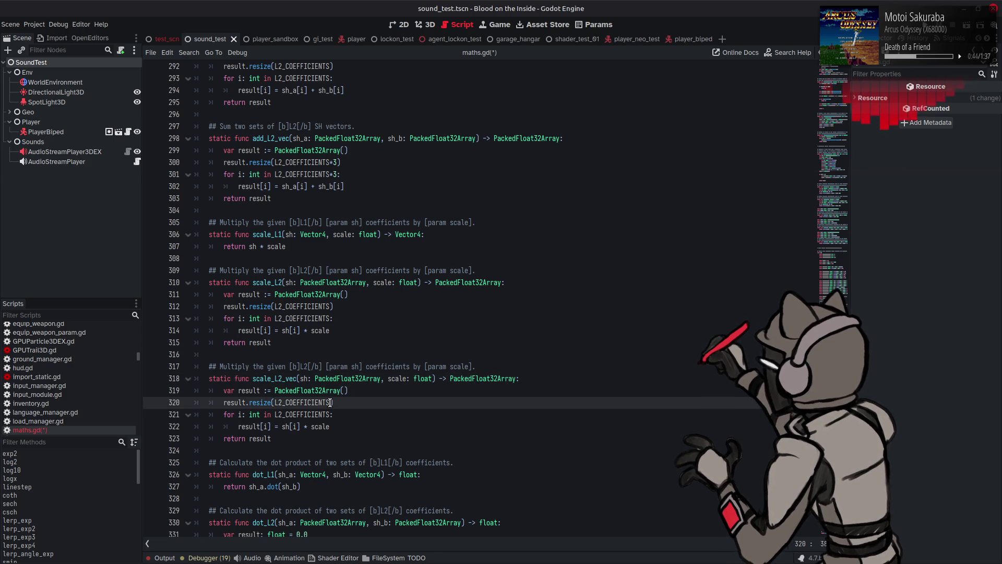
click(331, 415)
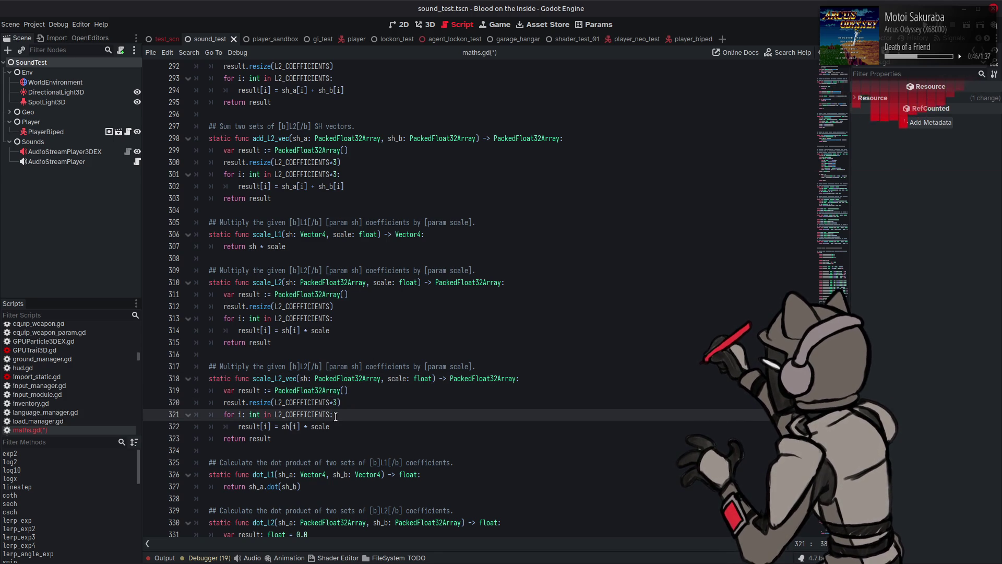
text(*3)
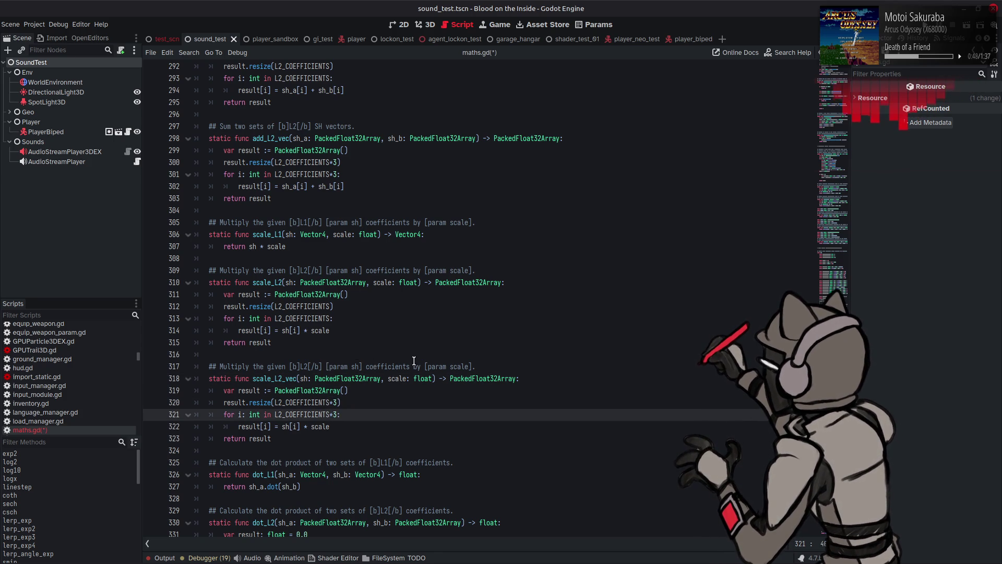
double_click(394, 365)
text(vectors)
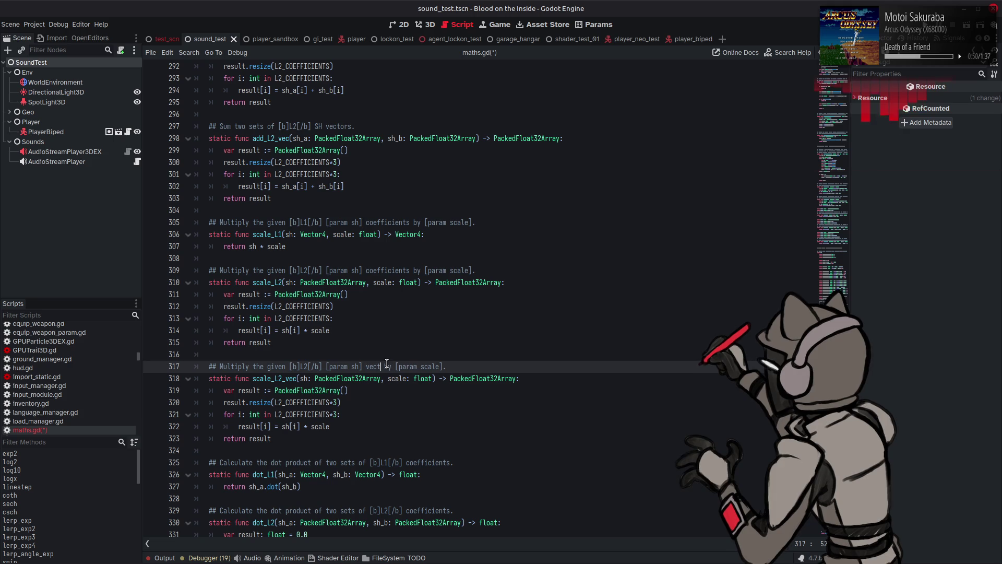
text(rs)
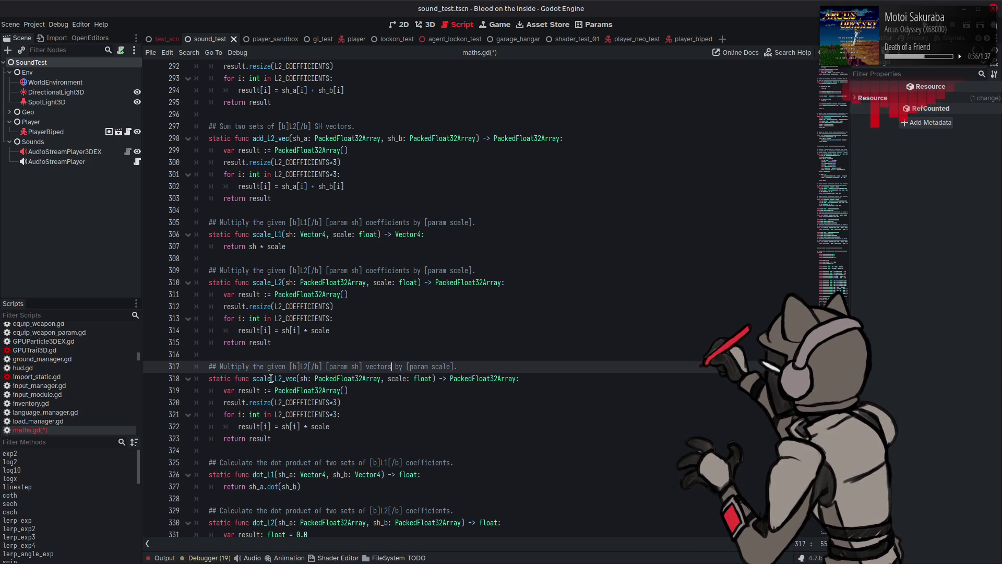
Review the scale_L2_vec comment and loop, save maths.gd, and select the dot_L2 function
mouse_move(270, 378)
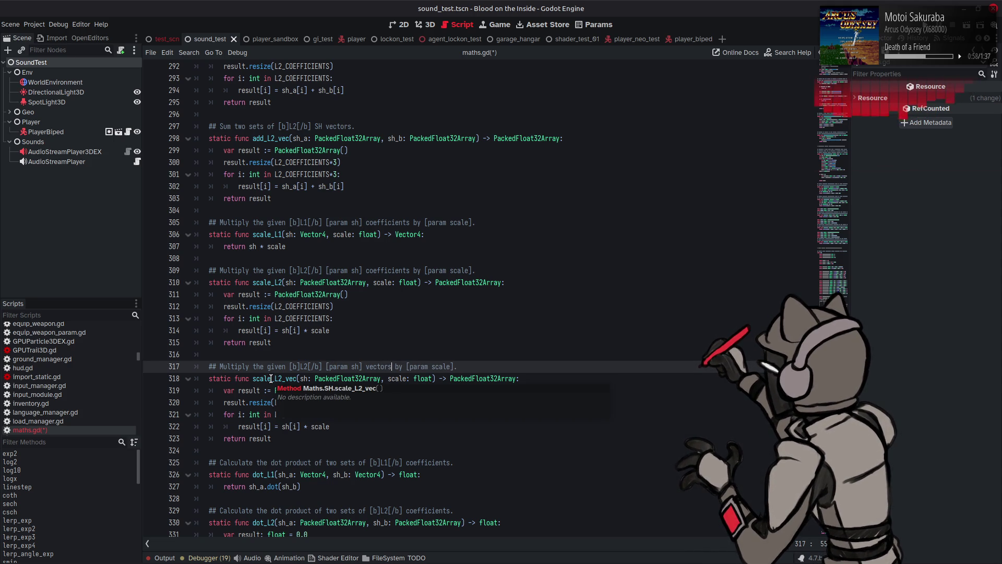
key(Down)
key(Down)
key(Down)
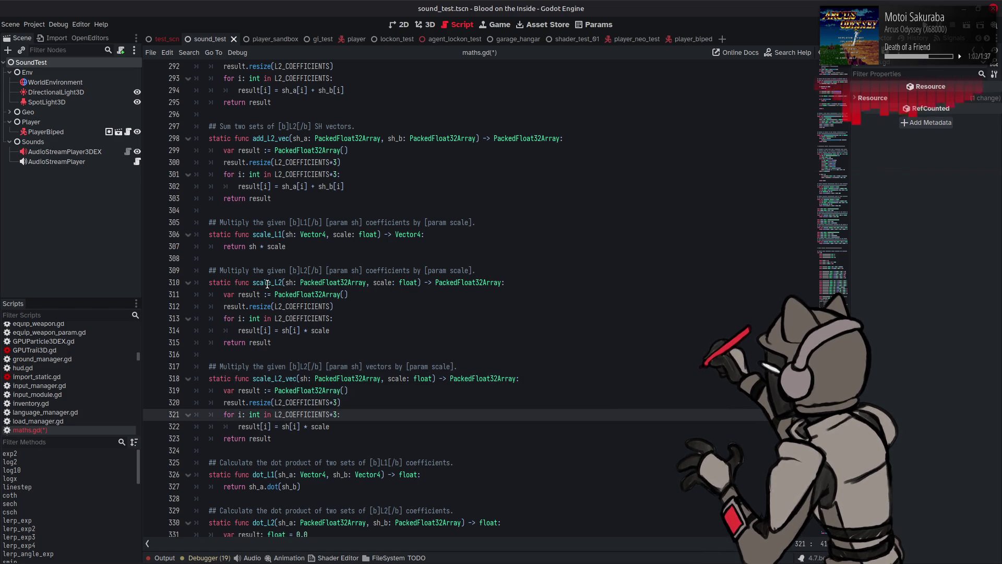
mouse_move(268, 284)
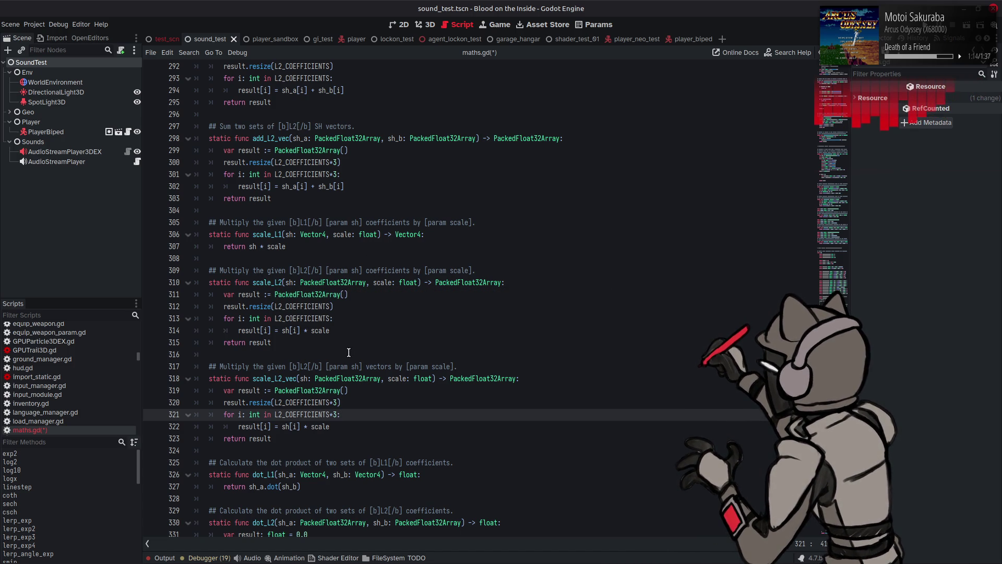
scroll(349, 355, down, 2)
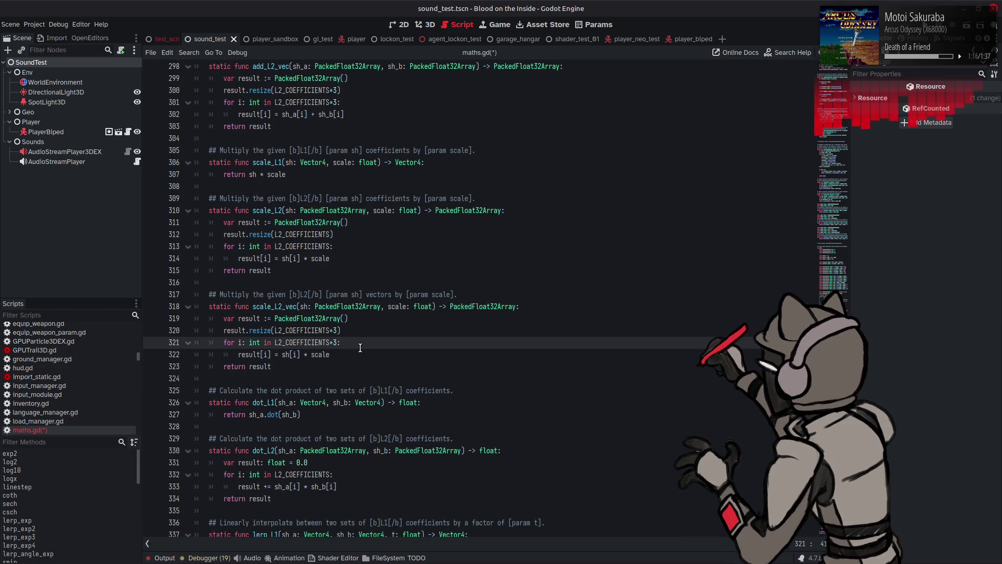
click(334, 294)
drag(335, 294, 361, 294)
click(357, 343)
scroll(319, 330, down, 1)
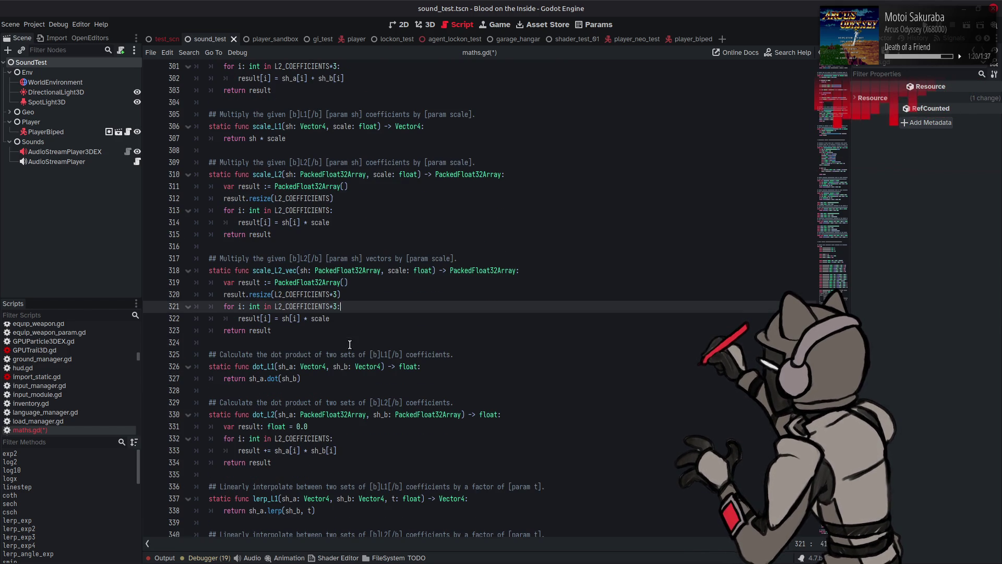
key(ctrl+s)
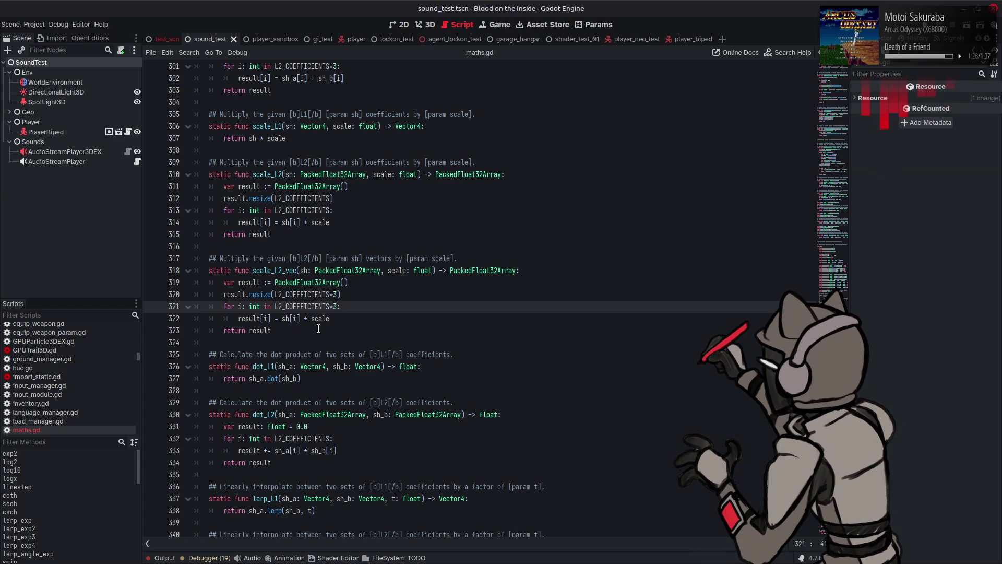
scroll(319, 328, down, 2)
drag(271, 390, 208, 330)
key(ctrl+c)
Paste a copy of dot_L2 below it, rename it dot_L2_vec, and change its comment to 'vectors.'
click(290, 392)
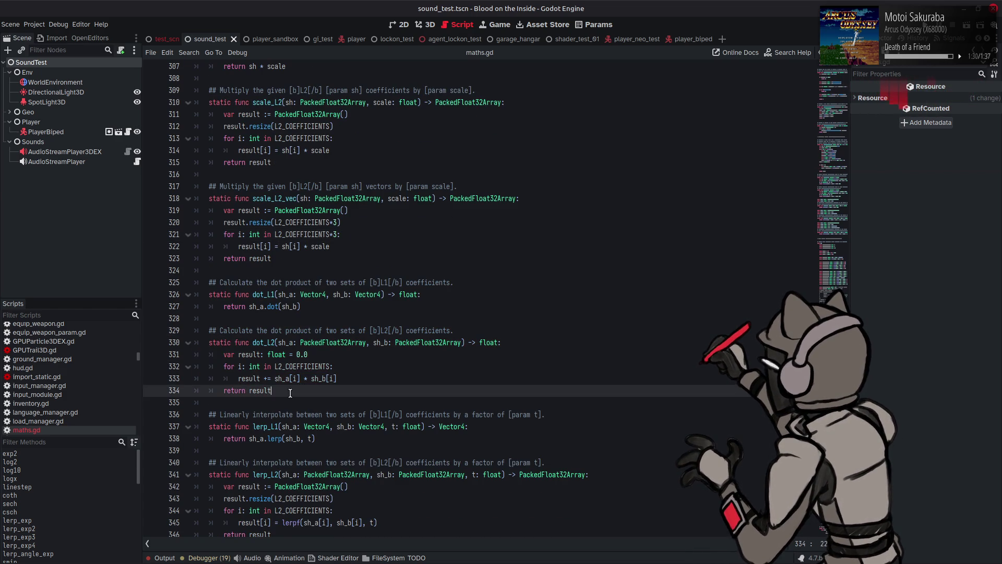
key(Return)
key(Return)
key(ctrl+v)
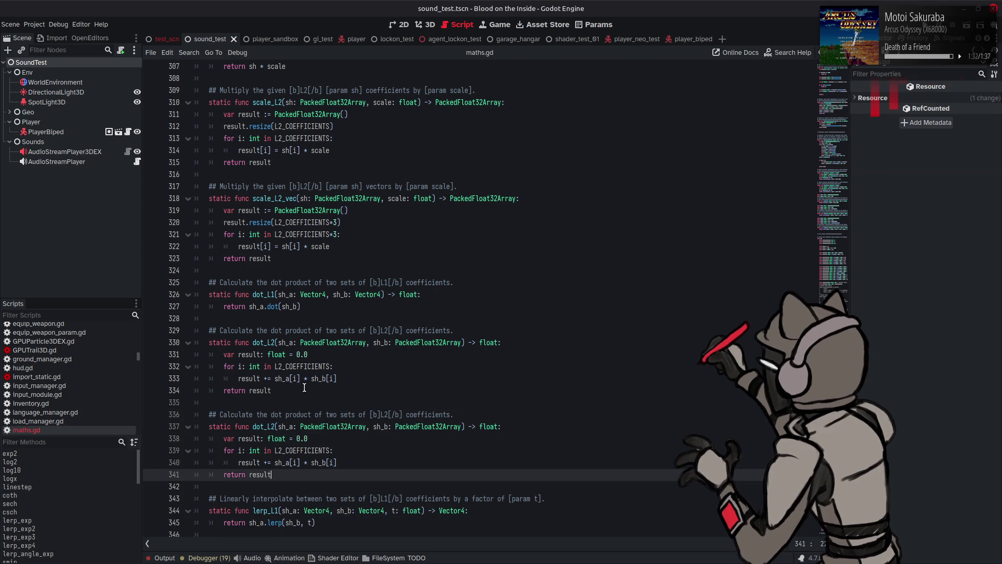
double_click(421, 413)
text(vec)
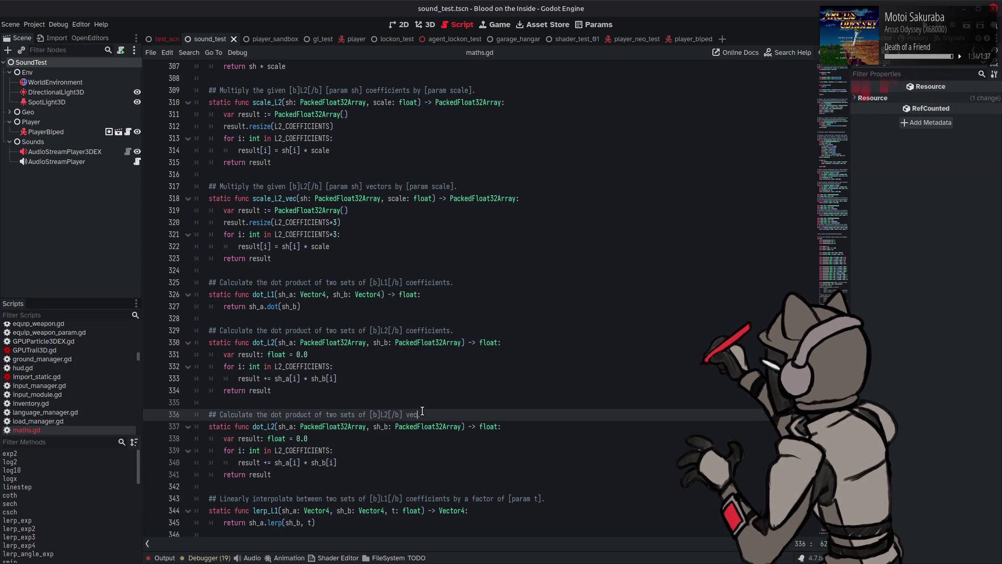
text(tors.)
click(291, 427)
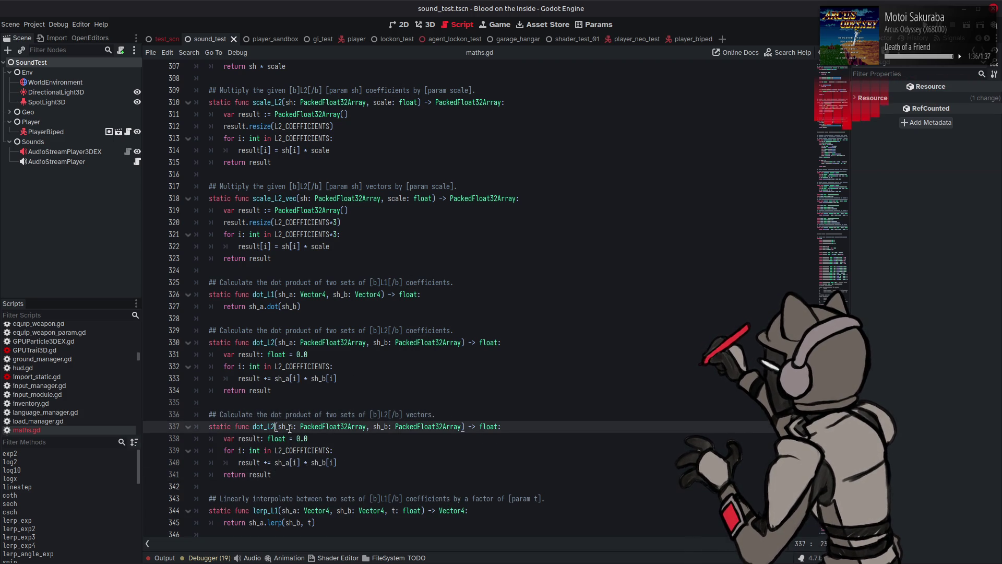
text(_vec)
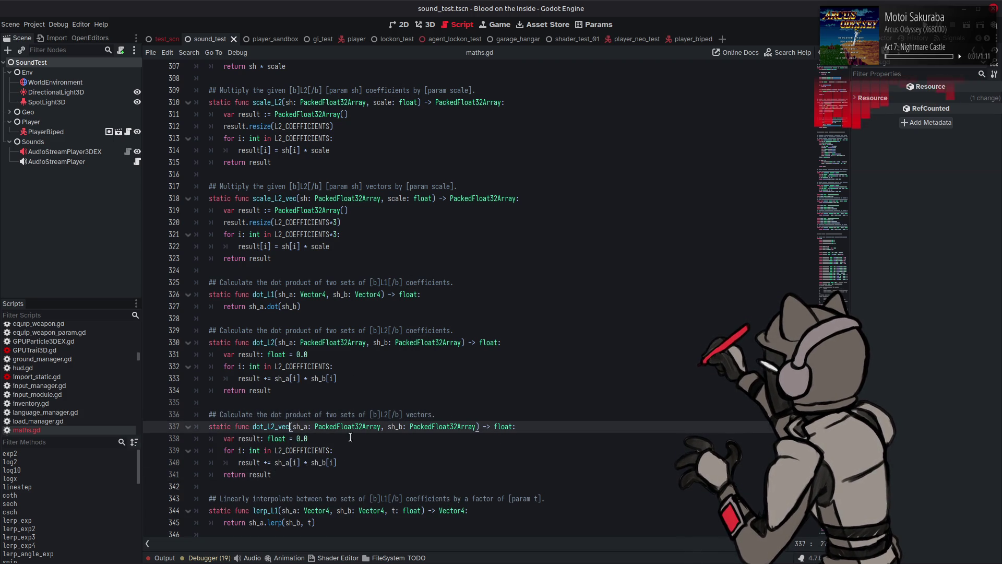
Try *3 on dot_L2_vec's loop range, undo it, and check how result is used
click(365, 438)
click(332, 450)
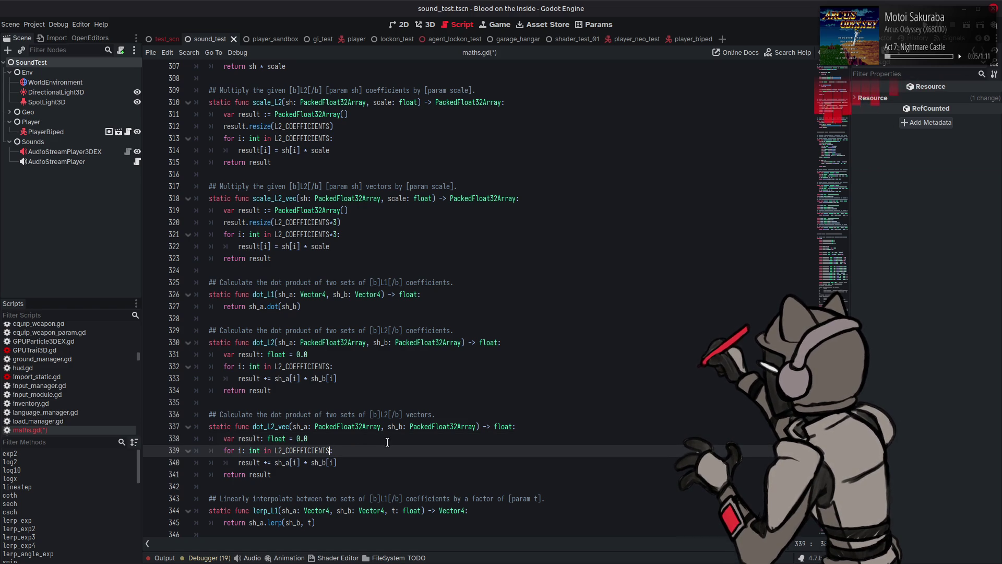
text(*3)
key(ctrl+z)
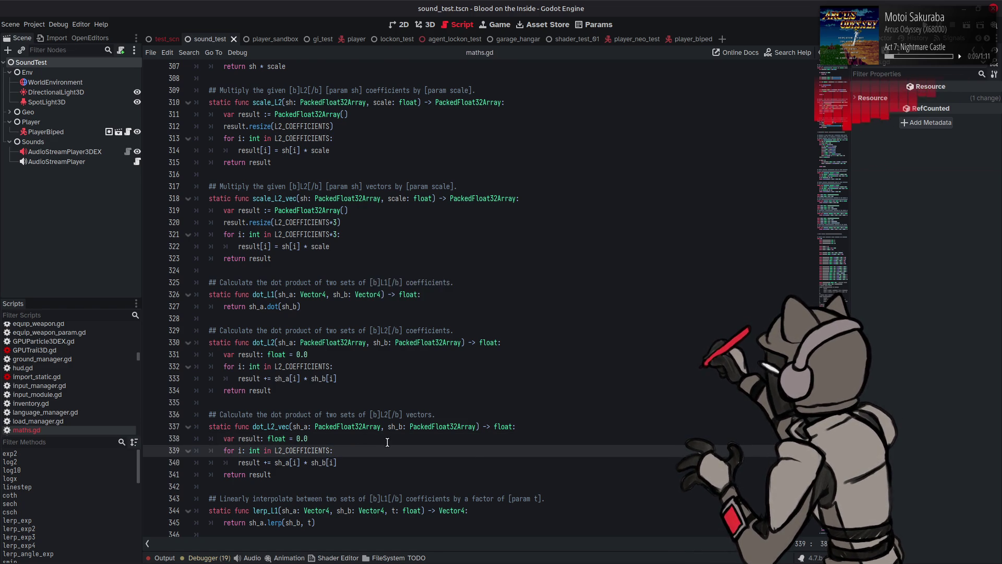
scroll(387, 442, down, 2)
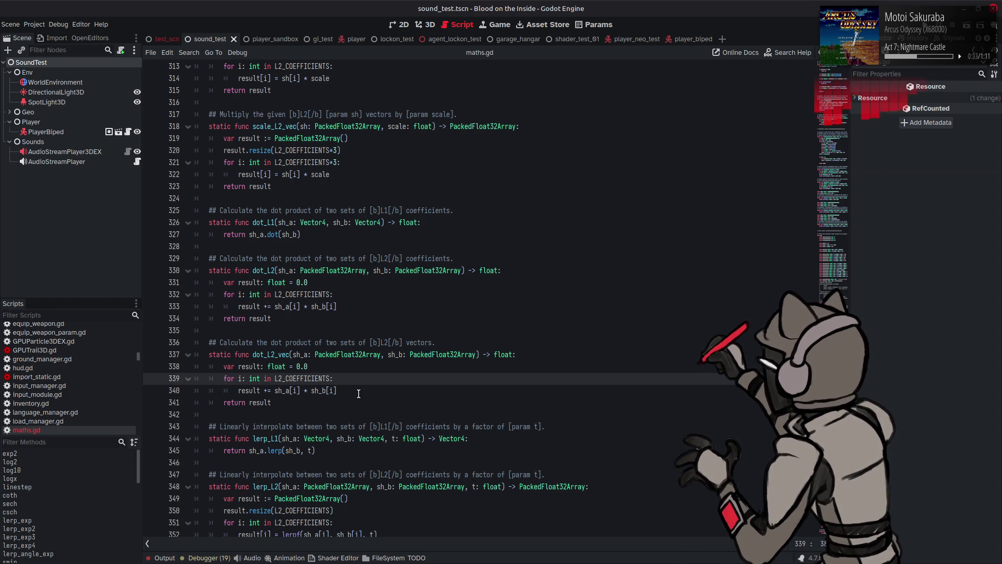
click(247, 391)
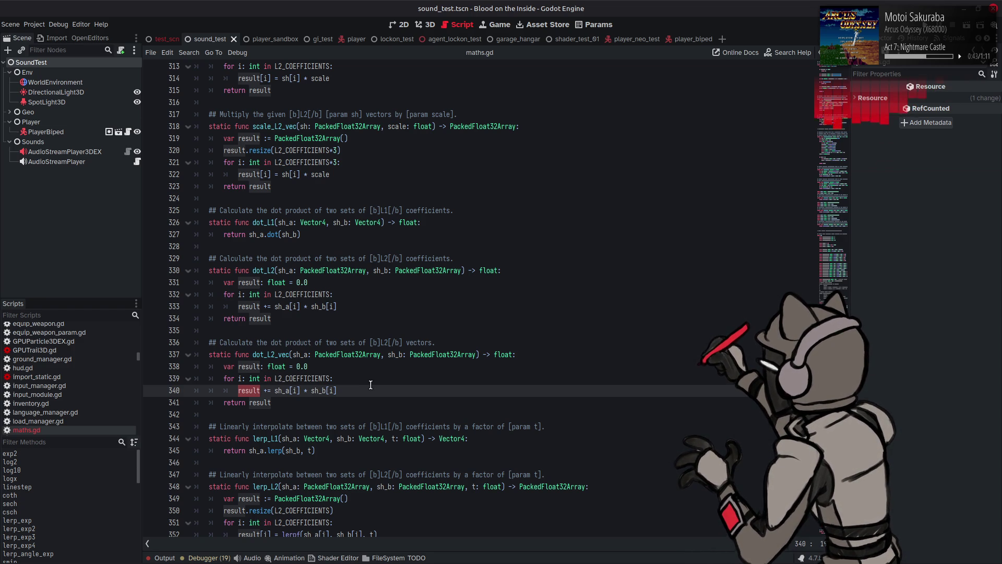
Change dot_L2_vec's return type and the result variable's type from float to Vector3
double_click(513, 355)
text(V)
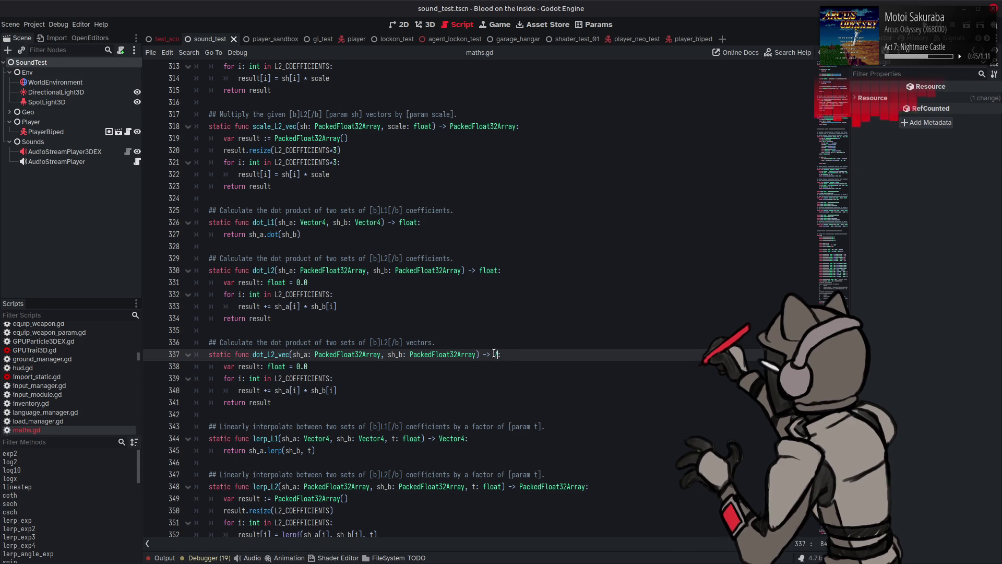
text(ector)
click(530, 389)
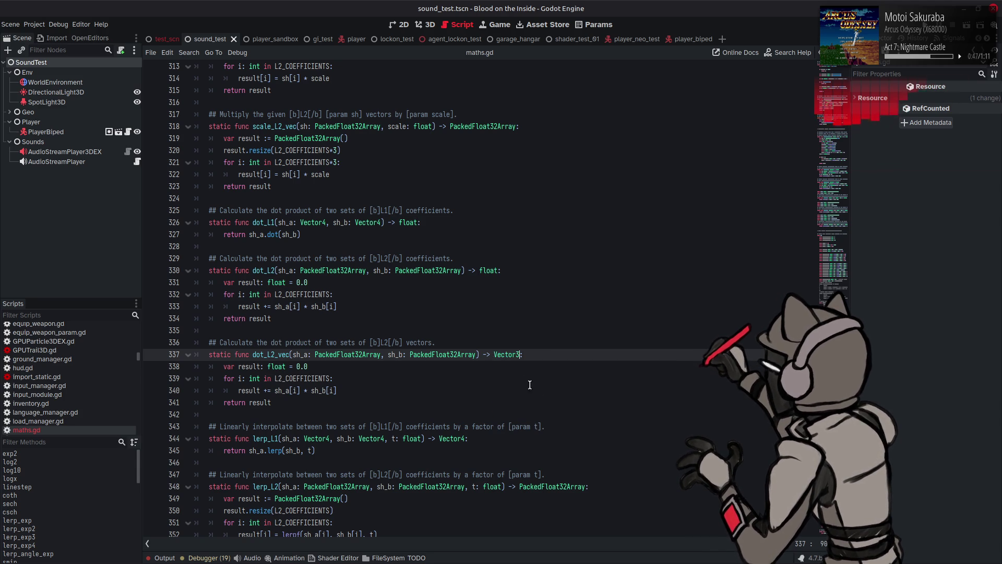
double_click(506, 355)
key(ctrl+c)
double_click(277, 366)
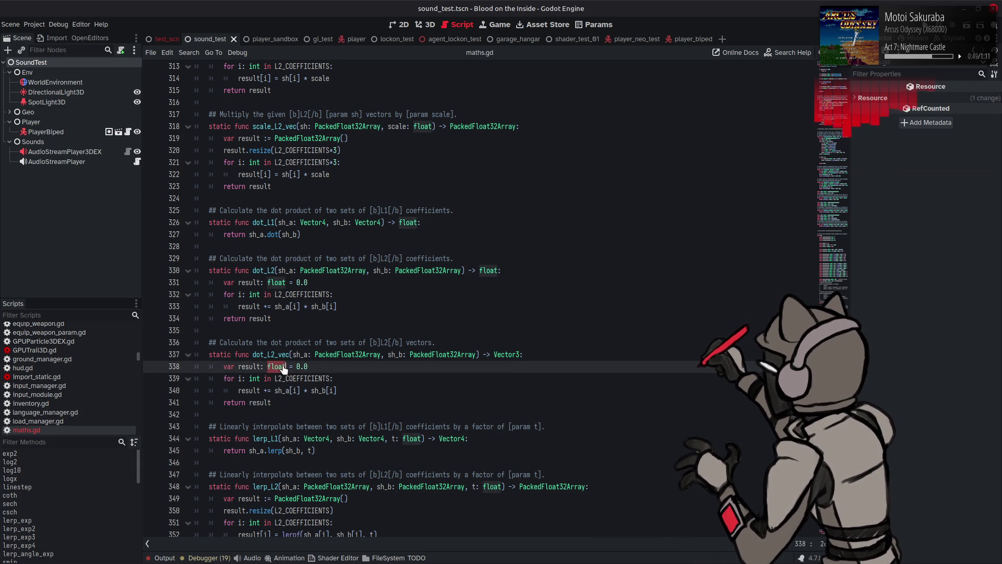
key(ctrl+v)
Initialize result as ':= Vector3.ZERO', removing the leftover 0.0 value
click(261, 367)
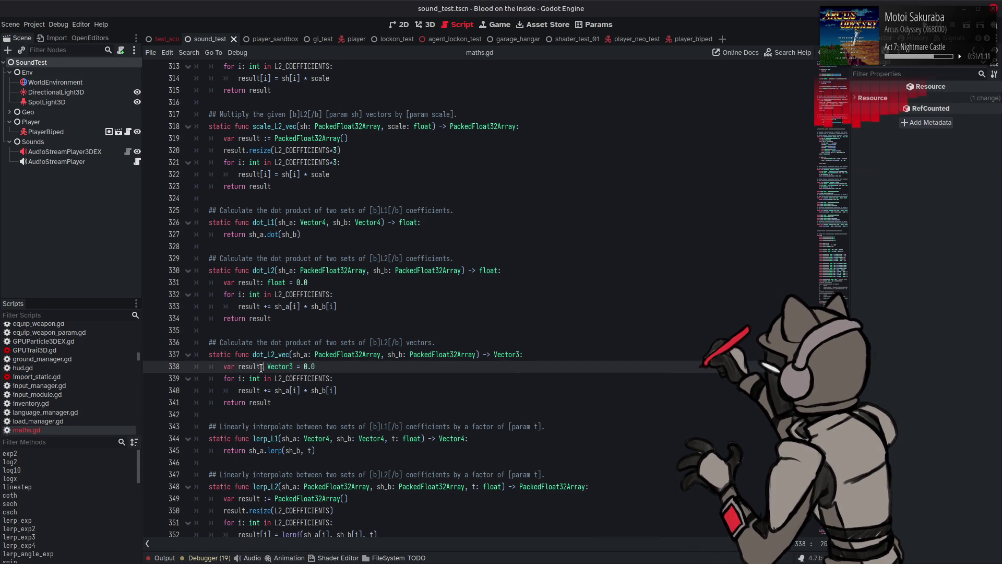
text(:)
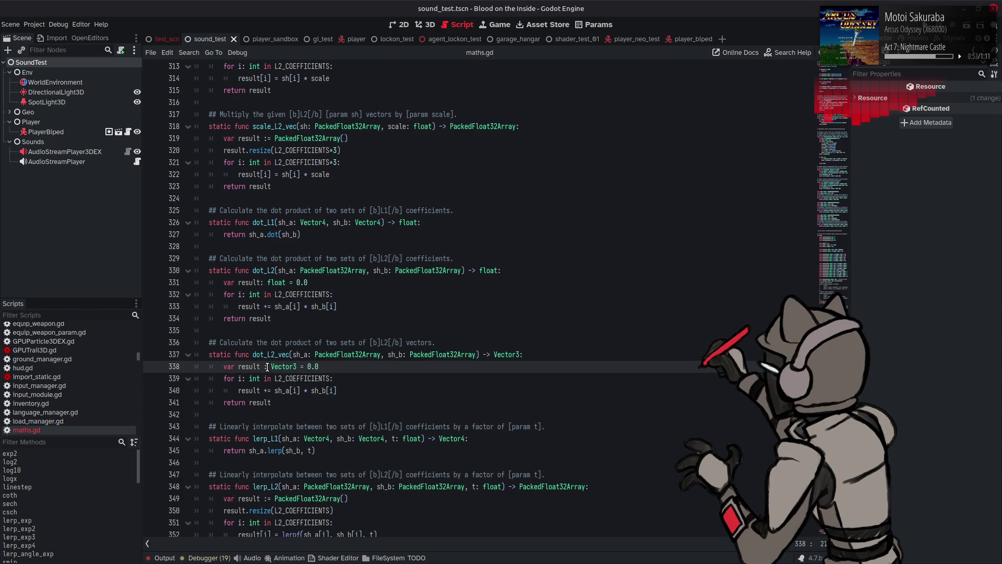
text(=)
click(300, 366)
text(.)
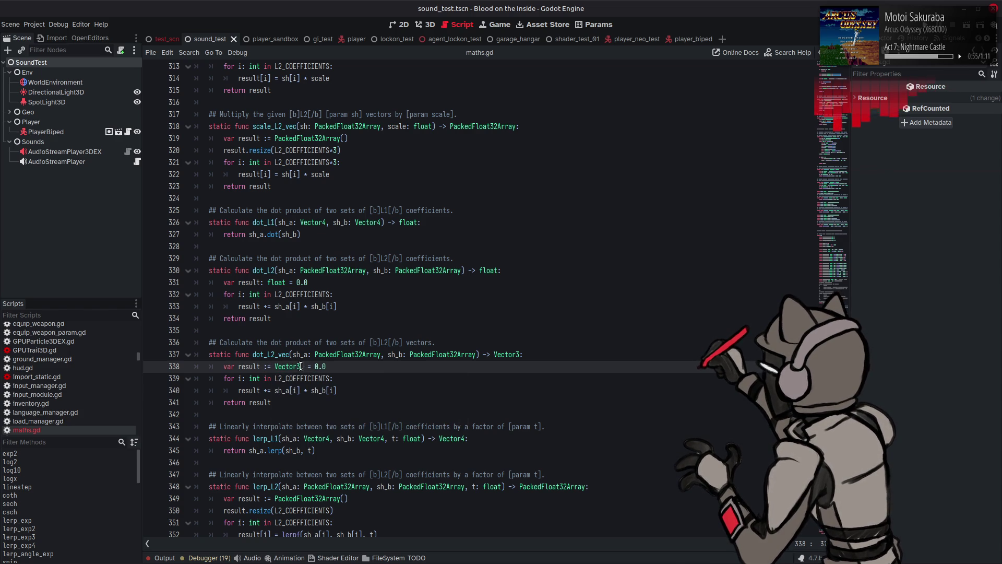
text(Z)
key(Return)
click(354, 368)
key(BackSpace)
key(BackSpace)
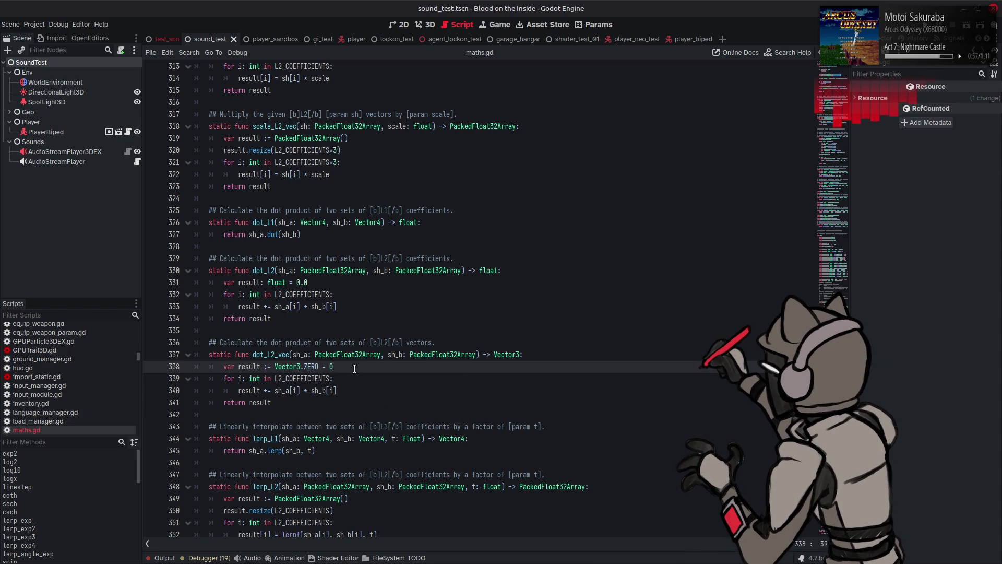
key(BackSpace)
key(BackSpace)
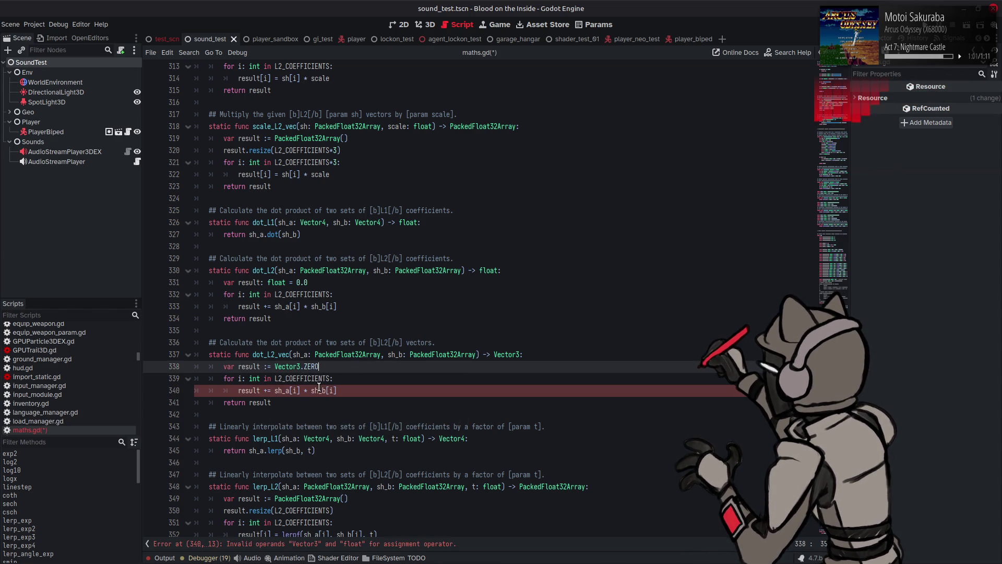
Split the loop's accumulation into result.x, result.y and result.z lines
click(261, 390)
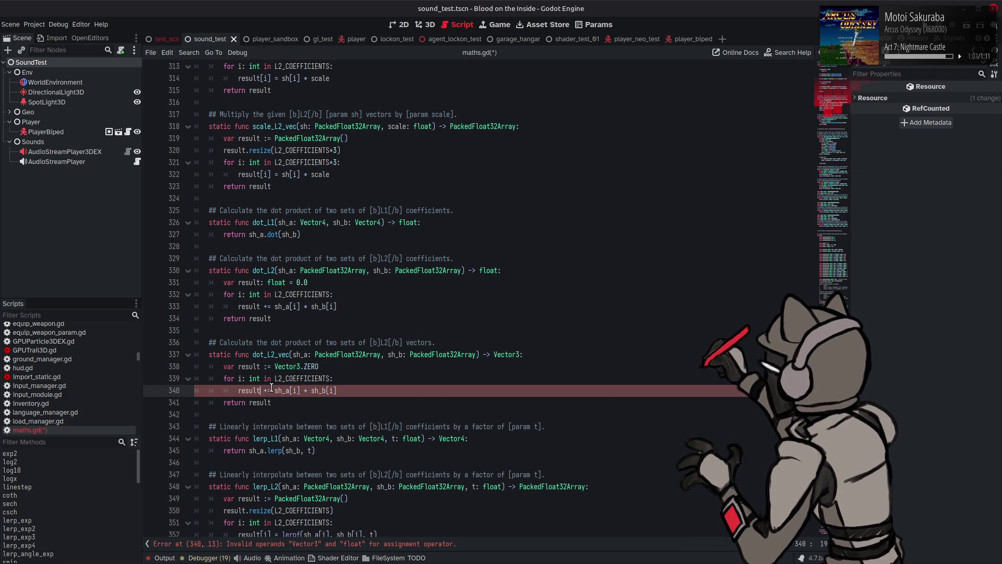
text(.x)
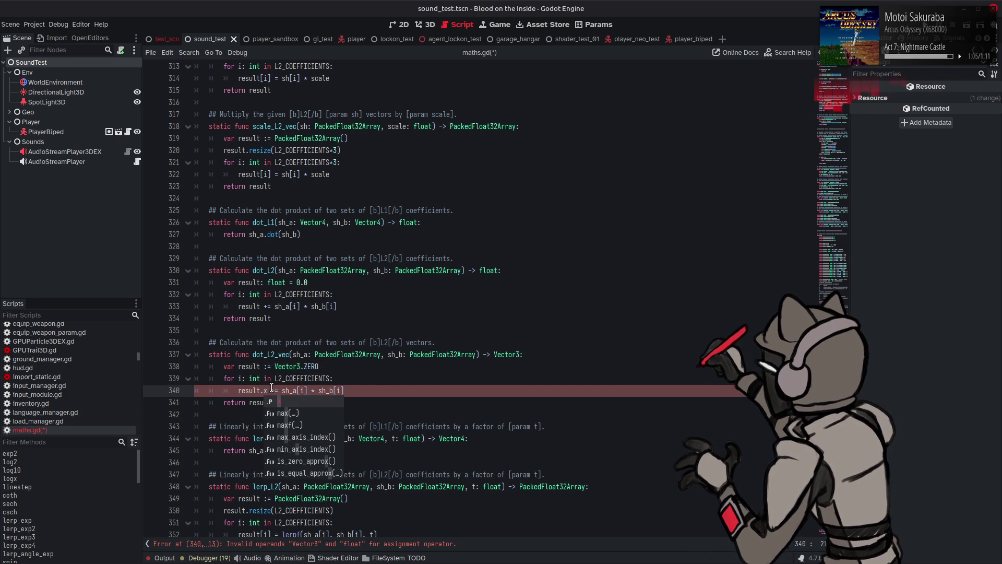
click(345, 391)
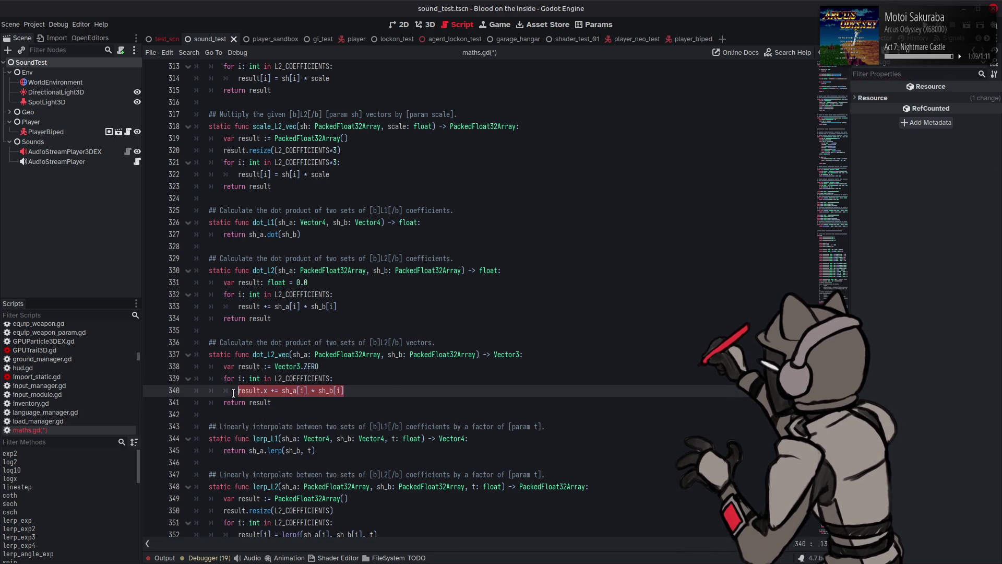
key(ctrl+shift+d)
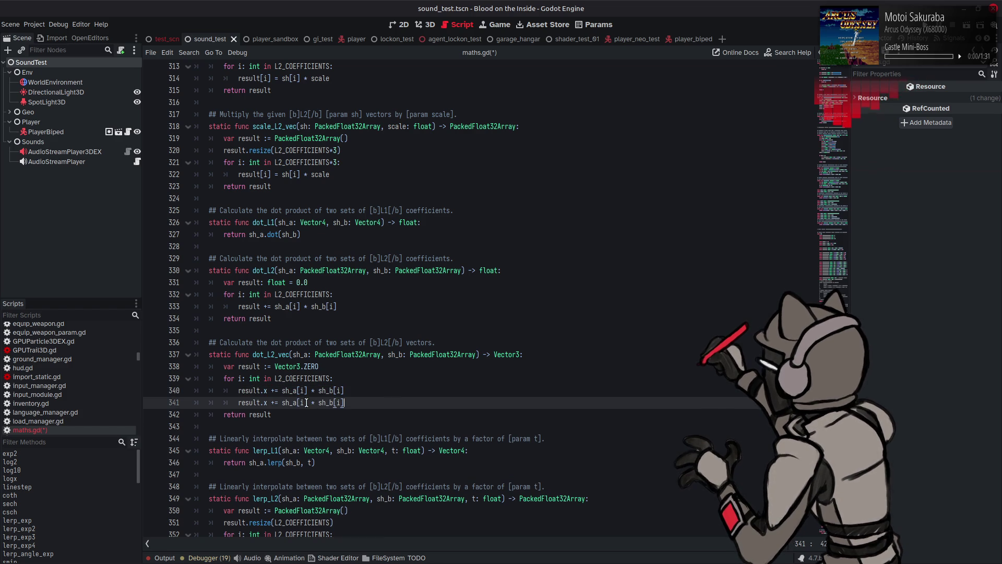
double_click(266, 402)
text(y)
key(End)
key(ctrl+shift+d)
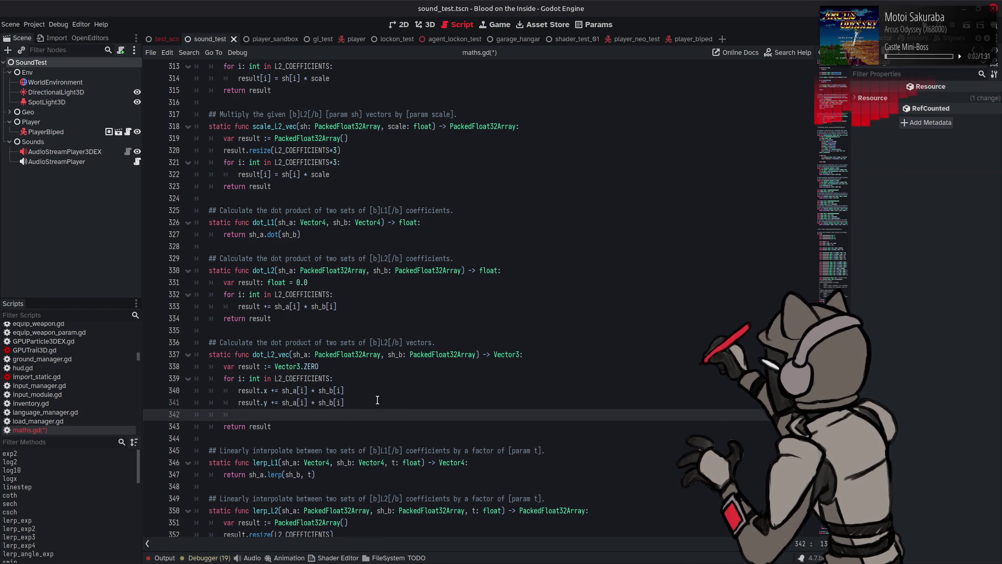
double_click(265, 413)
text(z)
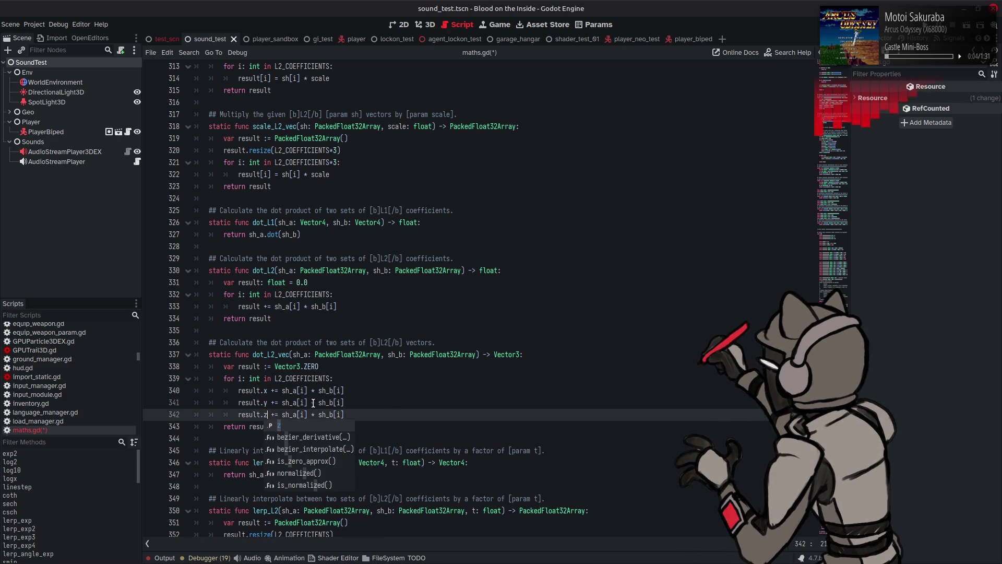
click(309, 402)
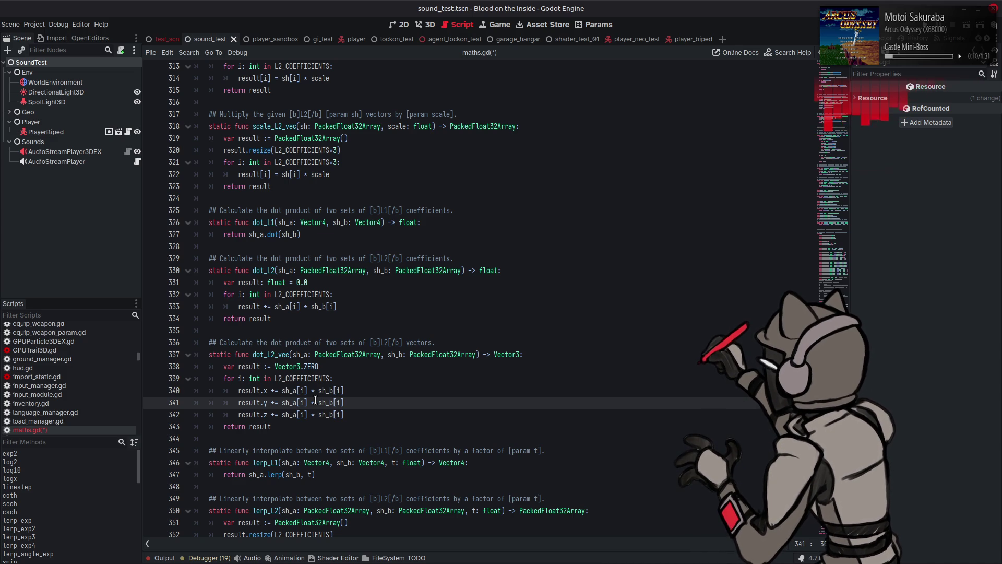
Offset the y line's sh_a and sh_b indices to L2_COEFFICIENTS+i
double_click(313, 378)
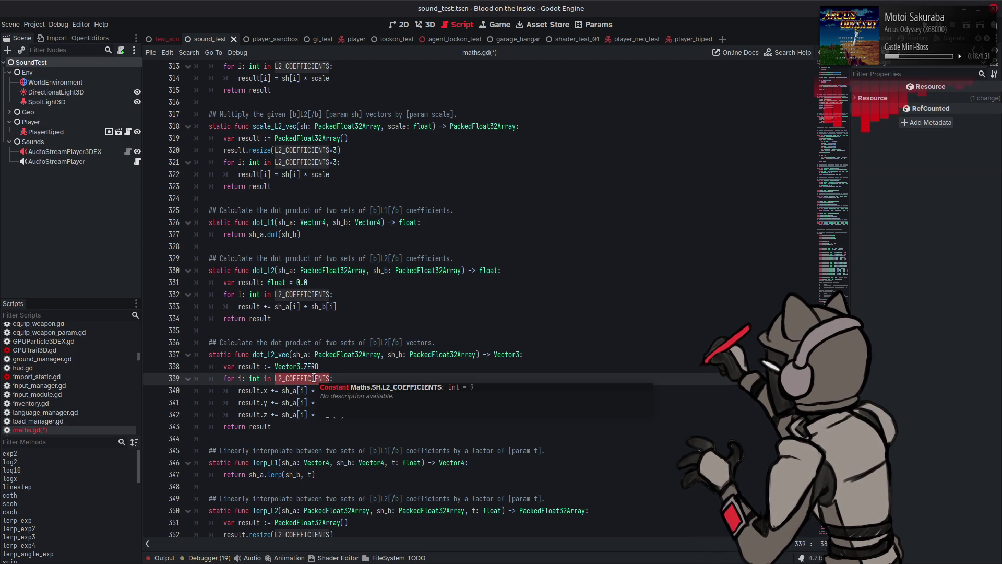
click(306, 403)
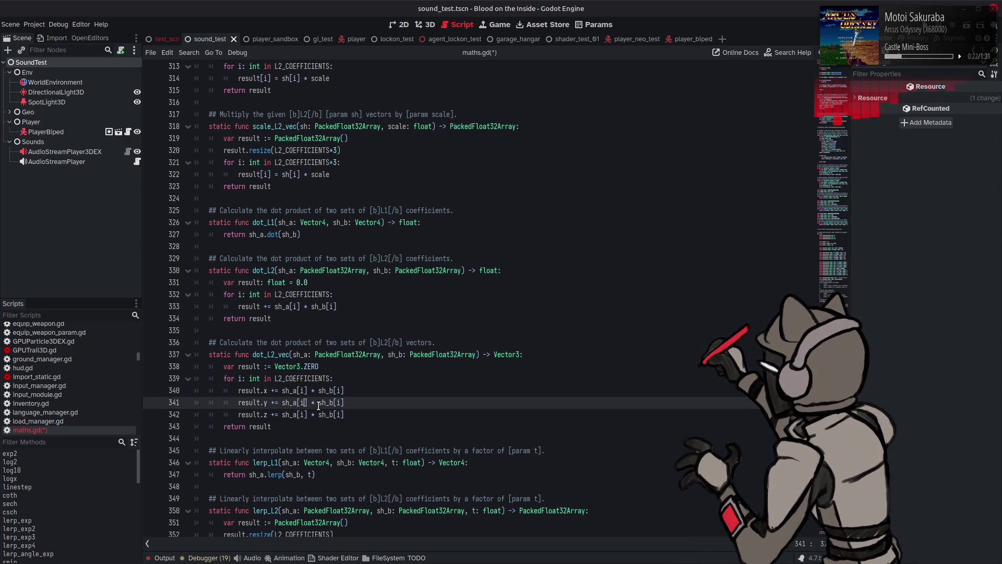
key(ctrl+v)
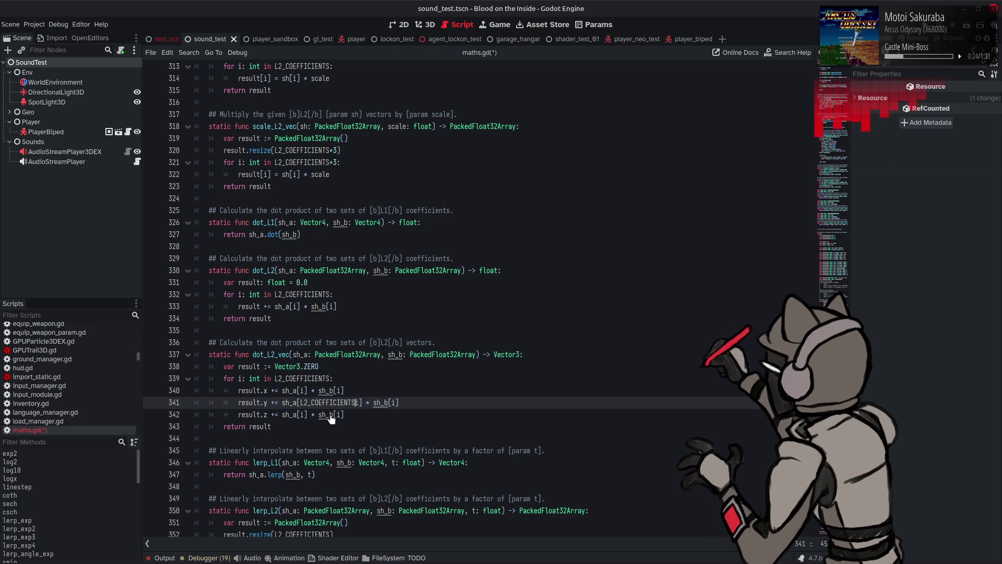
text(*)
drag(300, 403, 358, 403)
click(360, 402)
key(BackSpace)
text(+i)
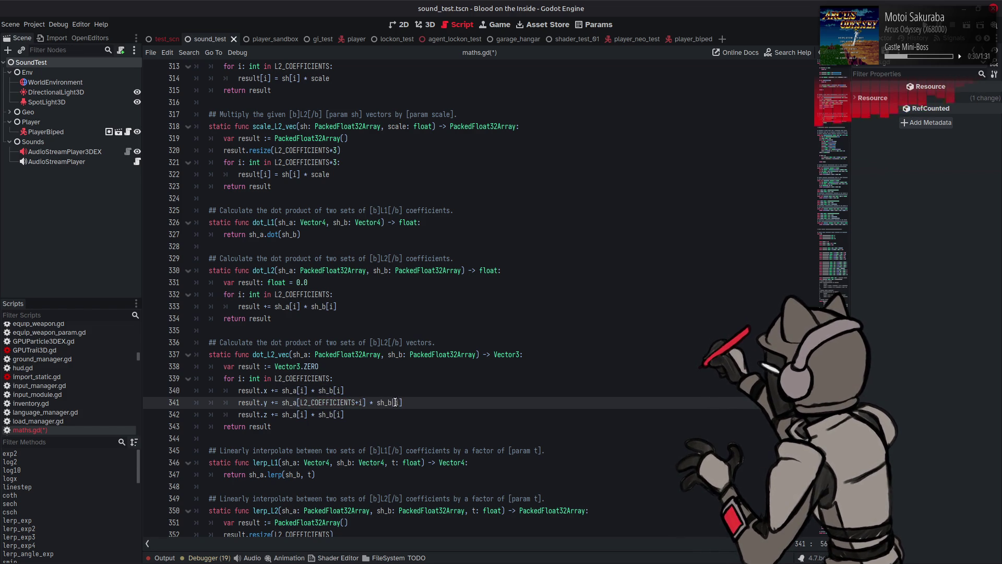
key(ctrl+v)
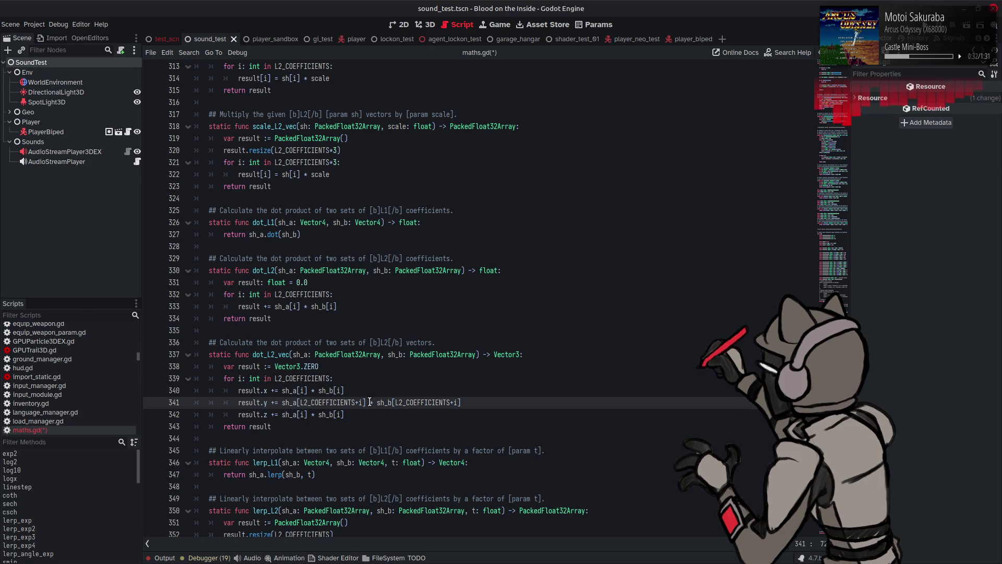
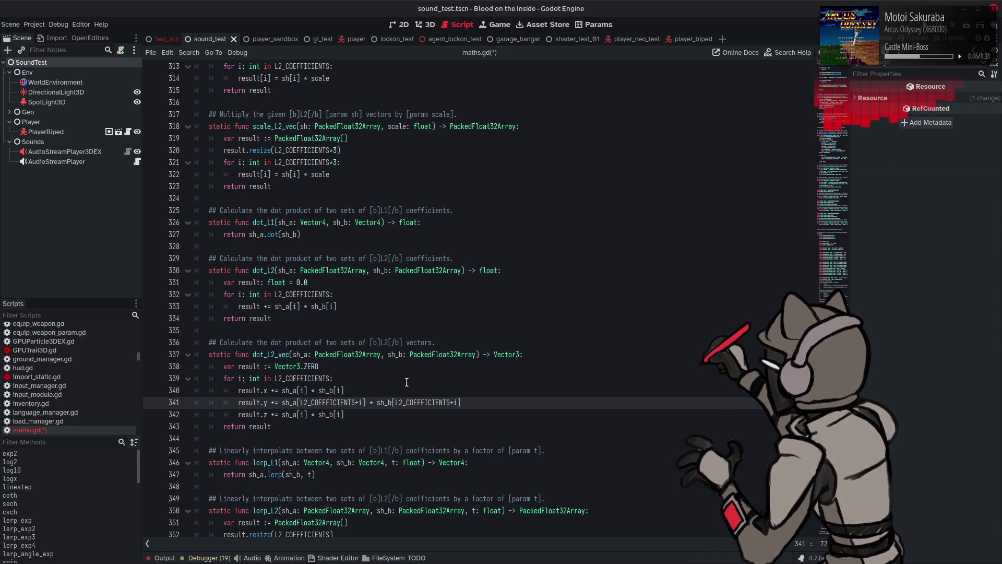
Make dot_L2_vec's z line multiply sh_a[L2_COEFFICIENTS*2+i] by sh_b[L2_COEFFICIENTS*2+i]
scroll(407, 382, down, 1)
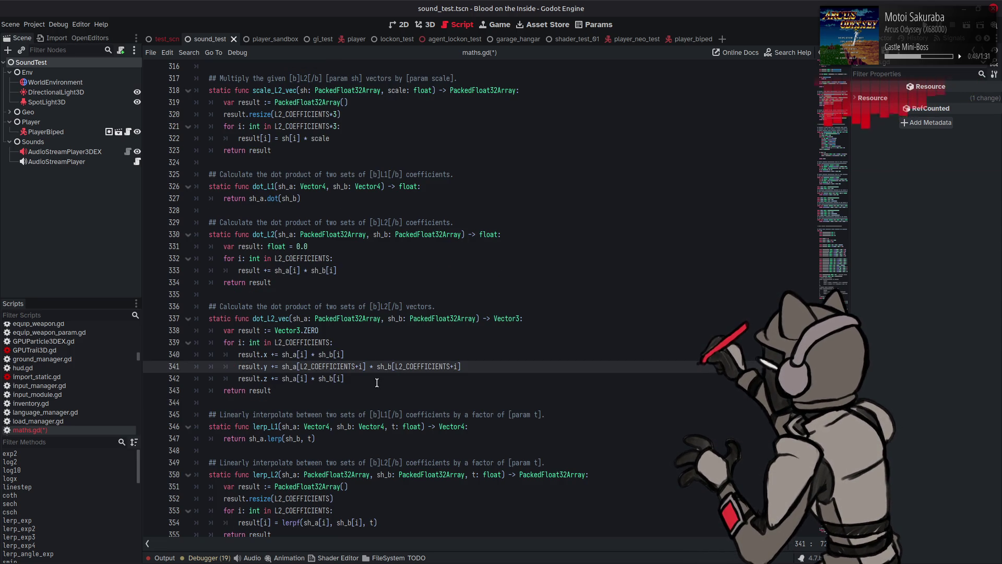
drag(282, 366, 507, 366)
key(ctrl+c)
drag(282, 378, 373, 380)
key(ctrl+v)
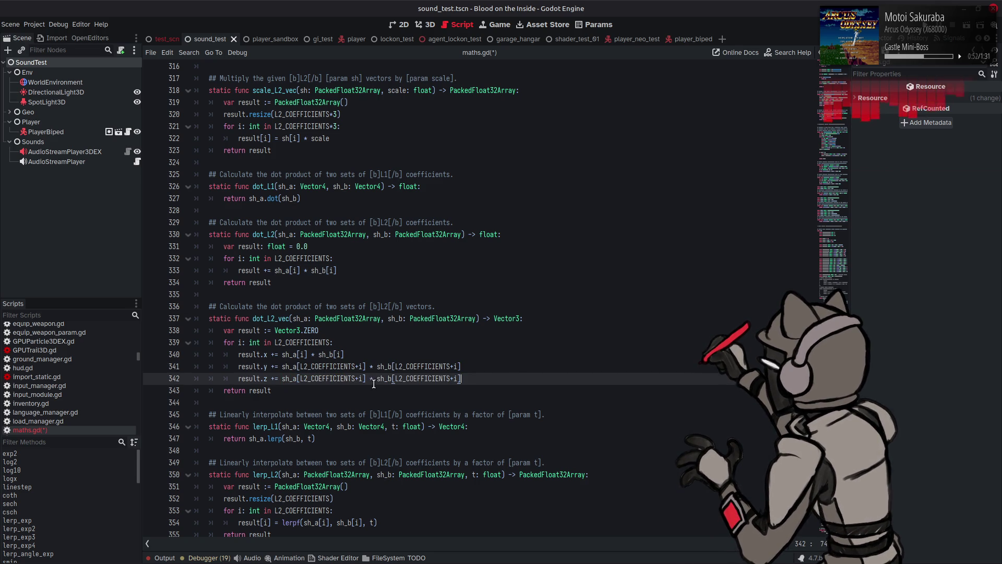
click(355, 379)
text(*2)
click(457, 378)
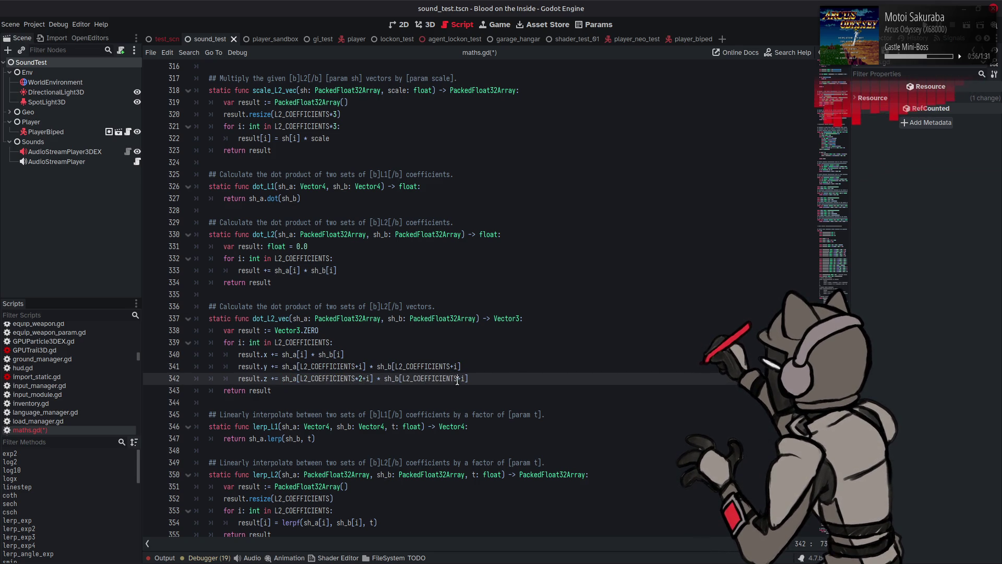
text(*2)
Save maths.gd and select the lerp_L2 function with its comment
click(470, 355)
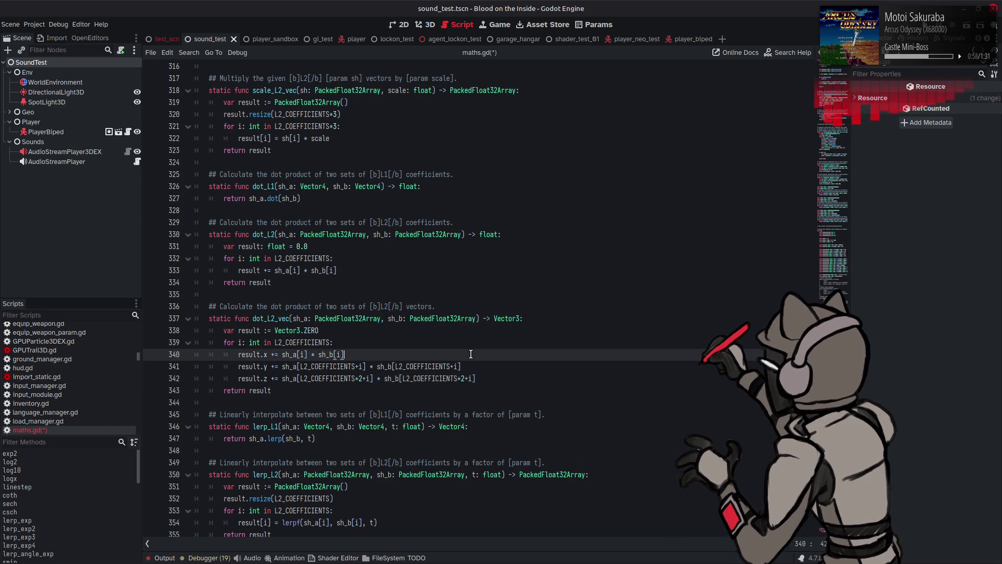
key(ctrl+s)
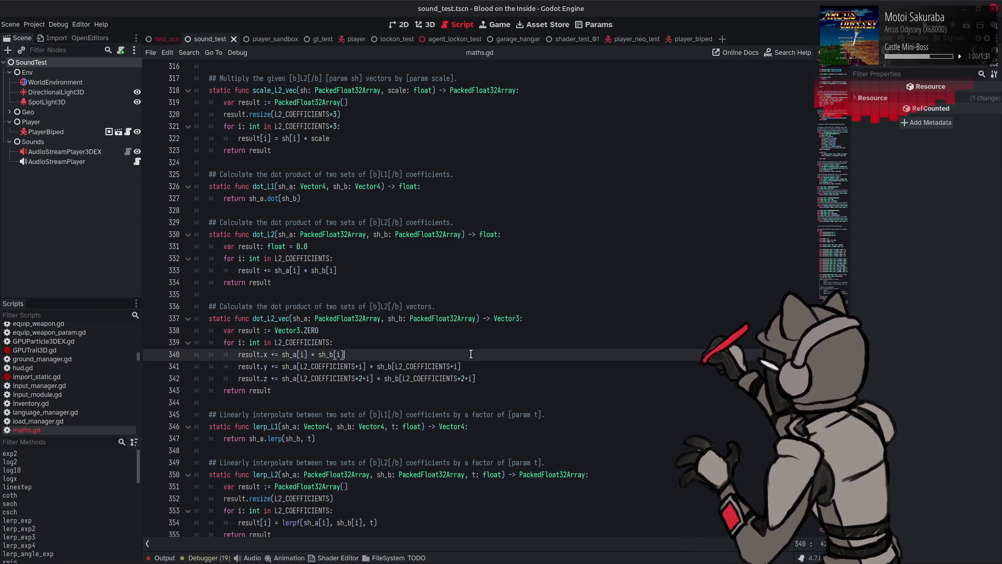
scroll(407, 350, down, 1)
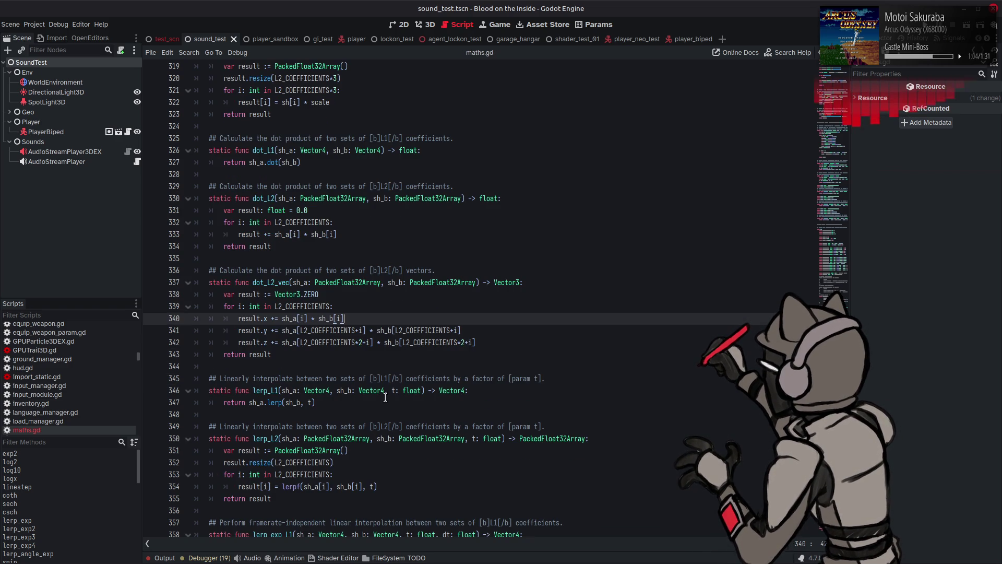
scroll(385, 398, down, 4)
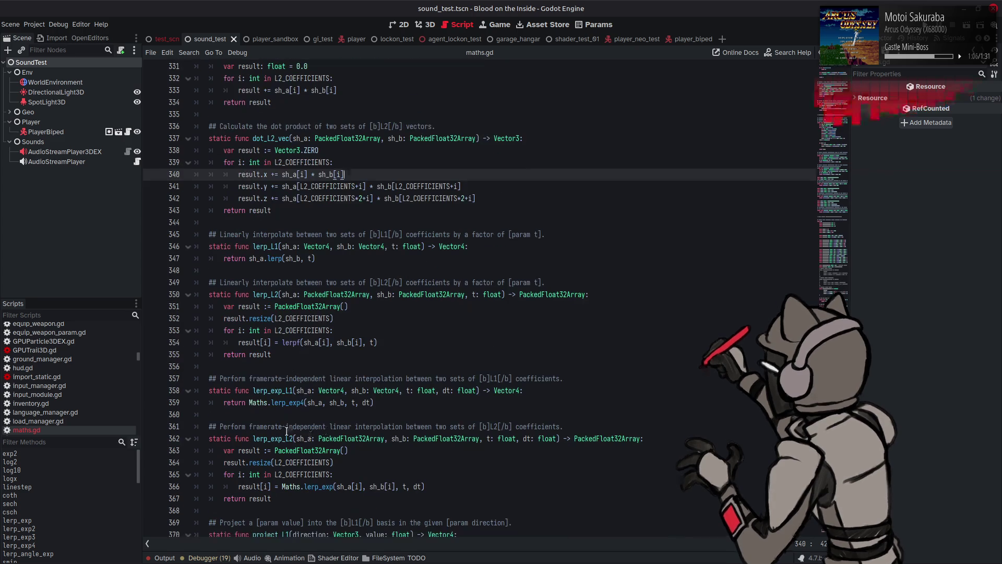
mouse_move(271, 354)
mouse_down()
mouse_move(225, 355)
mouse_move(231, 300)
mouse_move(209, 282)
mouse_up()
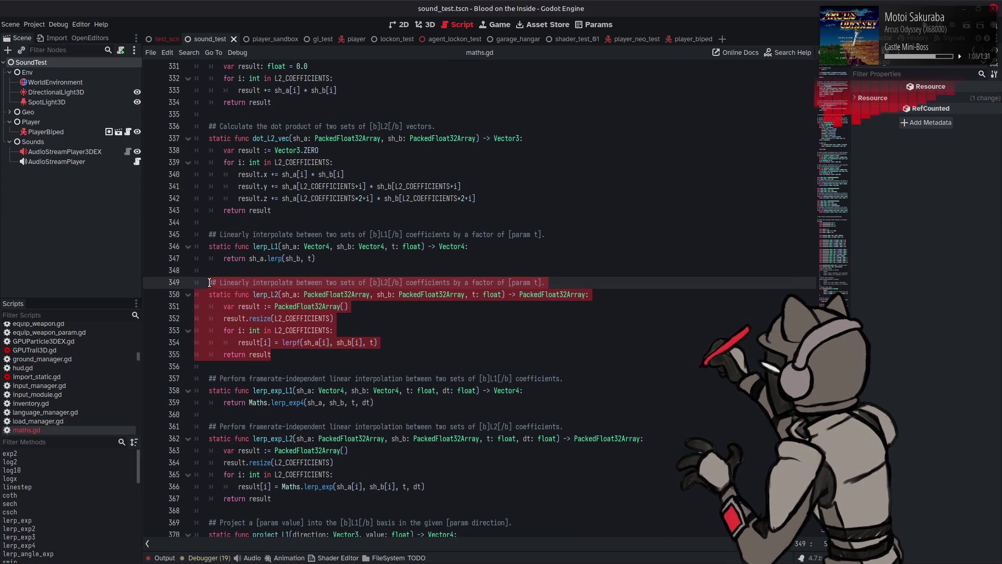
Paste a copy of lerp_L2 below it, rename it lerp_L2_vec, and save
click(286, 354)
key(Return)
key(ctrl+v)
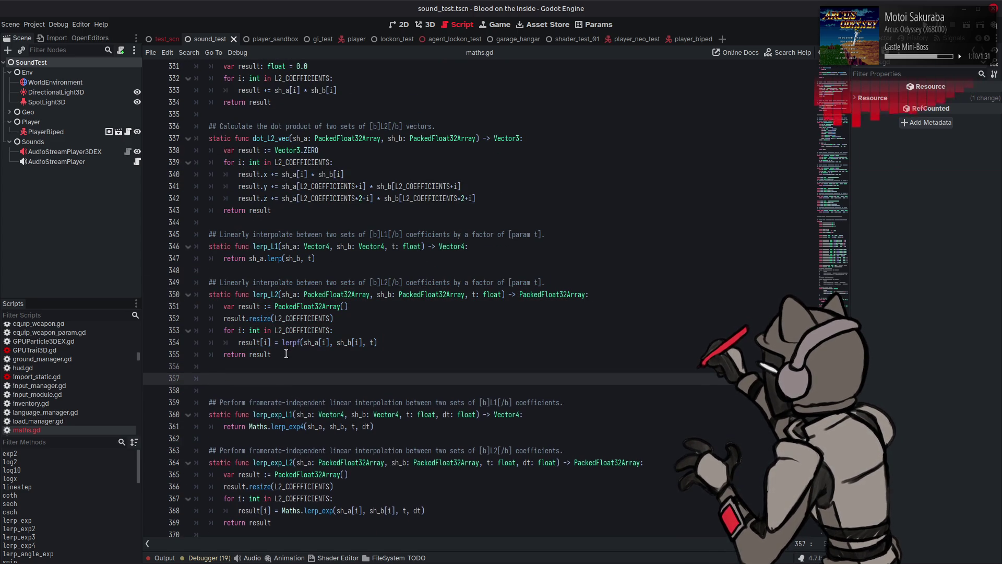
scroll(286, 355, down, 1)
click(278, 354)
key(BackSpace)
text(2_vec)
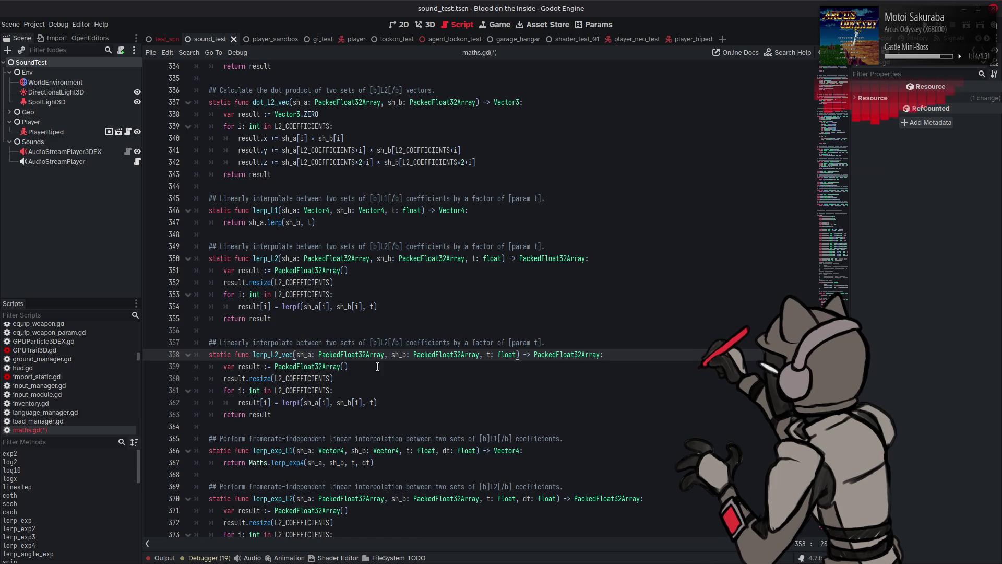
drag(402, 371, 402, 378)
click(399, 399)
key(ctrl+s)
Make lerp_L2_vec resize to and loop over L2_COEFFICIENTS*3, then select lerp_exp_L2
click(332, 378)
text(*3)
click(333, 391)
text(*3)
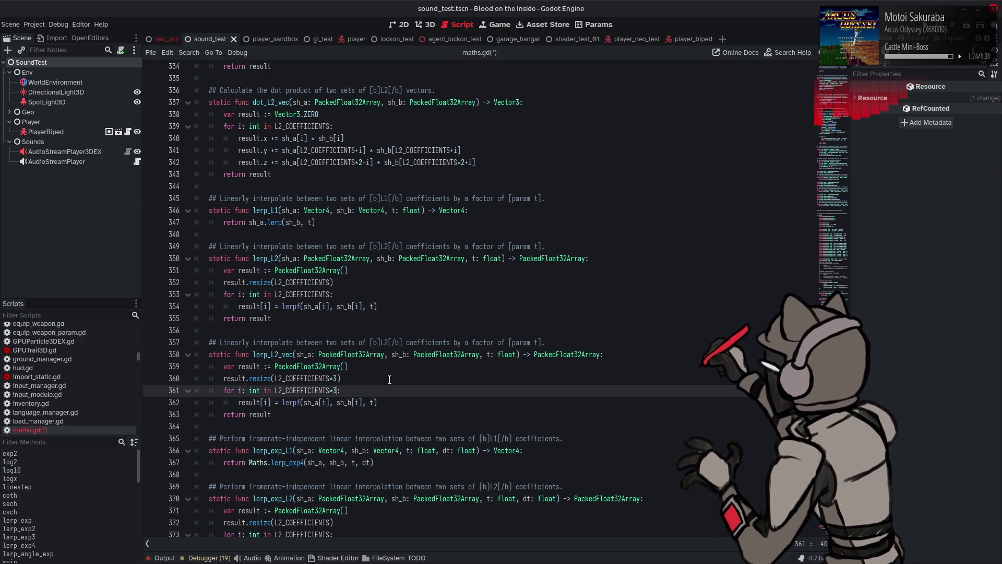
scroll(384, 384, down, 2)
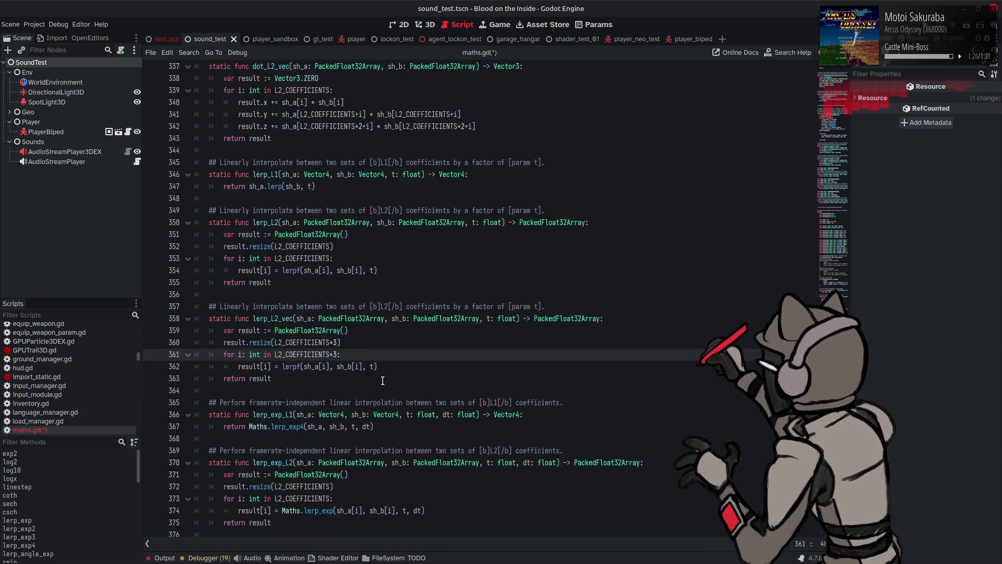
scroll(381, 387, down, 3)
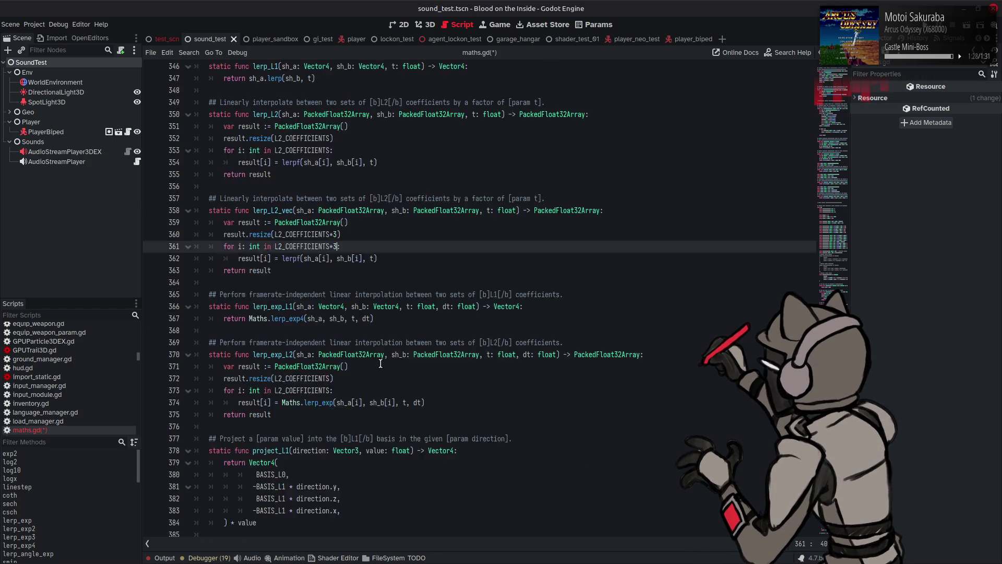
drag(281, 376, 209, 306)
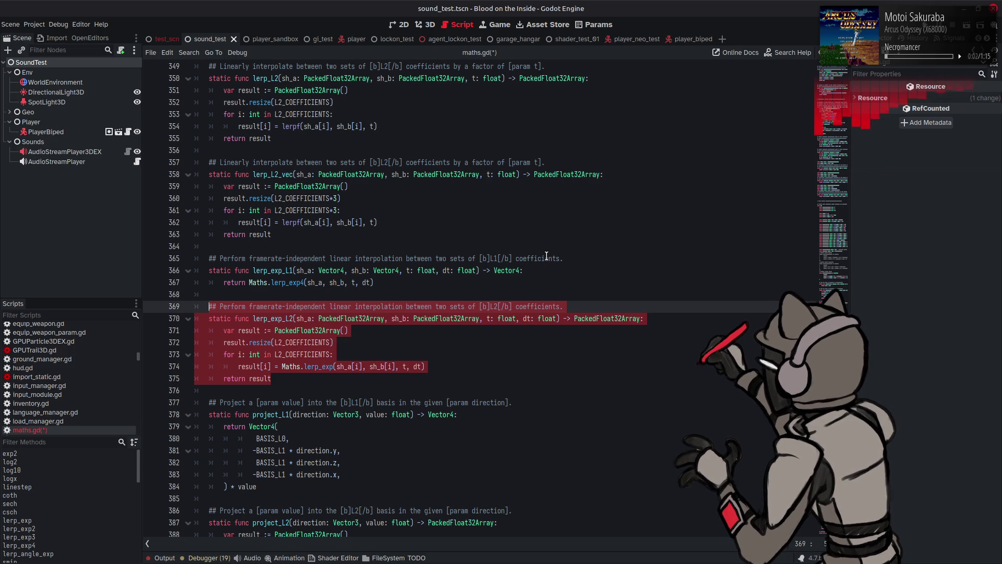
Change lerp_L2_vec's comment to 'vectors' and paste a lerp_exp_L2 copy named lerp_exp_L2_vec
double_click(429, 162)
text(vectors)
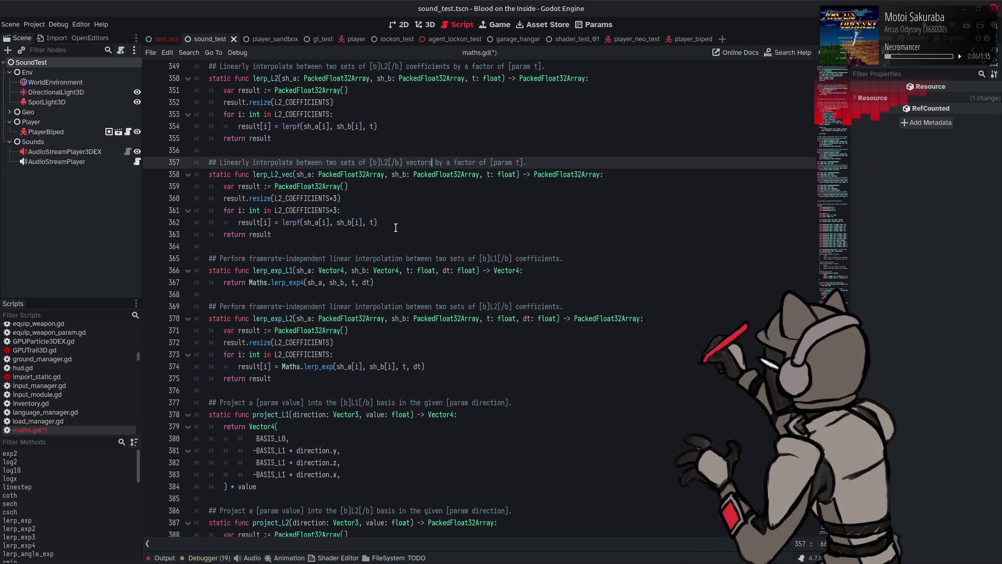
drag(281, 380, 209, 306)
click(283, 379)
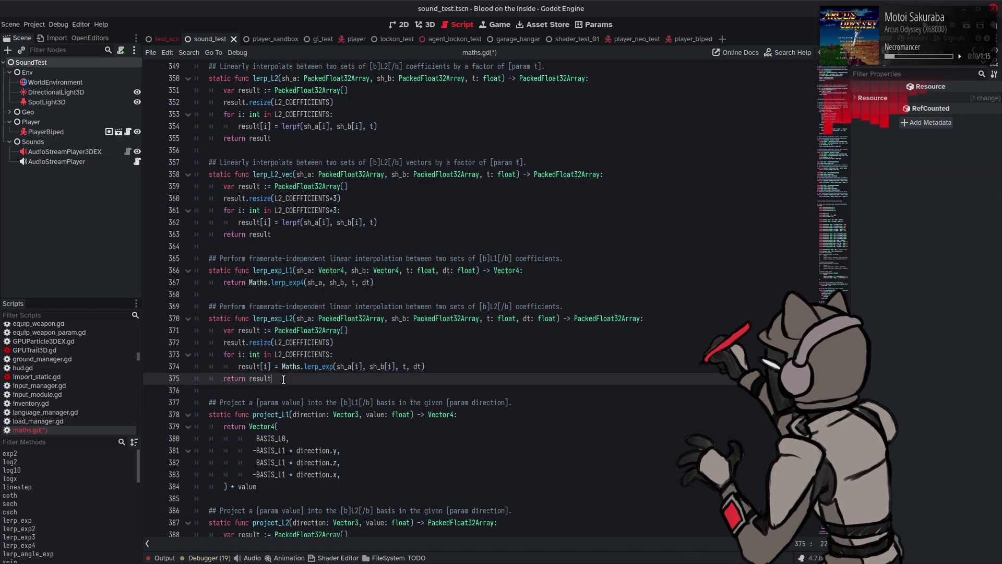
key(Return)
key(Return)
key(ctrl+v)
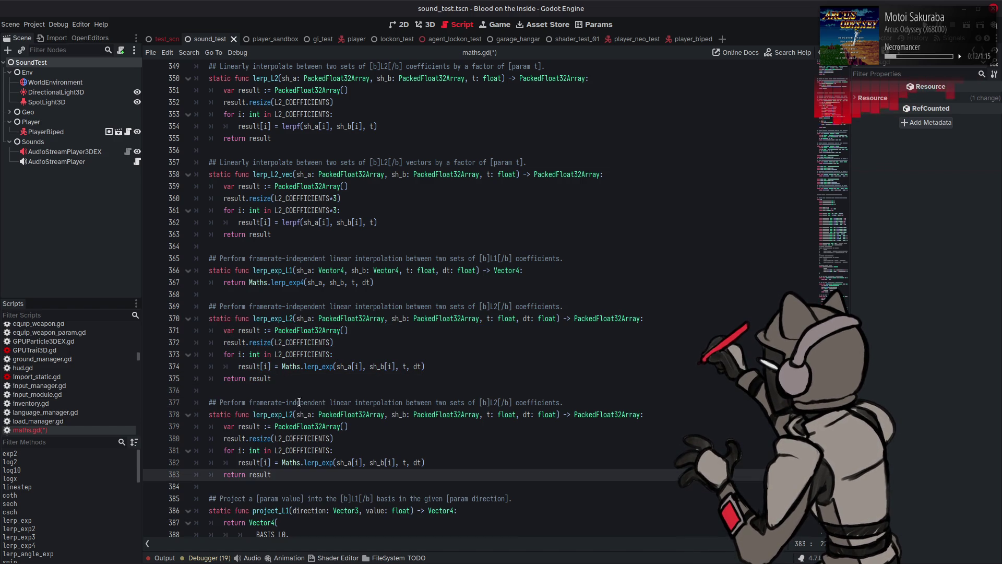
click(293, 414)
text(_vec)
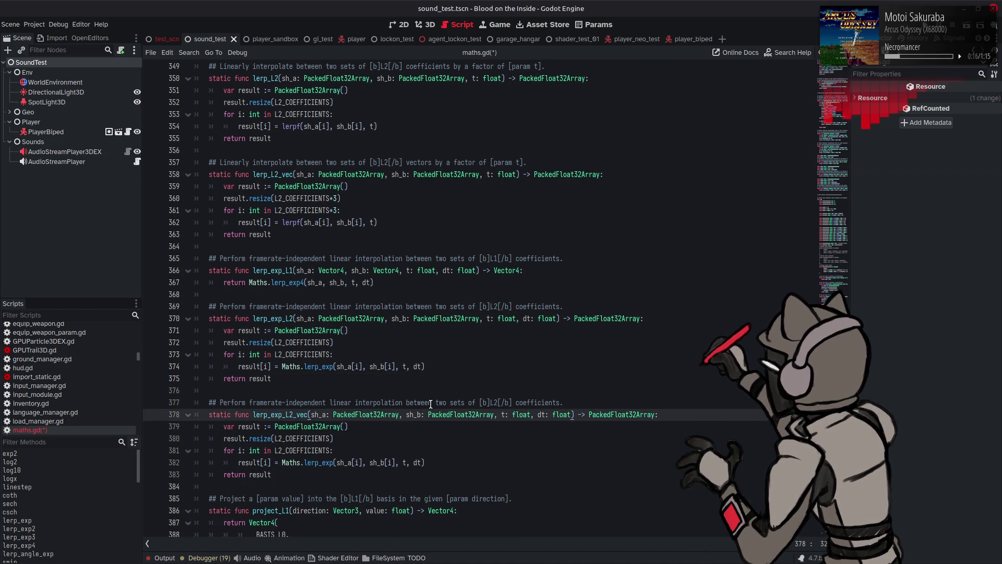
Change lerp_exp_L2_vec's comment to 'vectors', use L2_COEFFICIENTS*3 in resize and loop, and save
double_click(539, 402)
text(vectors)
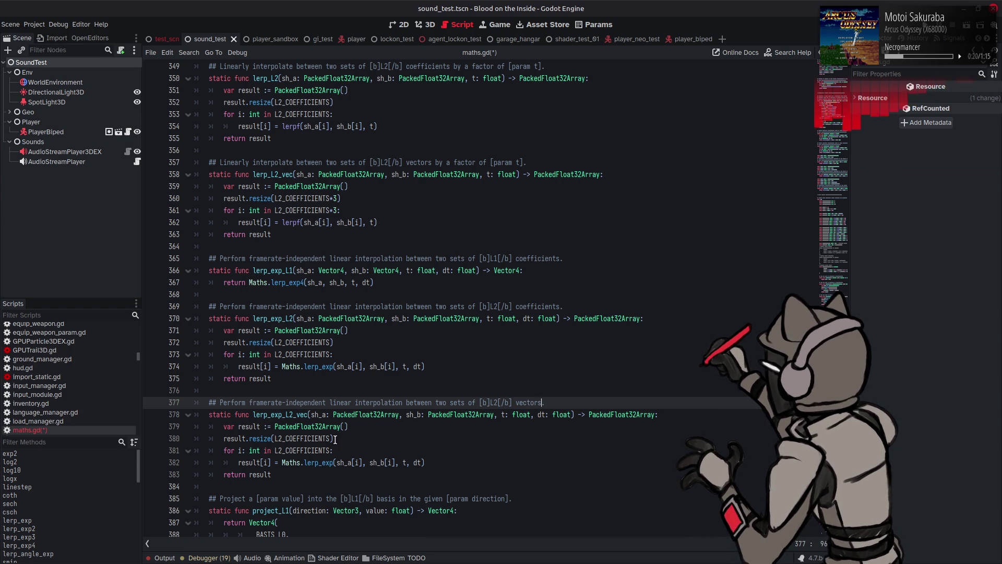
click(334, 438)
text(*3)
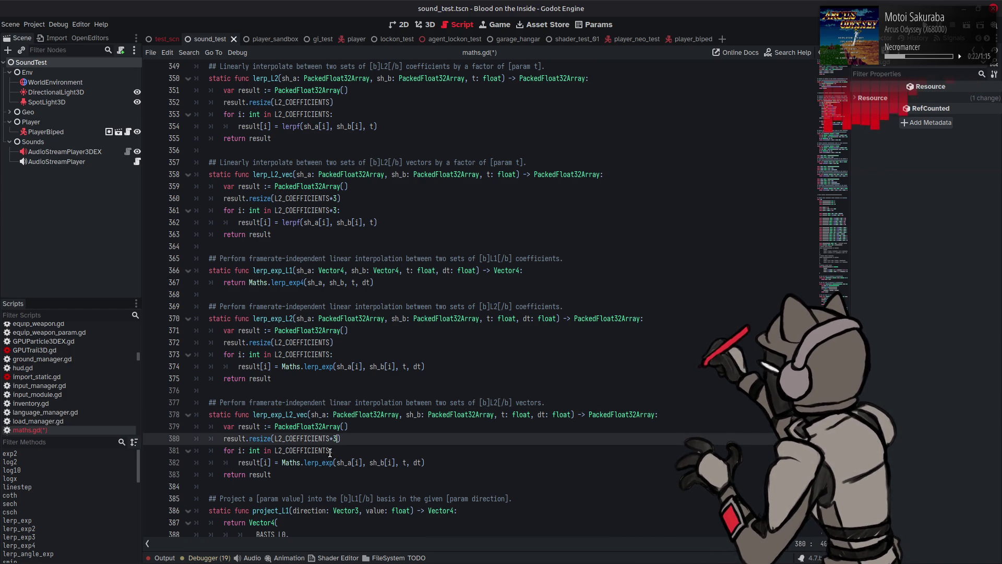
click(330, 450)
text(*3)
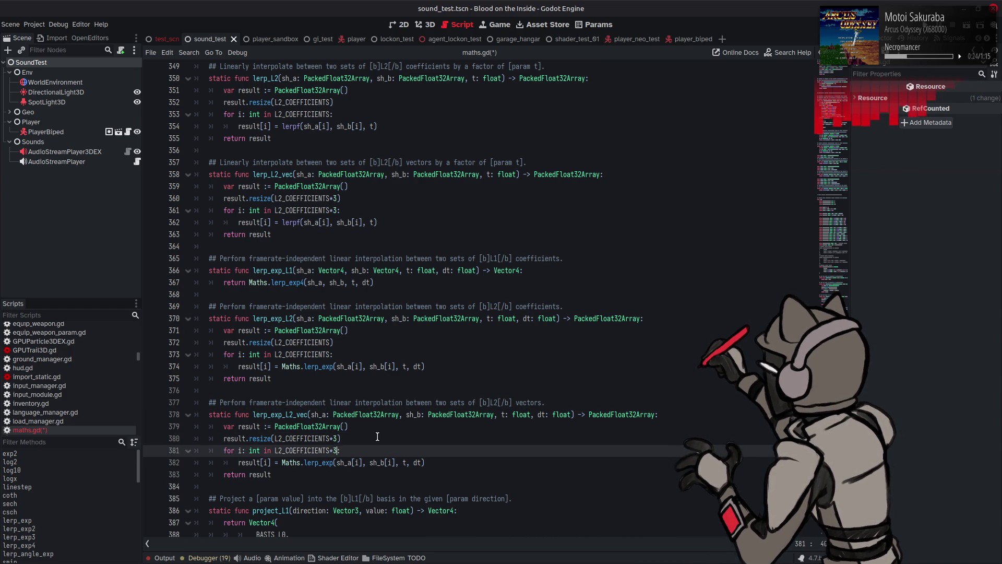
click(378, 436)
scroll(377, 435, down, 1)
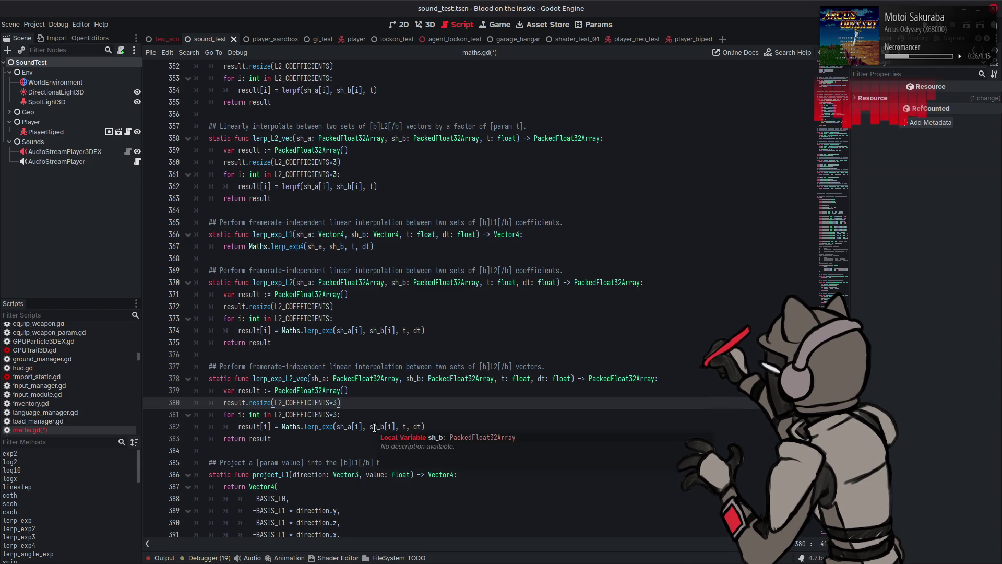
key(ctrl+s)
scroll(357, 406, down, 7)
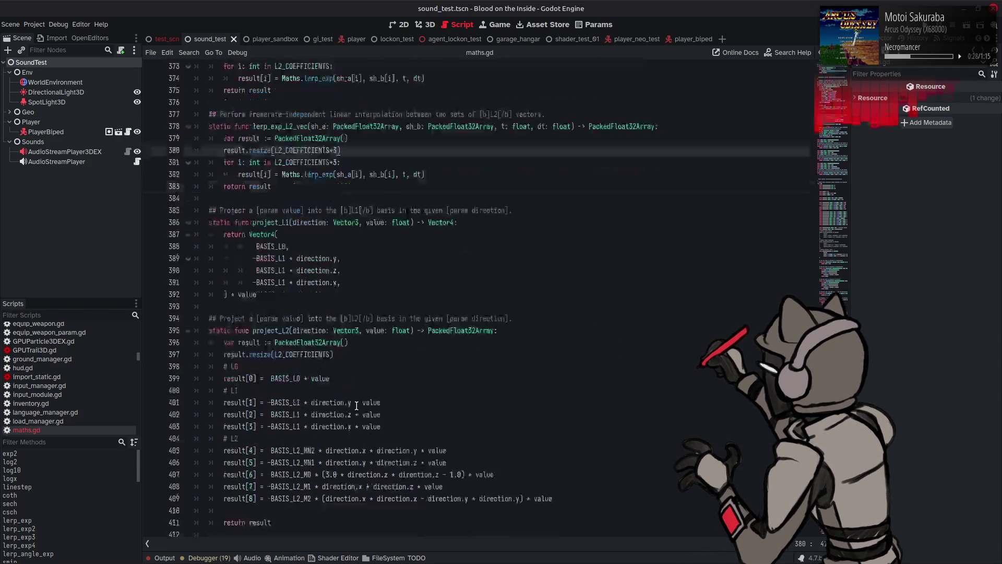
scroll(356, 406, down, 5)
scroll(357, 406, down, 6)
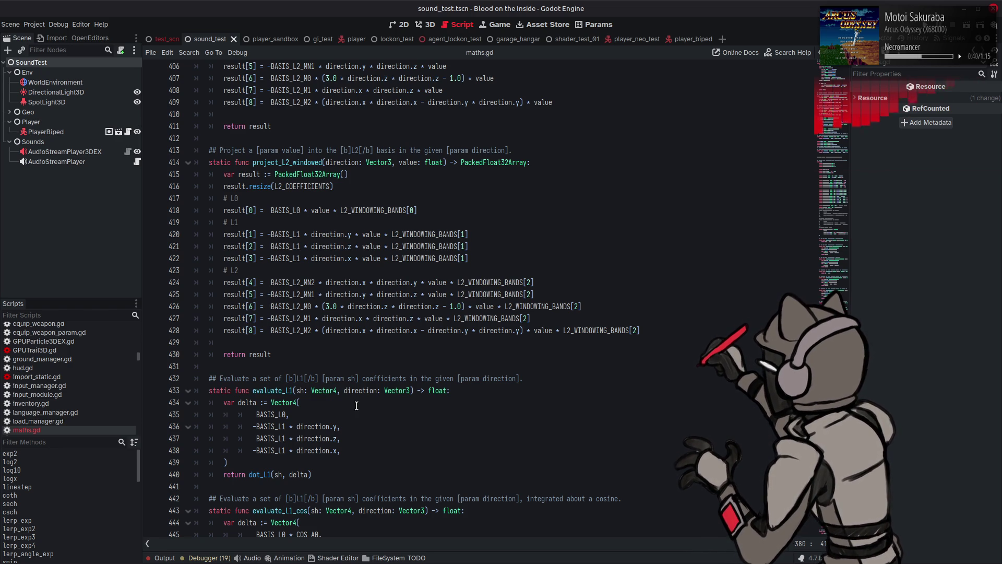
scroll(356, 406, up, 6)
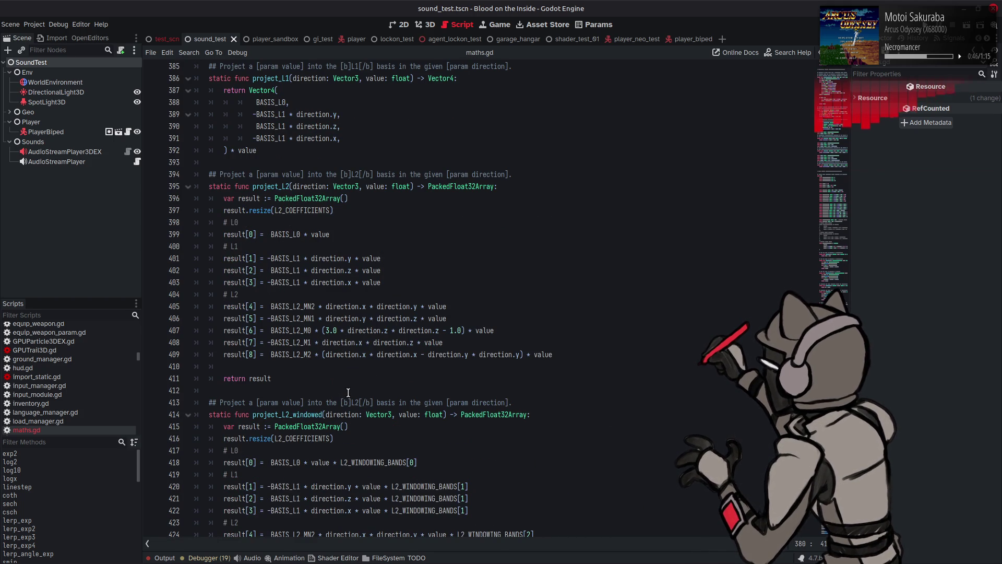
scroll(348, 392, down, 8)
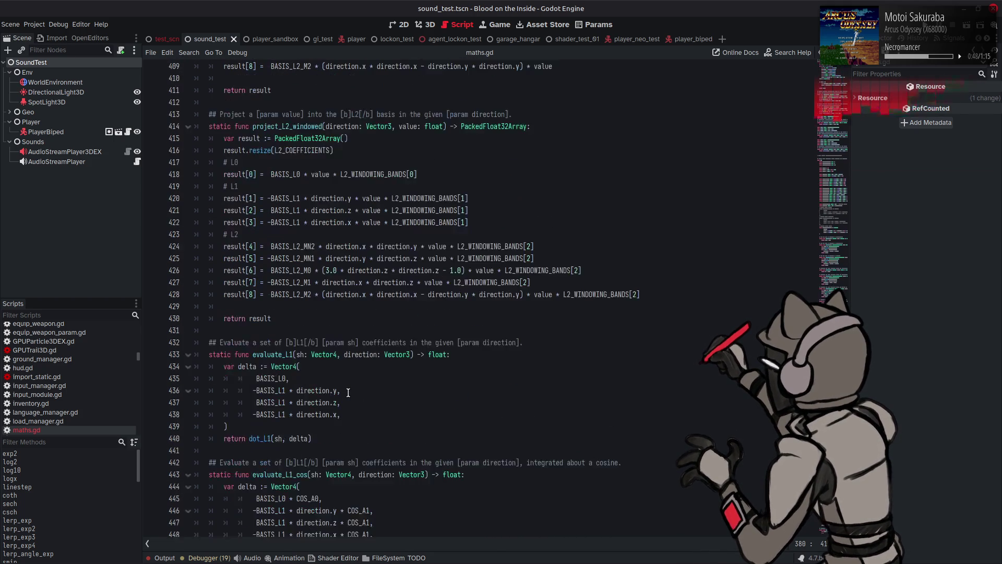
scroll(348, 393, up, 5)
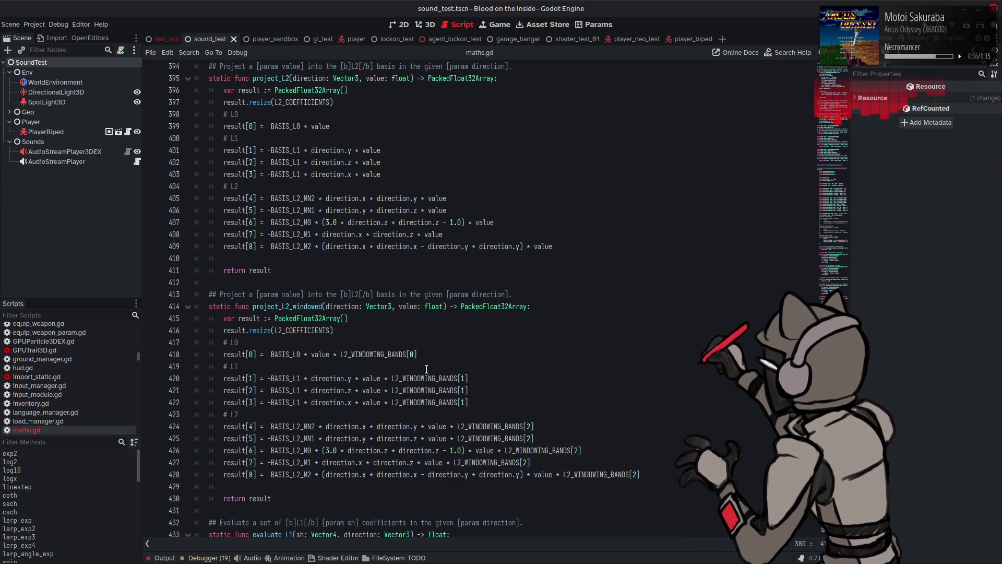
scroll(427, 368, down, 5)
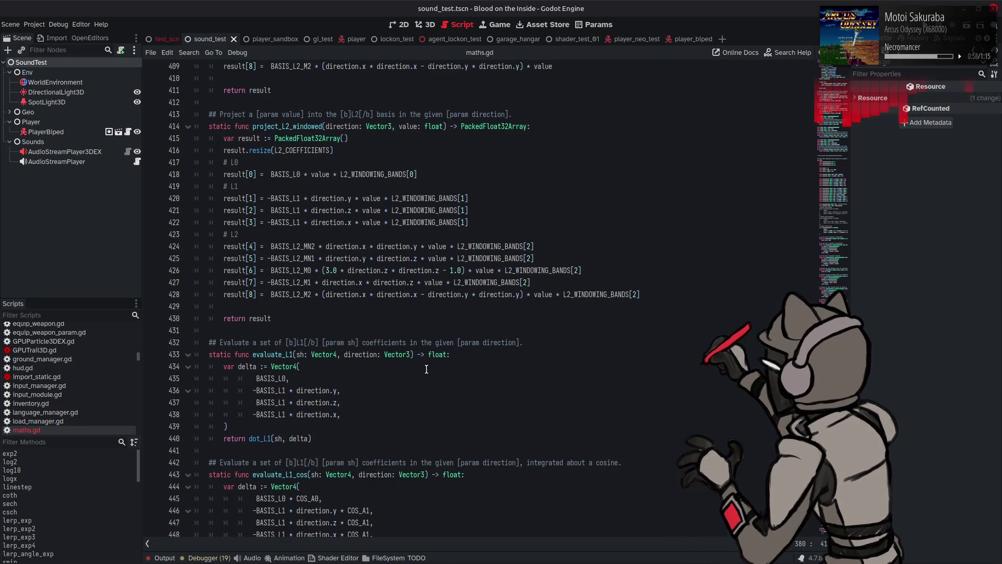
scroll(426, 368, up, 6)
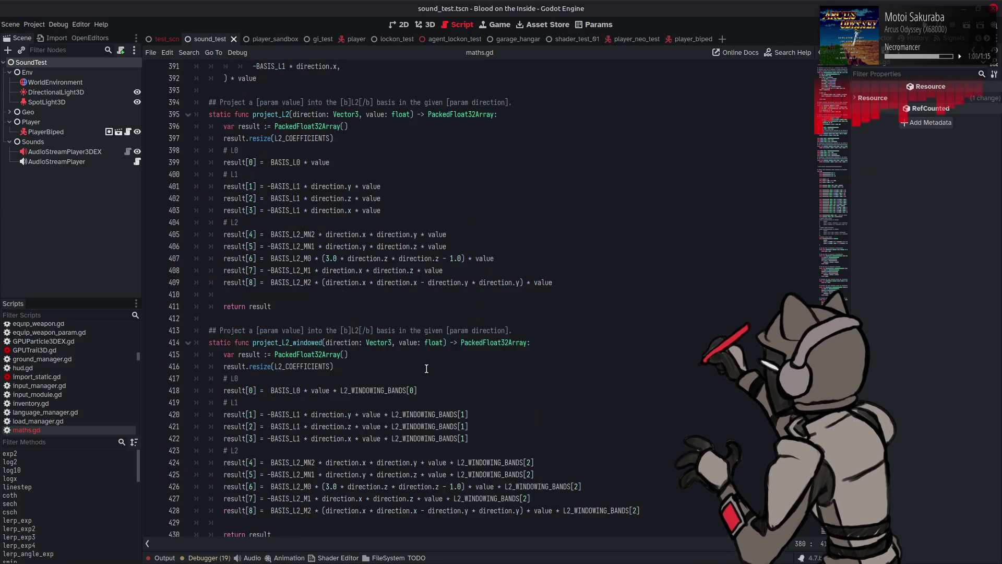
scroll(397, 369, up, 4)
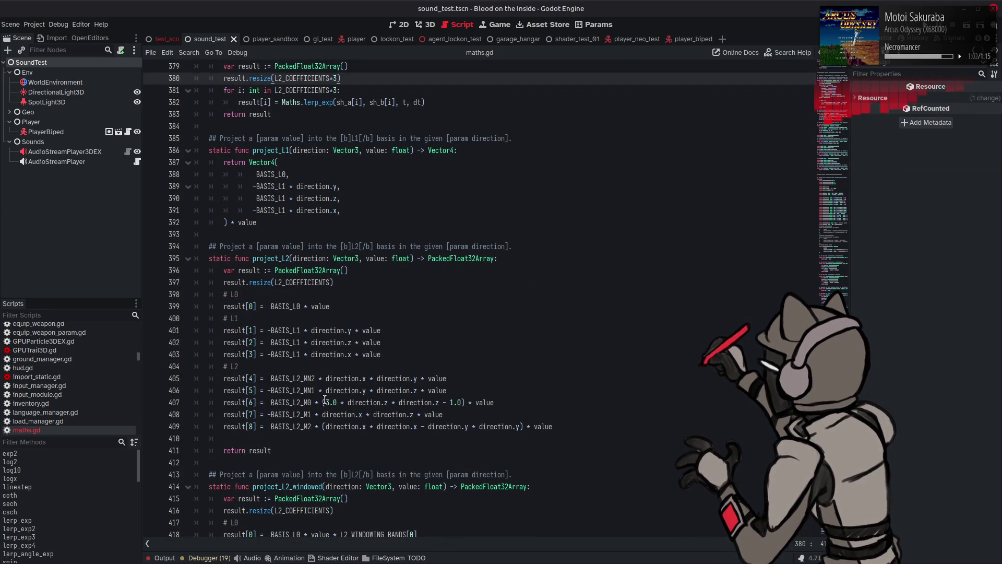
scroll(324, 400, down, 2)
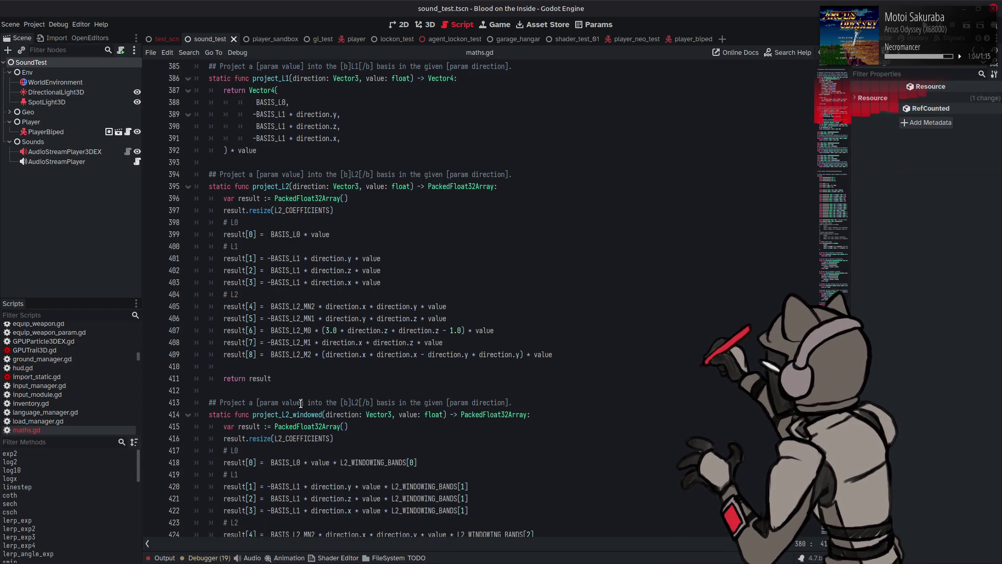
mouse_move(279, 379)
mouse_down()
mouse_move(268, 259)
mouse_move(212, 199)
mouse_move(208, 172)
mouse_up()
key(ctrl+c)
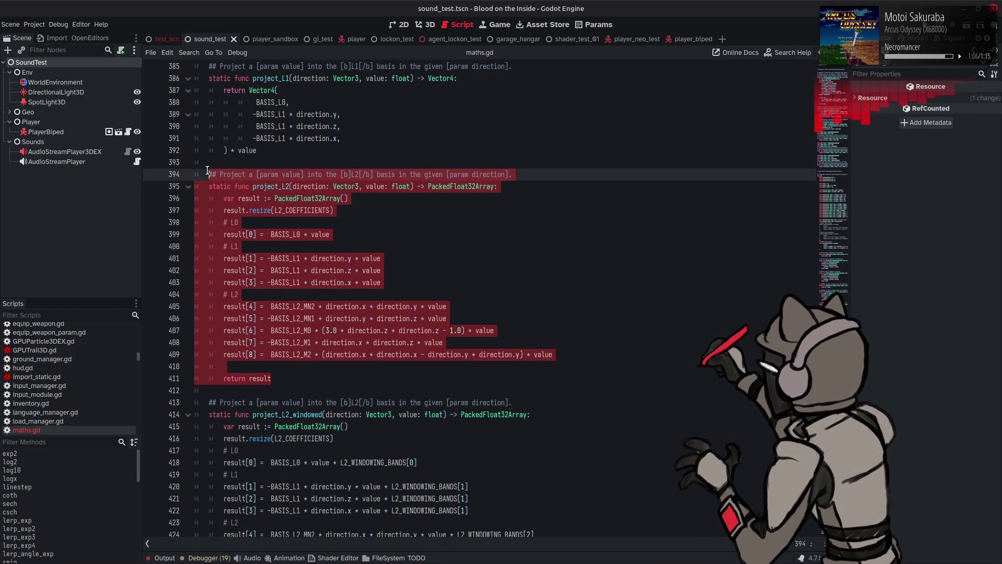
Paste a copy of project_L2 renamed project_L2_vec, taking a Vector3 vector parameter
click(280, 378)
key(Return)
key(Return)
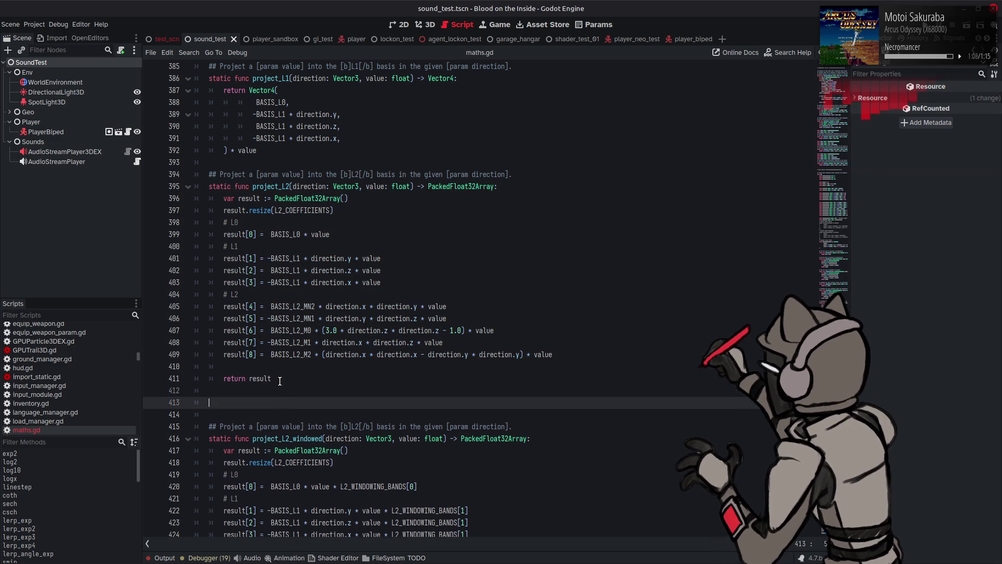
key(ctrl+v)
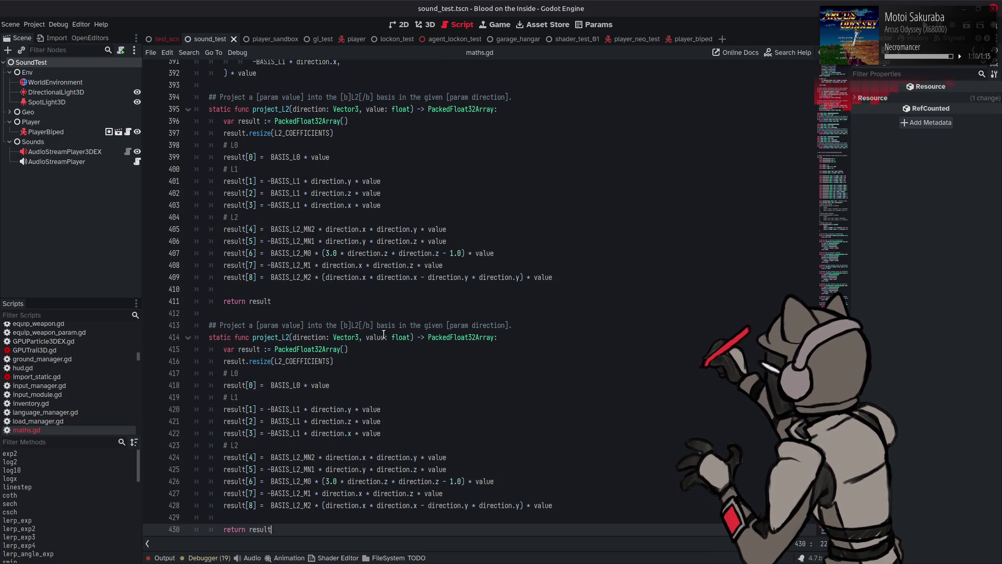
double_click(291, 324)
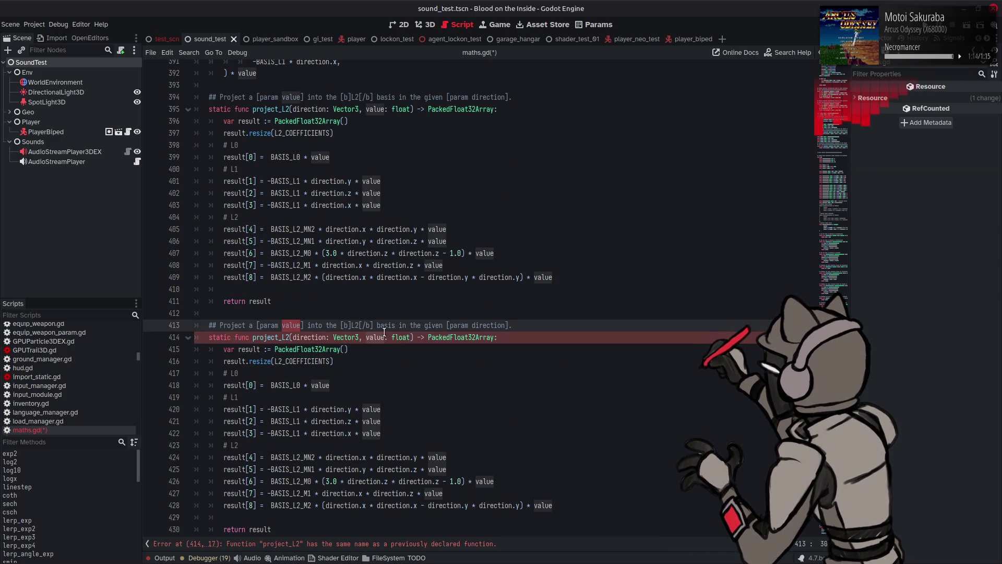
text(vector)
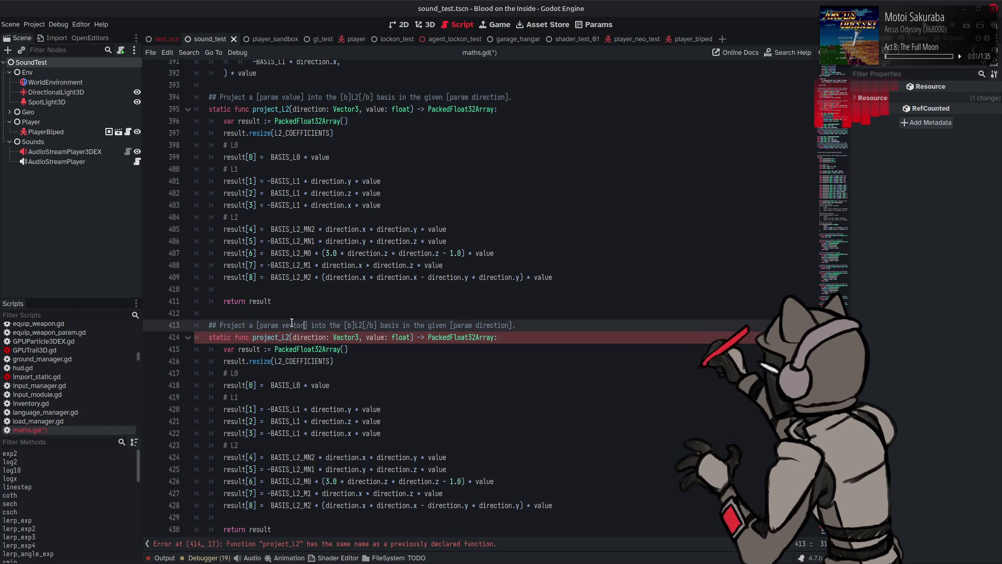
click(374, 336)
double_click(373, 335)
text(vector)
double_click(414, 337)
text(Vec)
click(438, 372)
click(290, 337)
text(_vec)
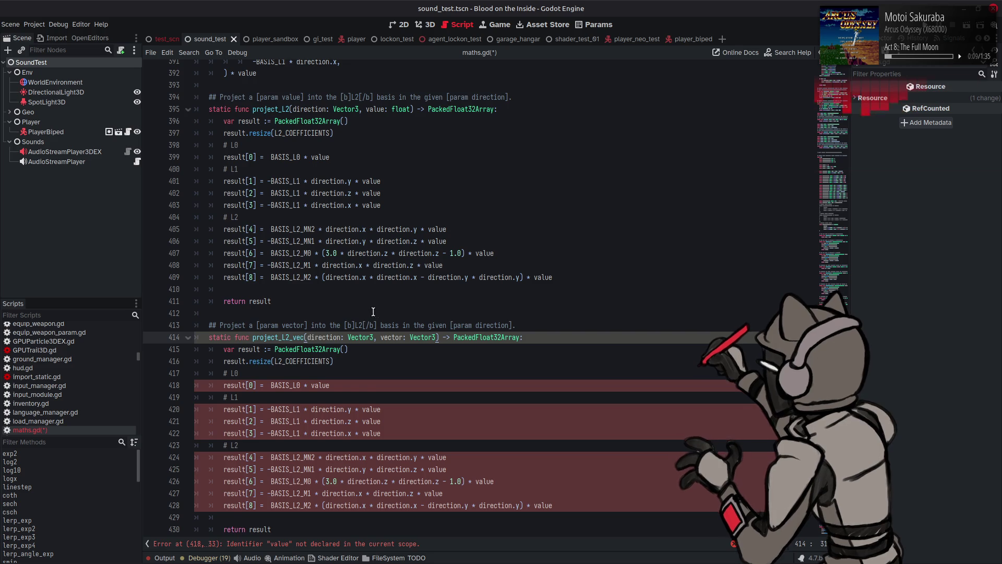
Use vector.x in the L0 assignment and resize the result to L2_COEFFICIENTS*3
scroll(374, 315, down, 3)
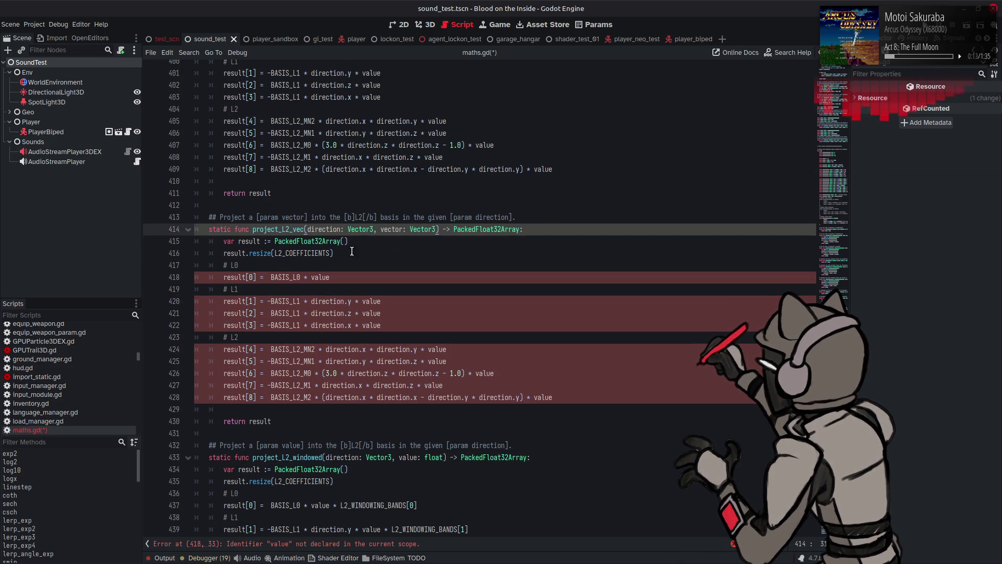
double_click(392, 229)
key(ctrl+c)
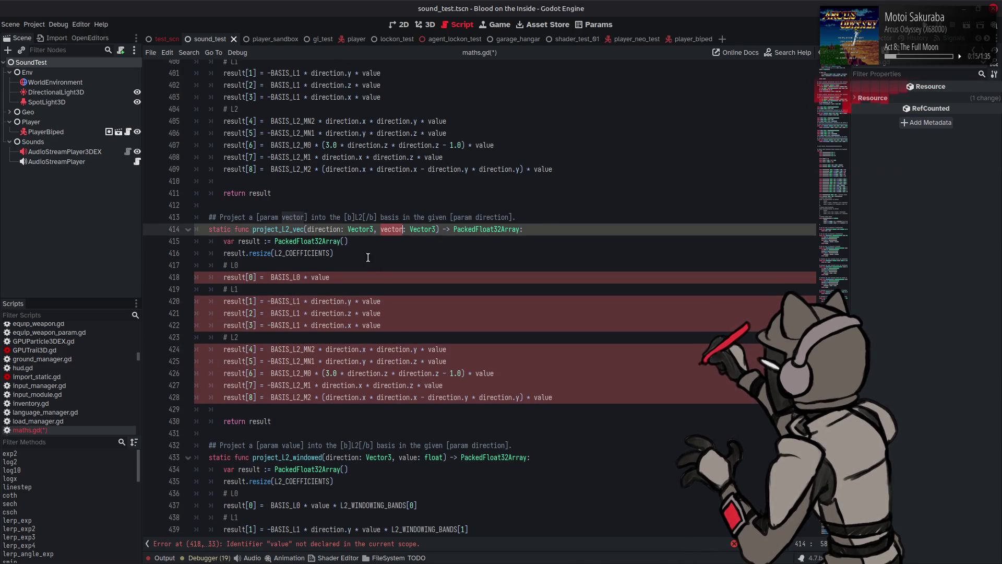
double_click(321, 277)
key(ctrl+v)
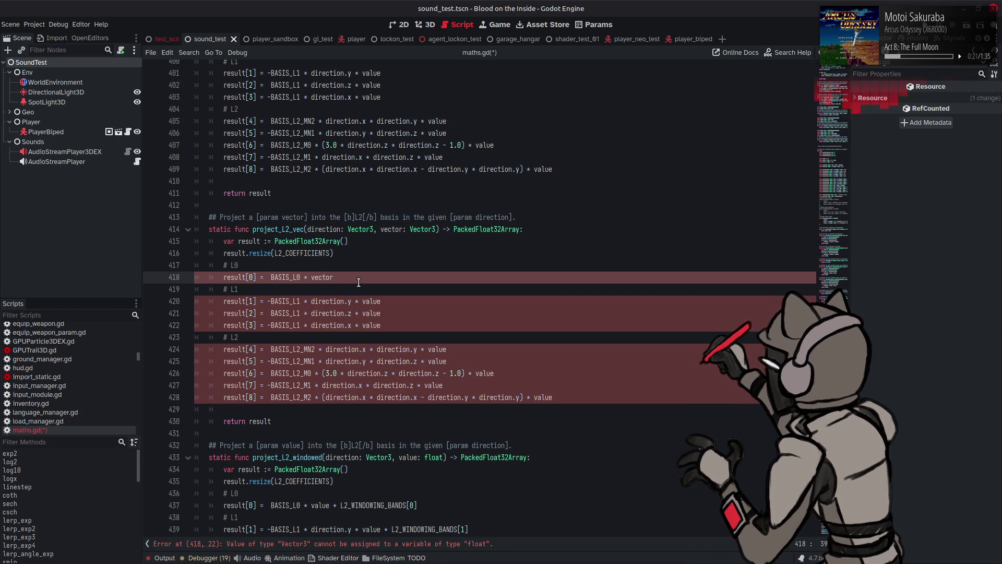
text(.x)
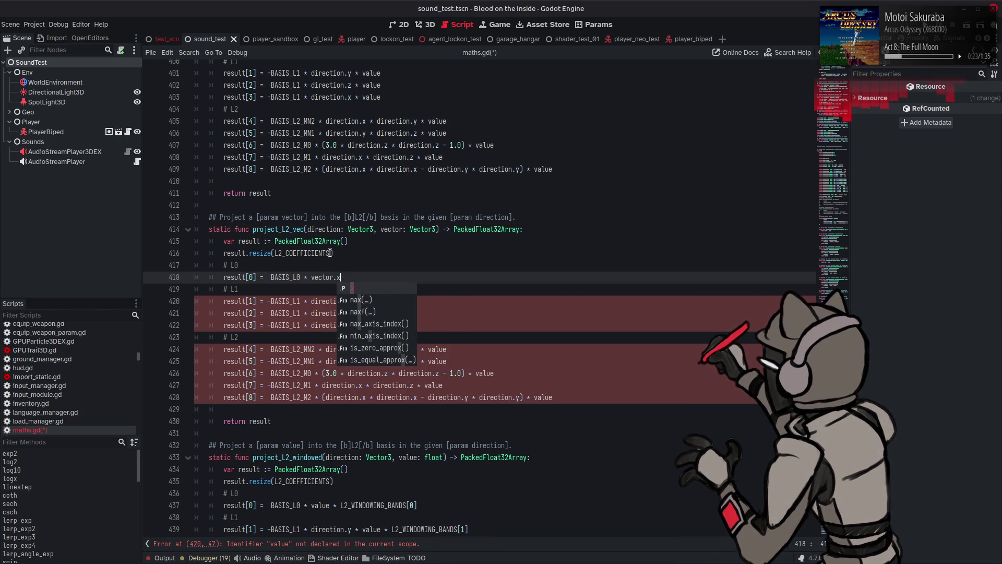
click(330, 254)
text(*3)
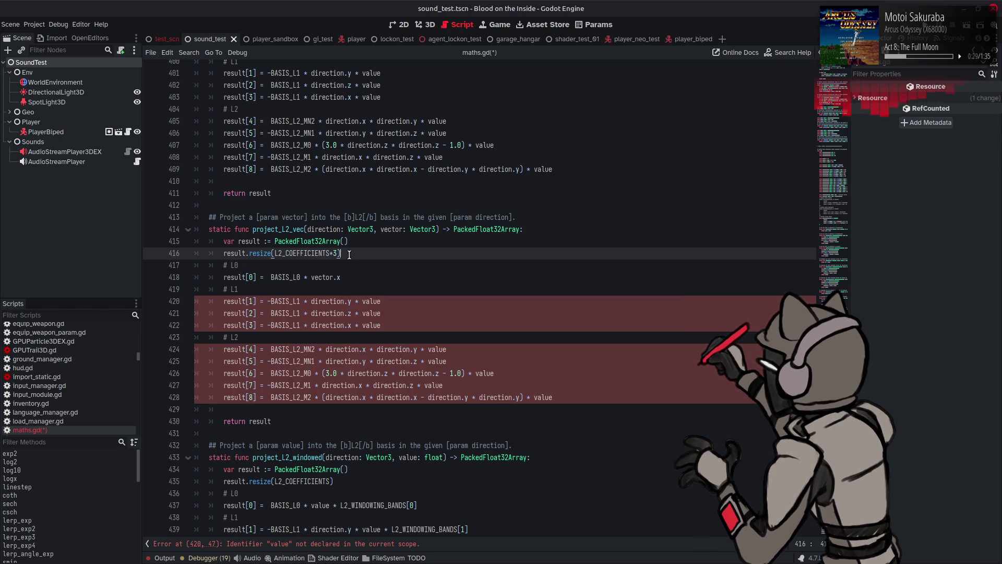
Paste a copied for-loop header on a new line below the resize call
scroll(349, 253, up, 5)
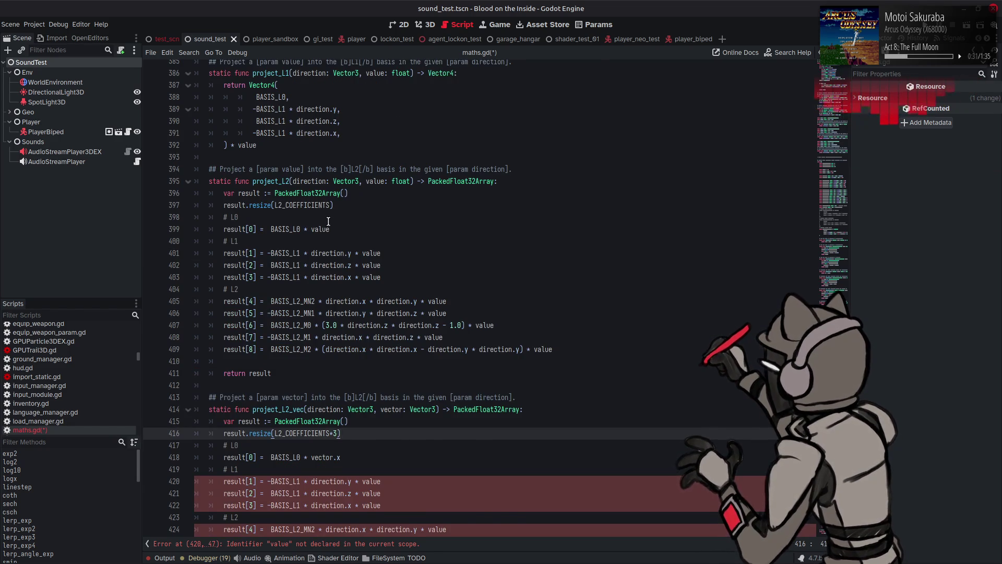
scroll(329, 224, up, 7)
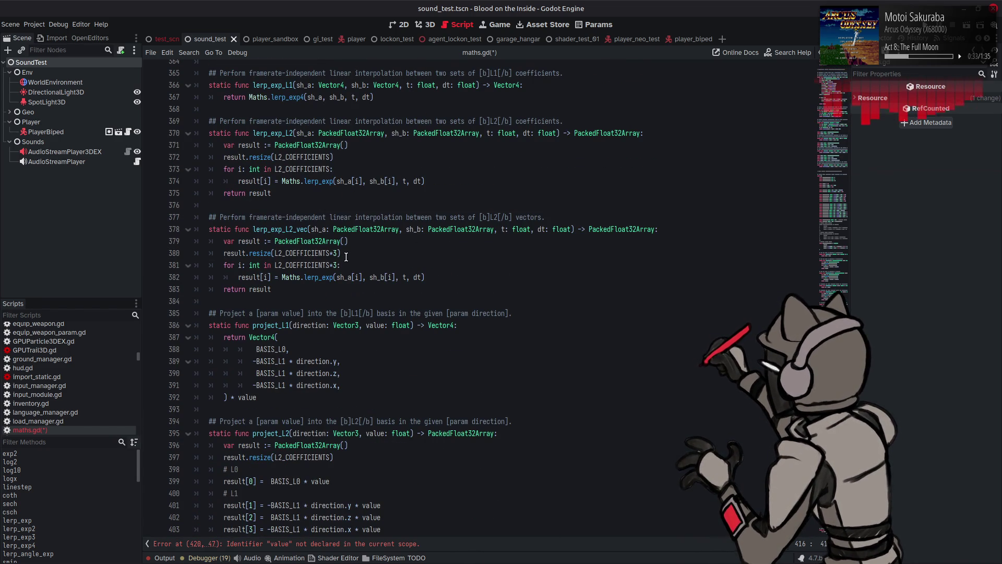
drag(345, 265, 224, 265)
key(ctrl+c)
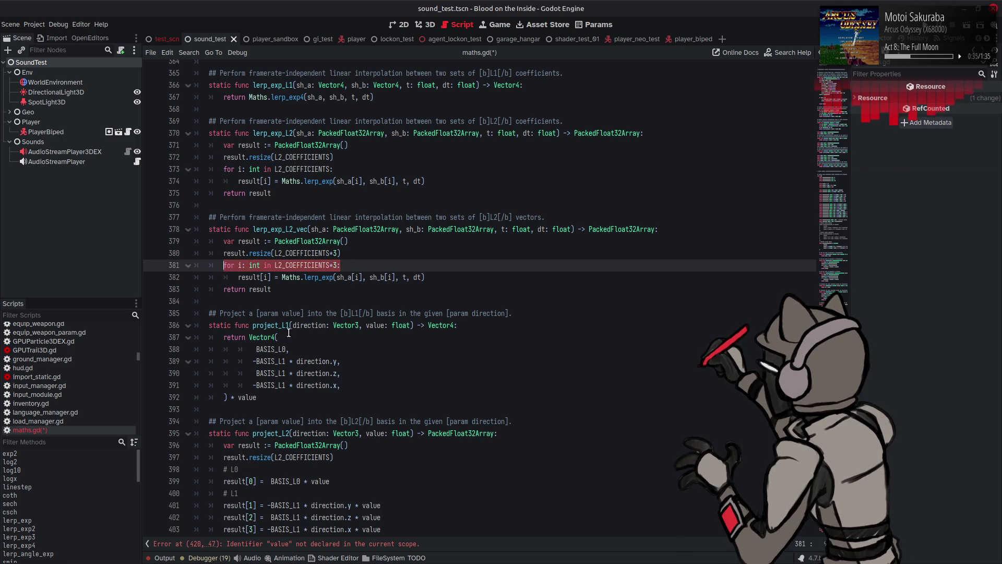
scroll(288, 328, down, 4)
scroll(289, 328, down, 8)
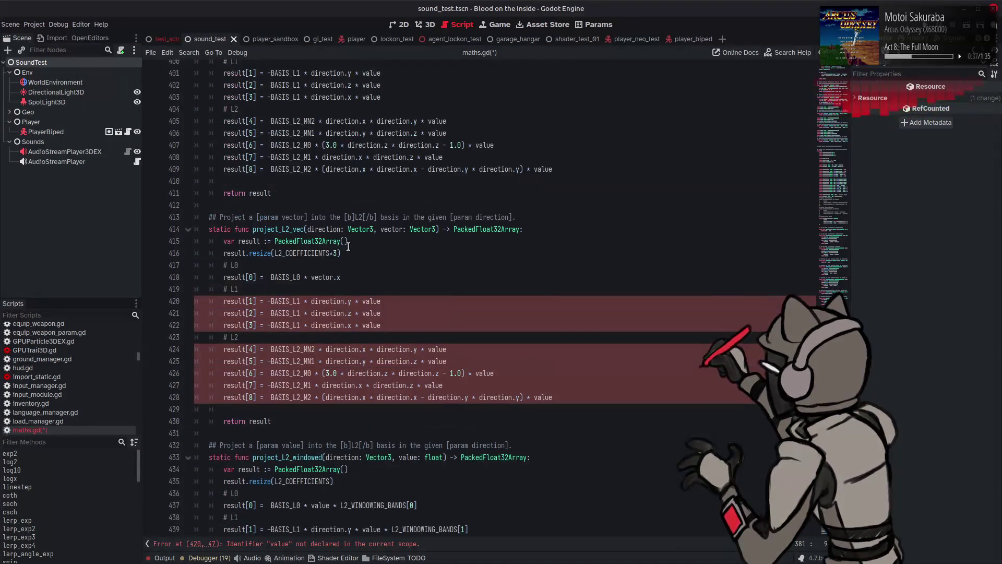
click(350, 258)
key(Return)
key(ctrl+v)
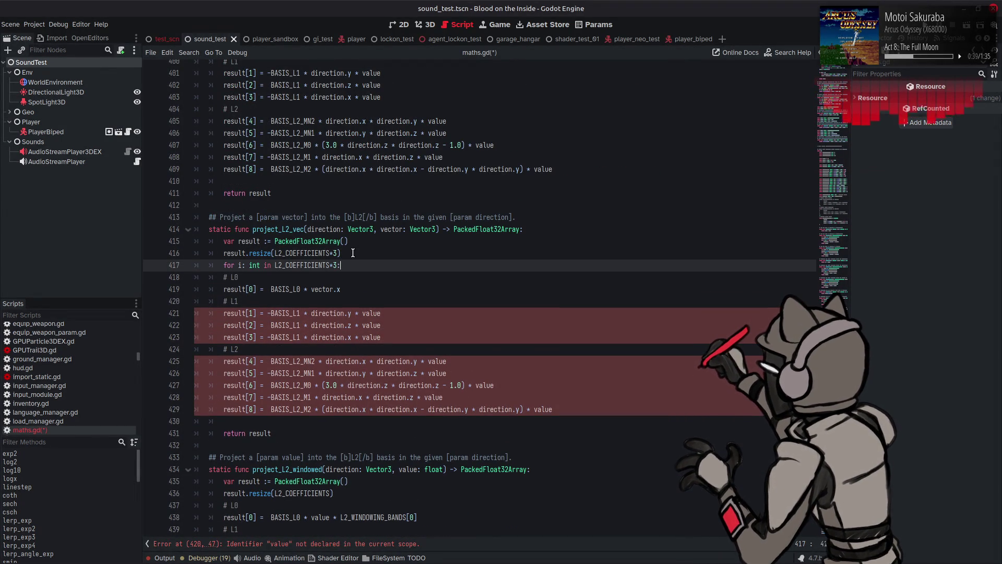
Edit the pasted loop header to iterate over 3 with the variable axis
click(286, 265)
double_click(286, 265)
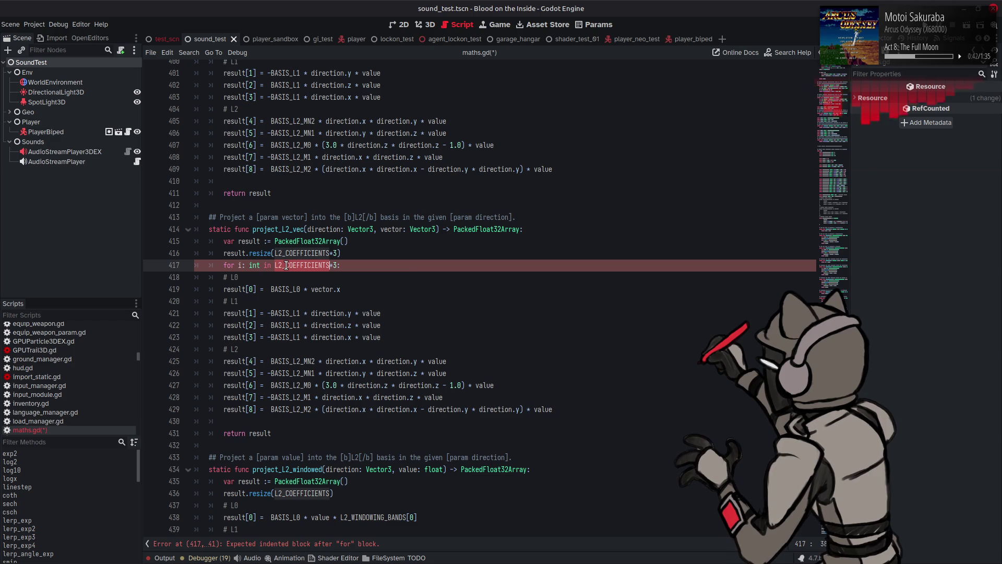
click(341, 265)
shift+click(275, 265)
key(BackSpace)
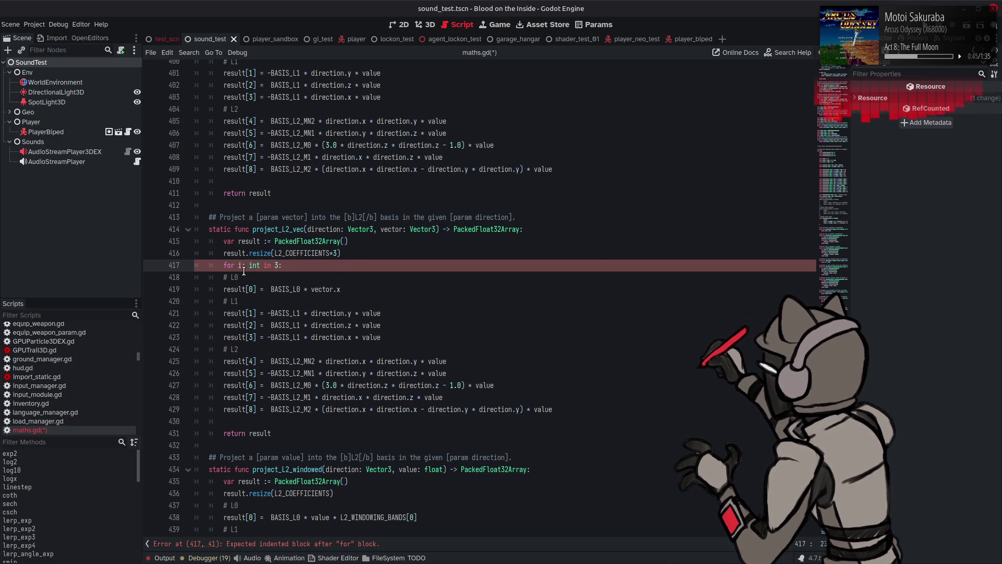
click(238, 265)
key(Delete)
text(axis)
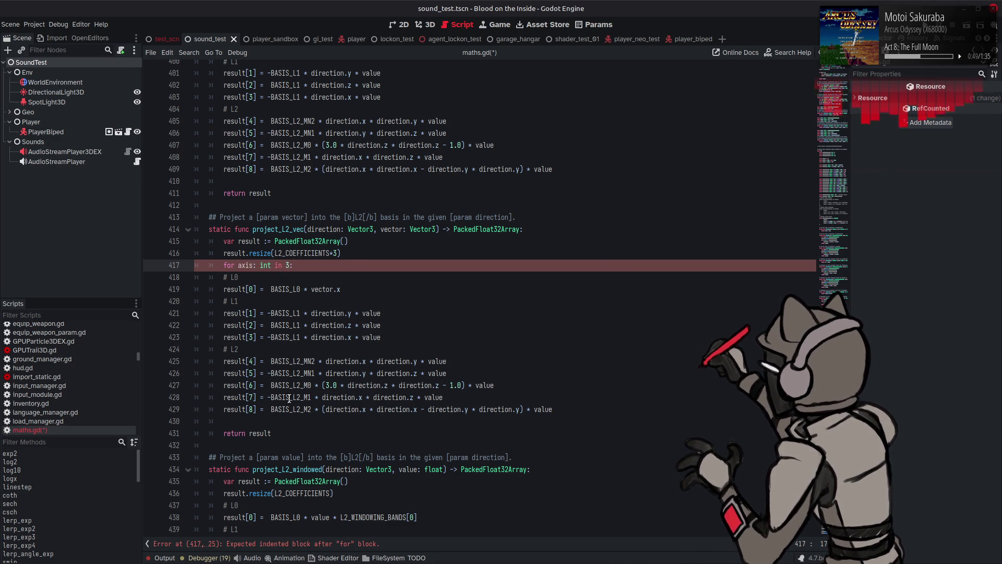
Indent the function body under the loop and rename the loop variable to i
mouse_move(553, 410)
mouse_down()
mouse_move(196, 349)
mouse_move(196, 277)
mouse_up()
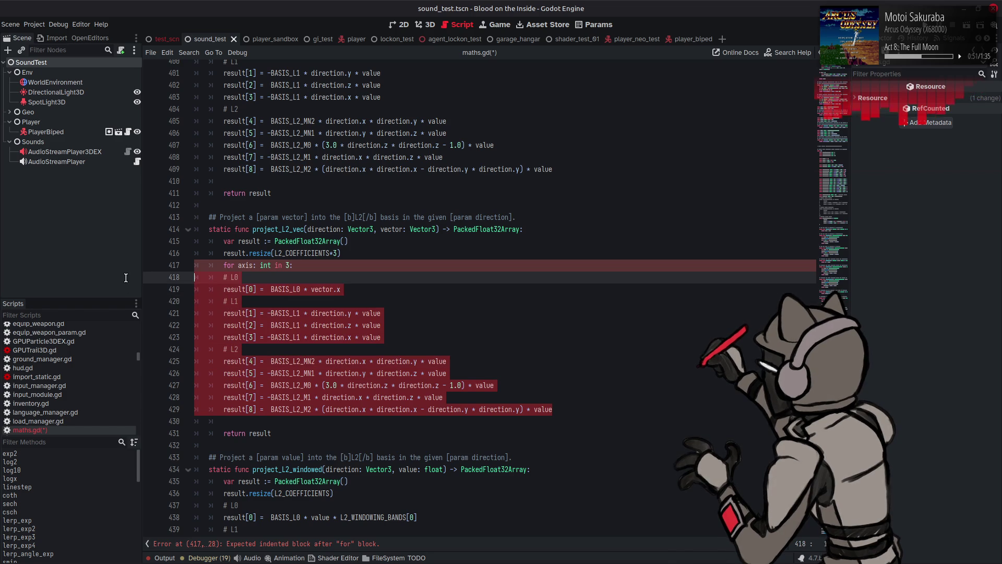
key(Tab)
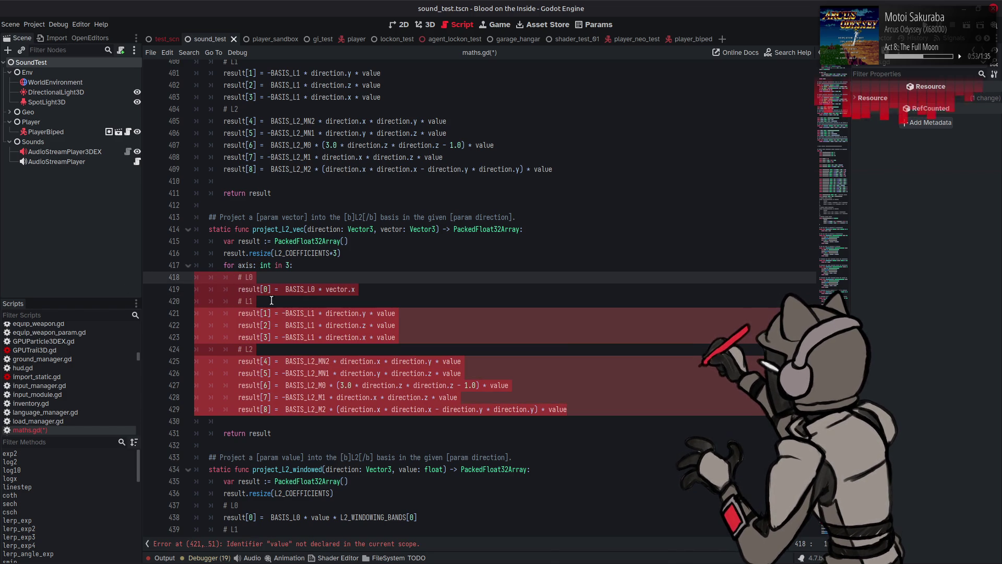
click(323, 291)
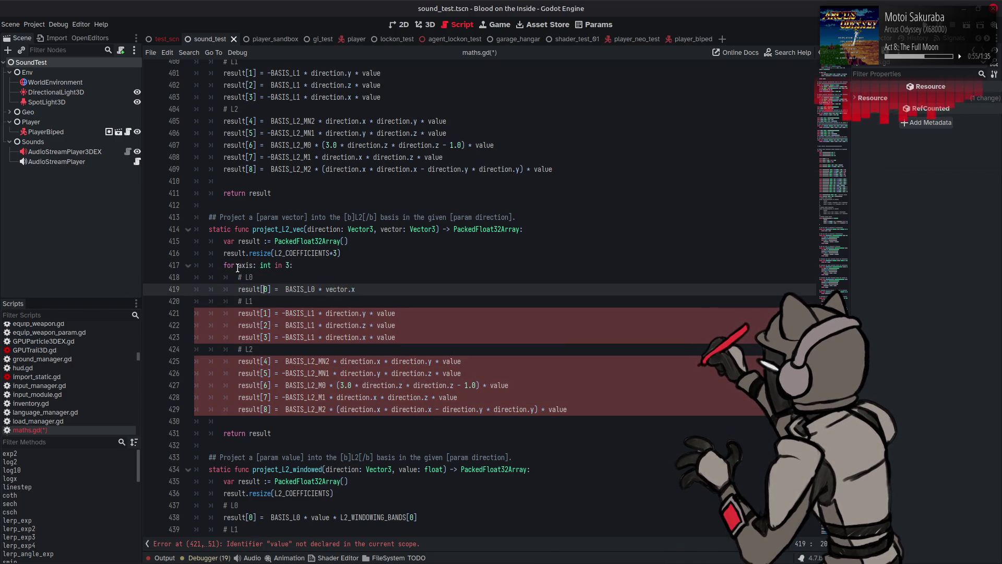
key(Up)
key(Up)
key(ctrl+d)
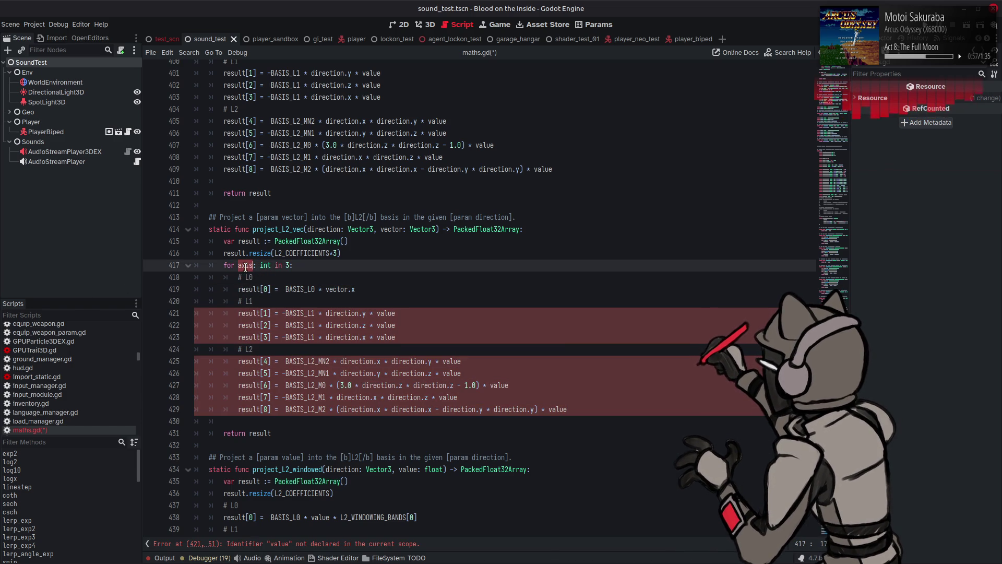
text(i)
click(264, 289)
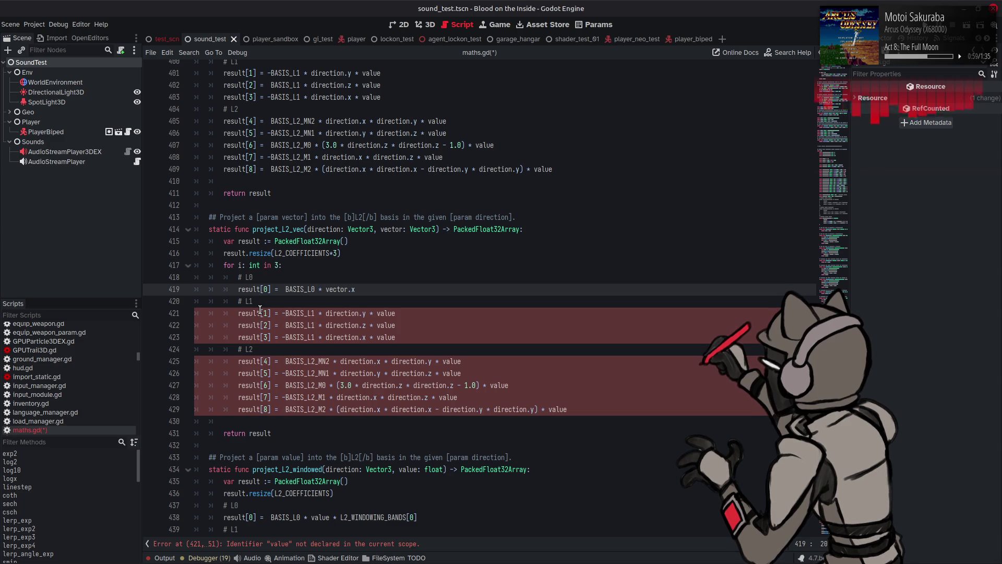
Prefix each result index in the loop with i+, from result[i+0] through result[i+8]
text(i+)
click(268, 268)
click(263, 288)
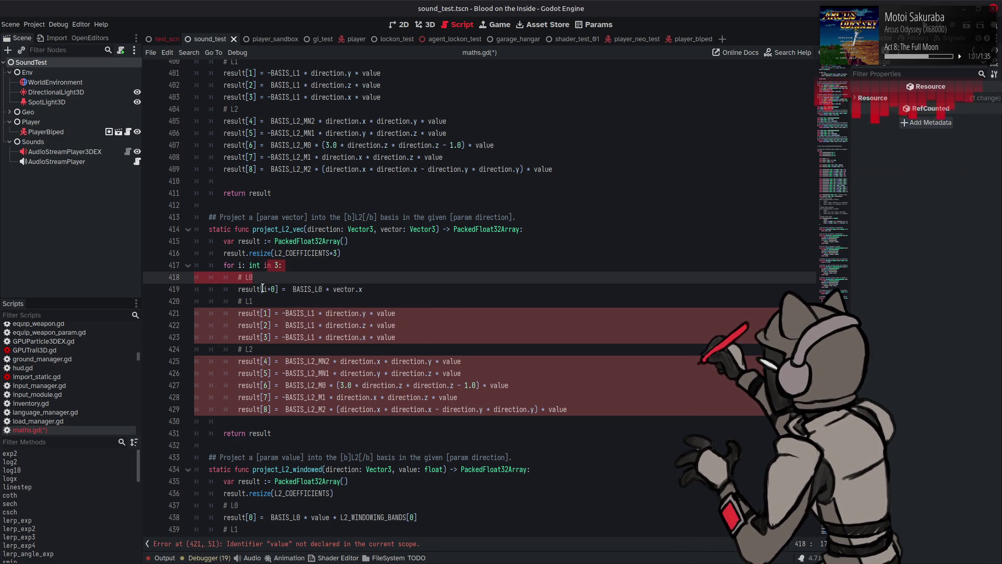
click(262, 313)
text(i+)
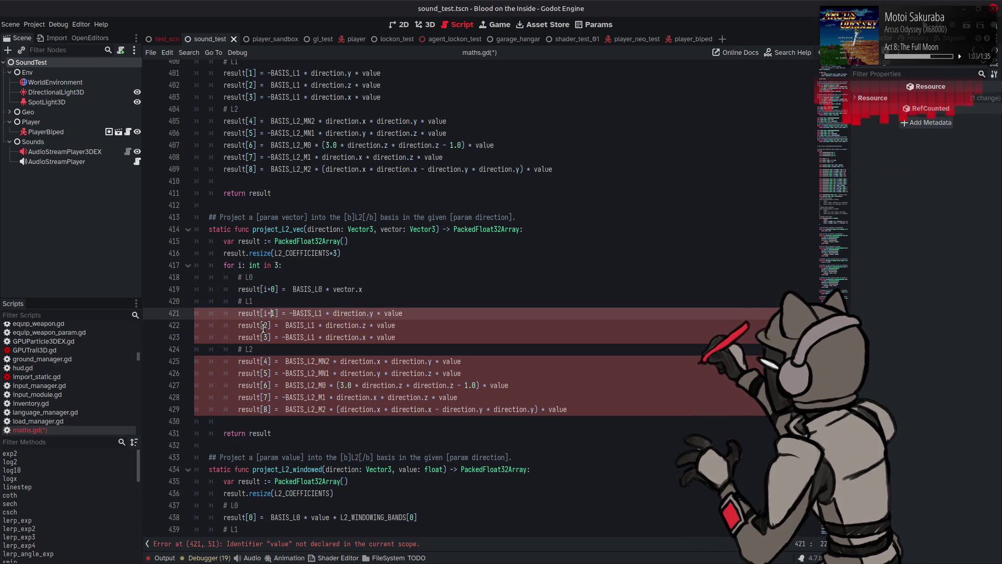
click(262, 325)
text(i+)
click(263, 337)
text(i+)
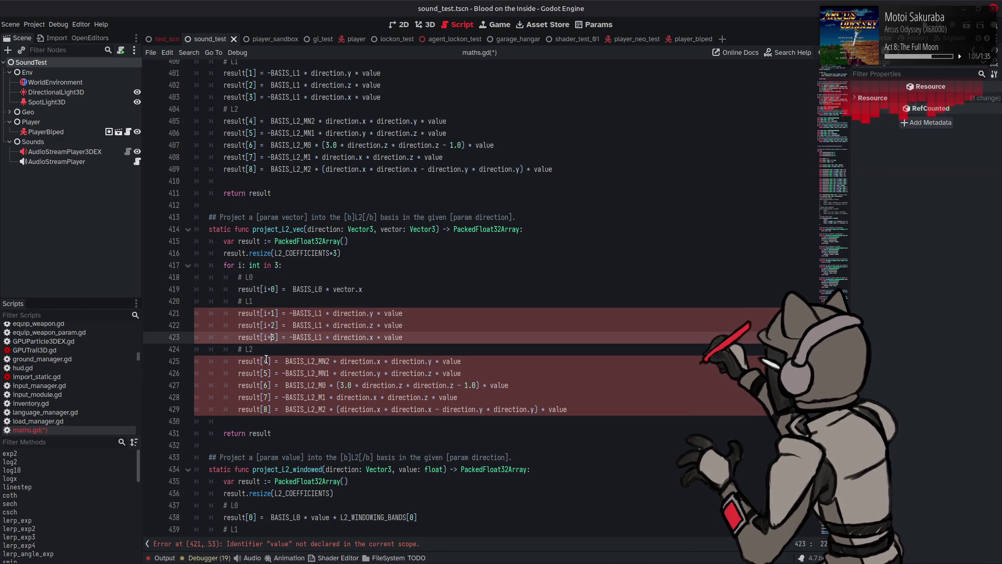
click(263, 361)
text(i+)
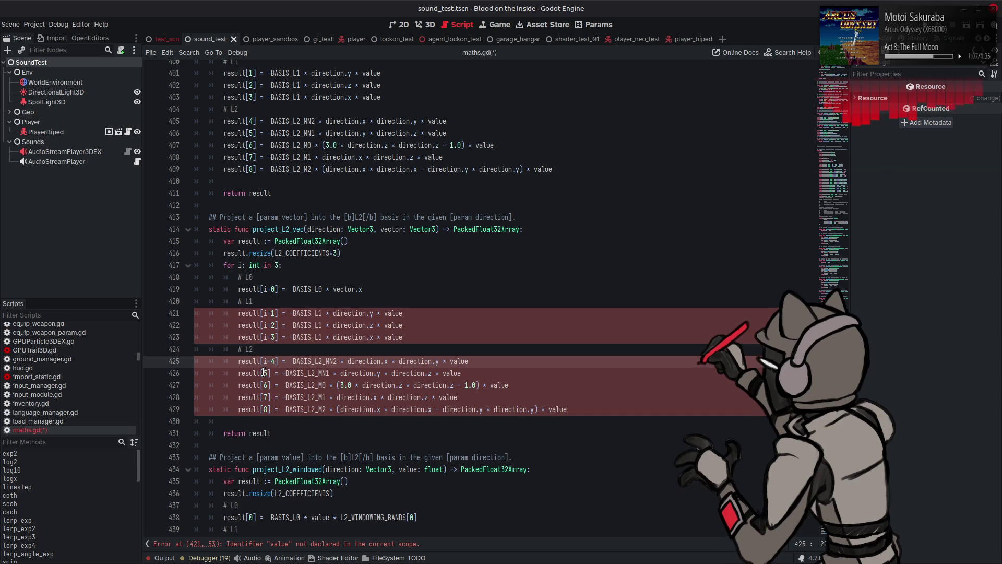
click(263, 373)
text(i+)
click(263, 385)
click(262, 397)
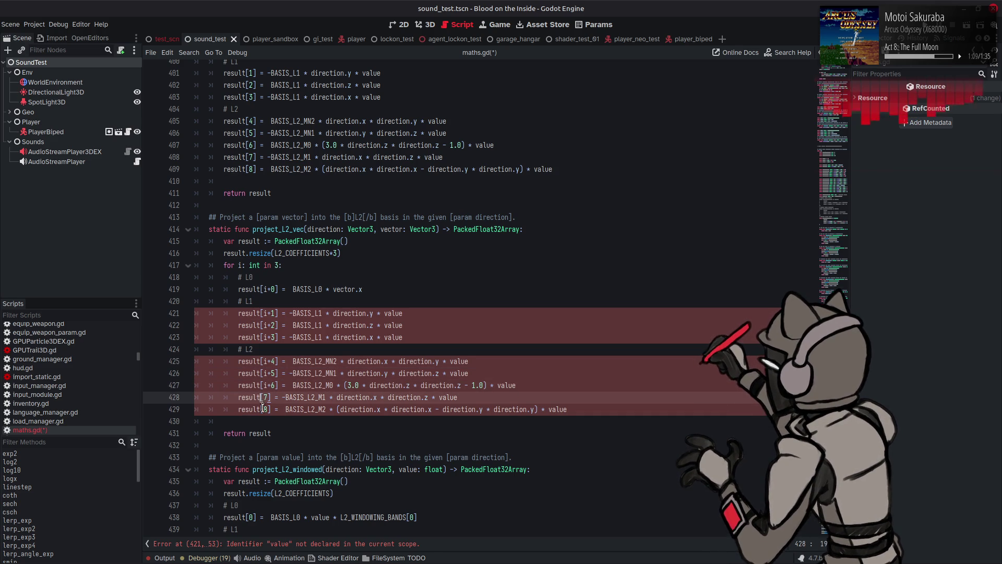
click(263, 409)
text(i+)
click(263, 396)
text(i+)
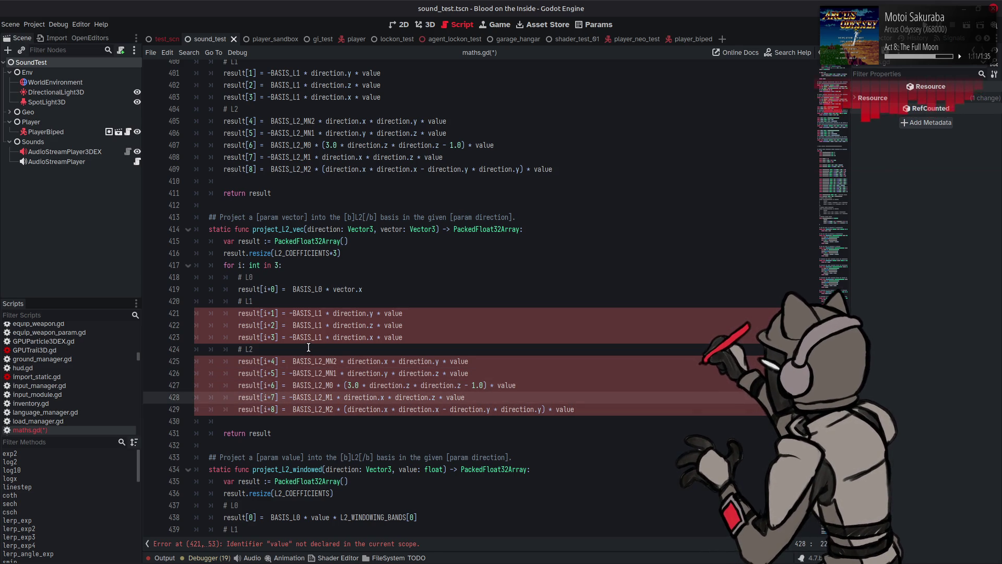
Insert L2_COEFFICIENTS* before every result index so each reads L2_COEFFICIENTS*i+n
double_click(311, 253)
key(ctrl+c)
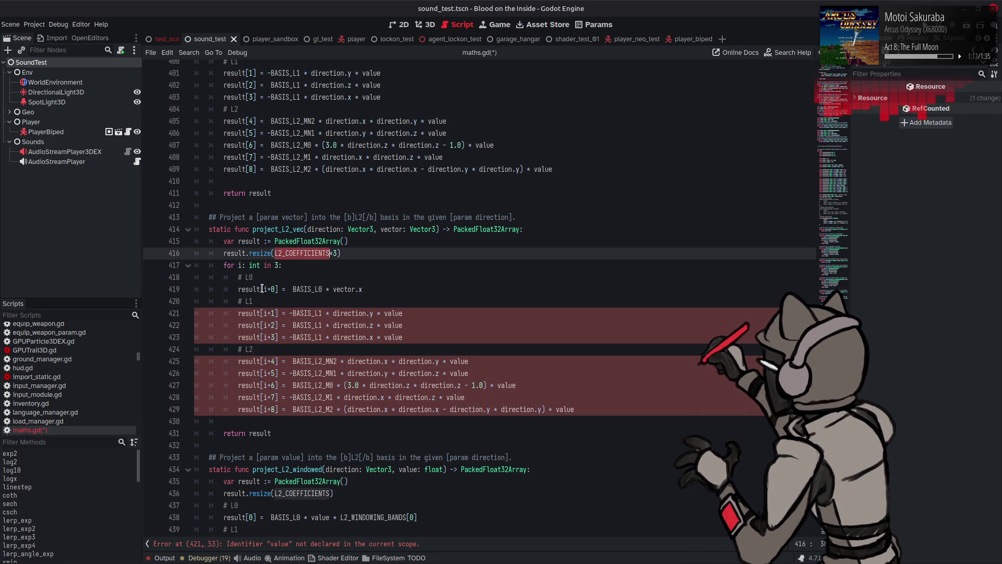
click(262, 288)
key(ctrl+v)
text(*)
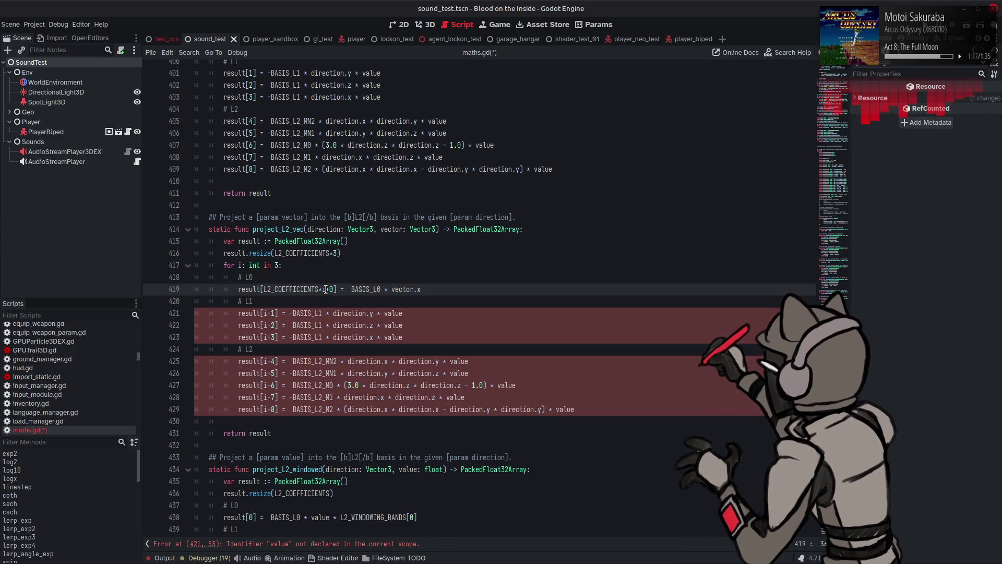
drag(322, 289, 263, 288)
key(ctrl+c)
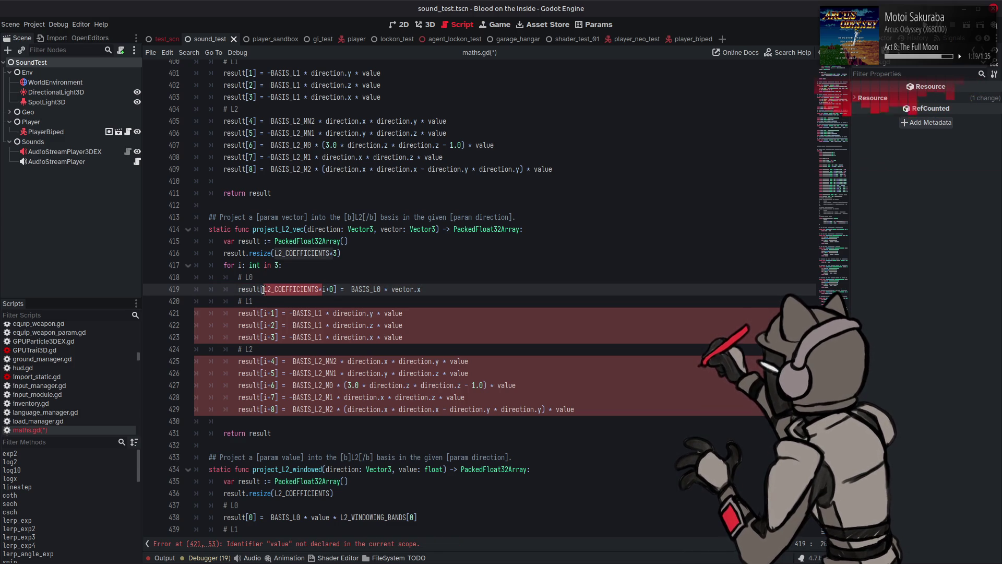
click(264, 313)
key(ctrl+v)
click(264, 325)
key(ctrl+v)
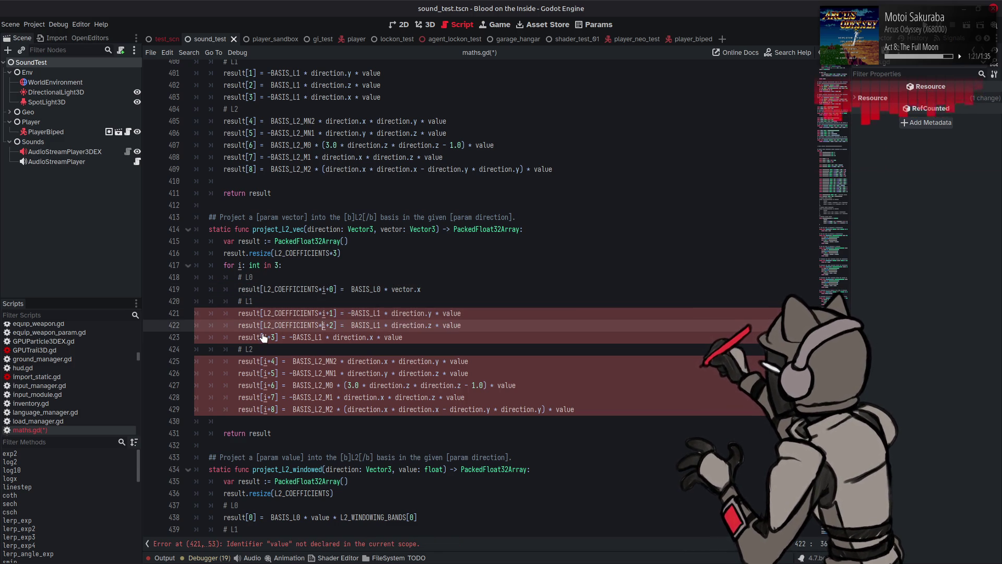
click(264, 337)
key(ctrl+v)
click(264, 360)
key(ctrl+v)
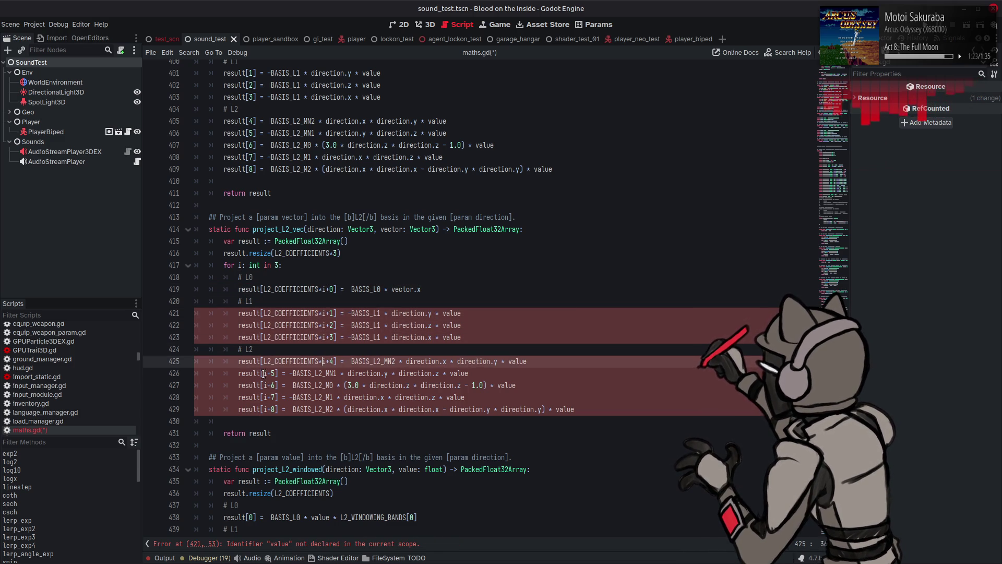
click(264, 372)
key(ctrl+v)
click(264, 385)
key(ctrl+v)
click(264, 397)
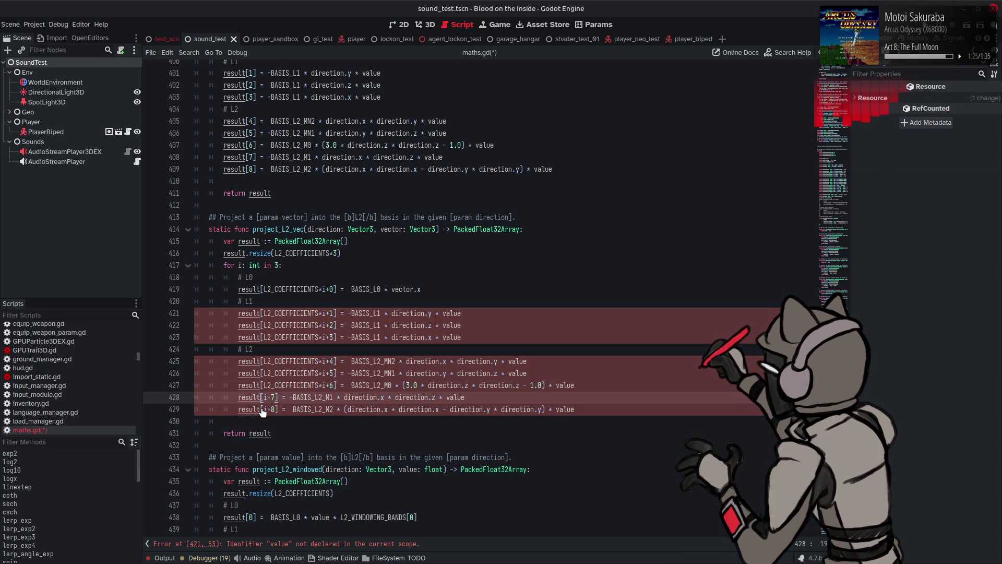
click(264, 409)
key(ctrl+v)
click(264, 396)
key(ctrl+v)
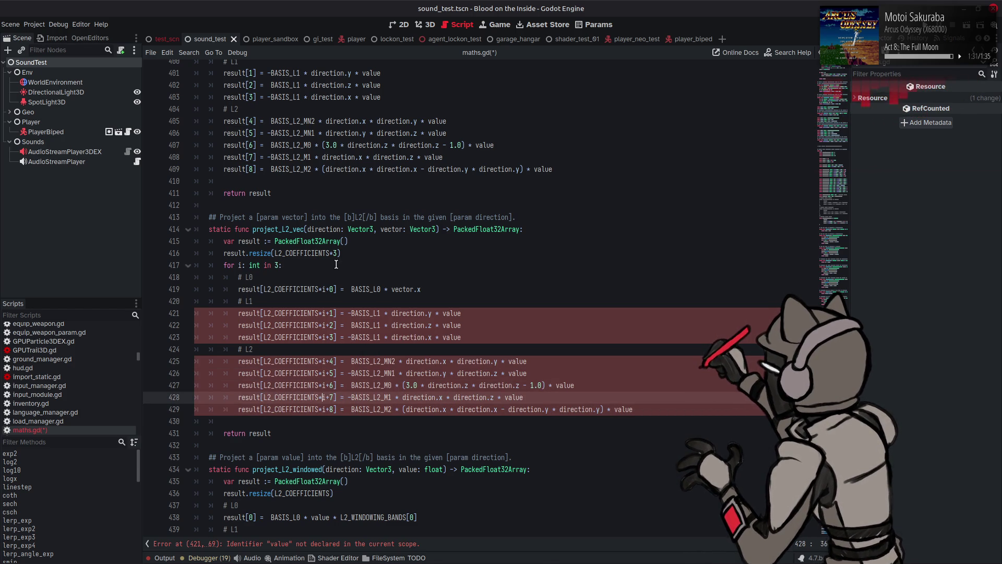
double_click(306, 254)
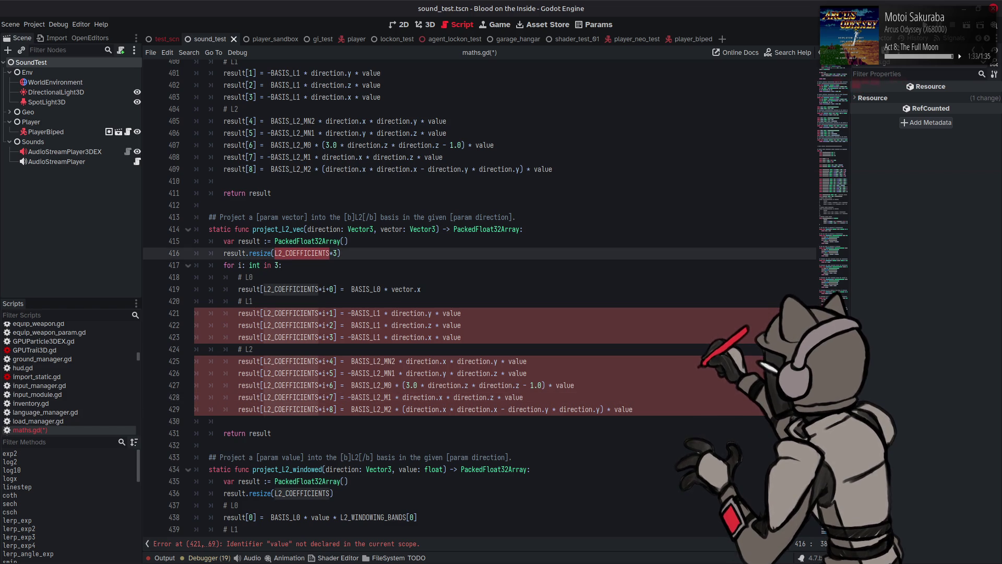
click(824, 289)
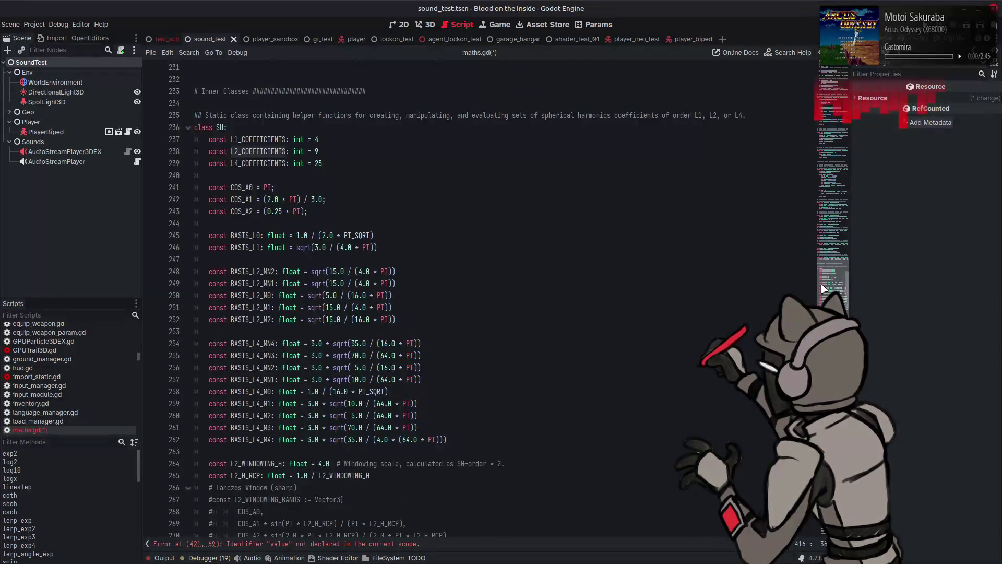
Change vector.x to vector[i] on line 419 of project_L2_vec
scroll(396, 298, down, 15)
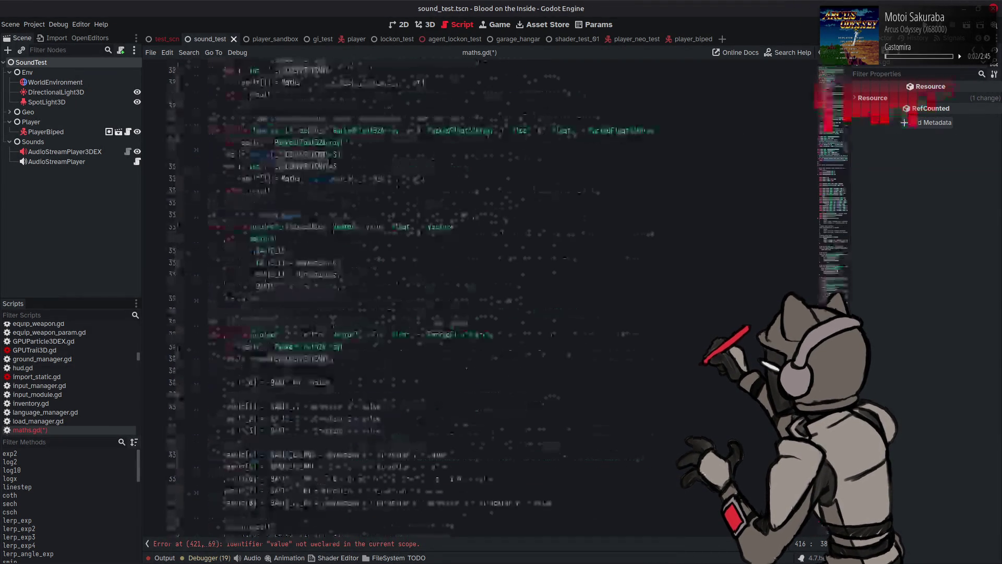
scroll(396, 297, up, 1)
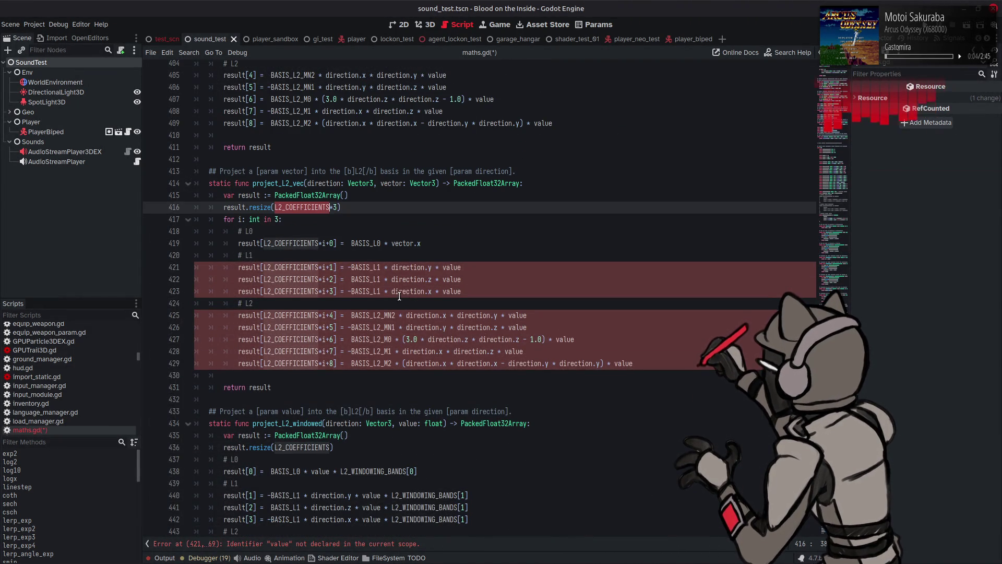
click(418, 244)
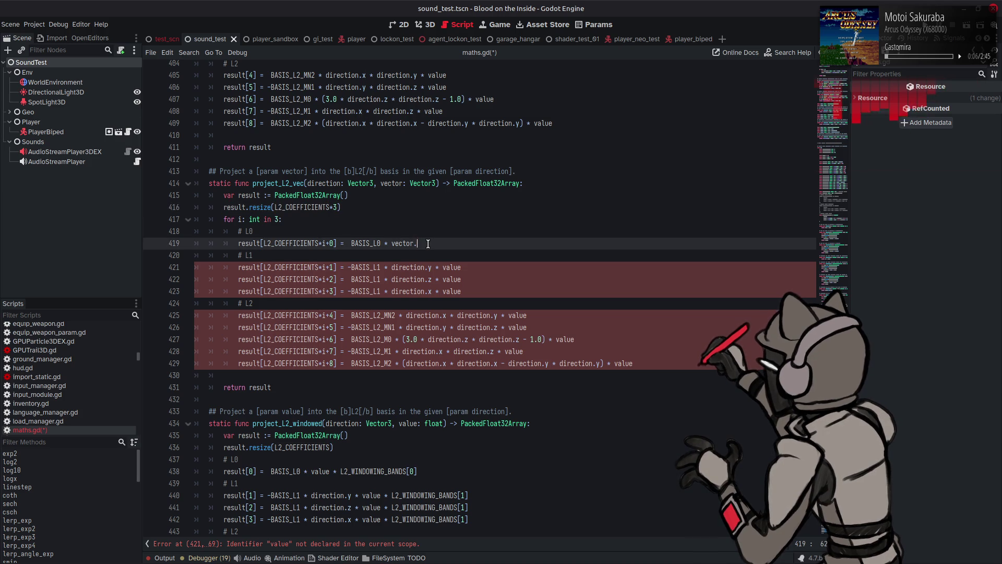
key(BackSpace)
key(BackSpace)
text([i)
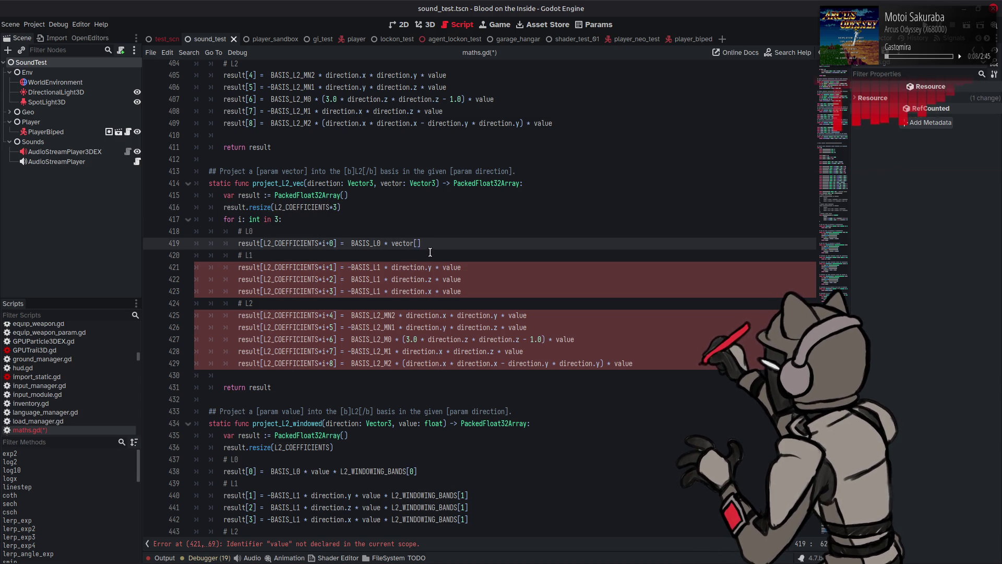
text(])
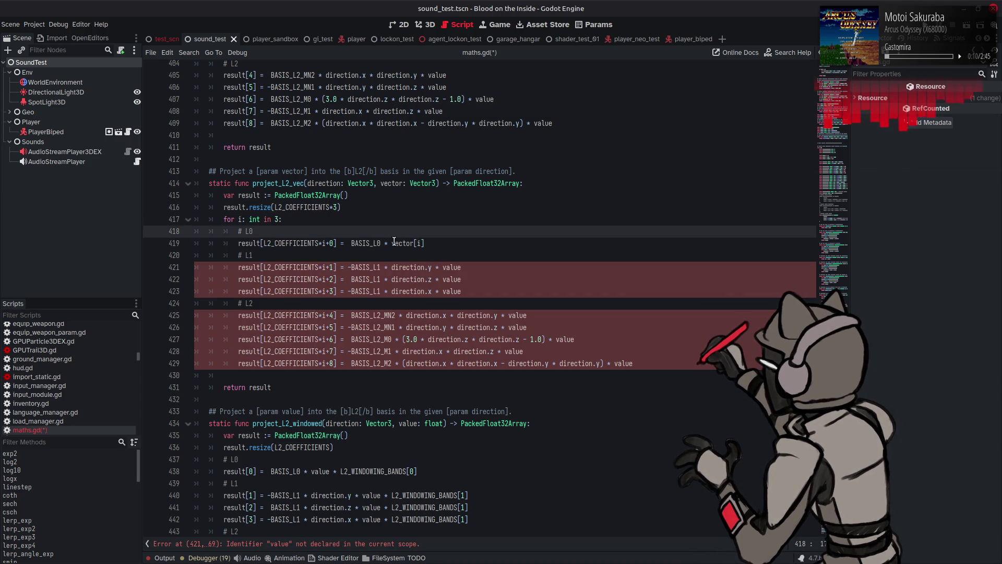
Replace 'value' with vector[i] in the coefficient terms on lines 421–425
double_click(452, 267)
text(vector[i])
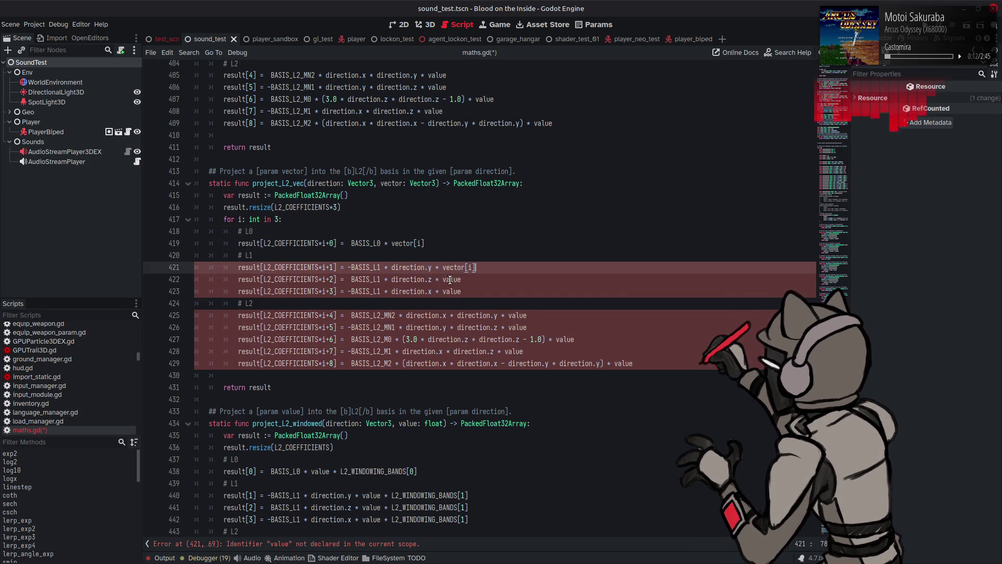
double_click(451, 279)
text(vector[i])
double_click(450, 291)
key(ctrl+v)
double_click(519, 315)
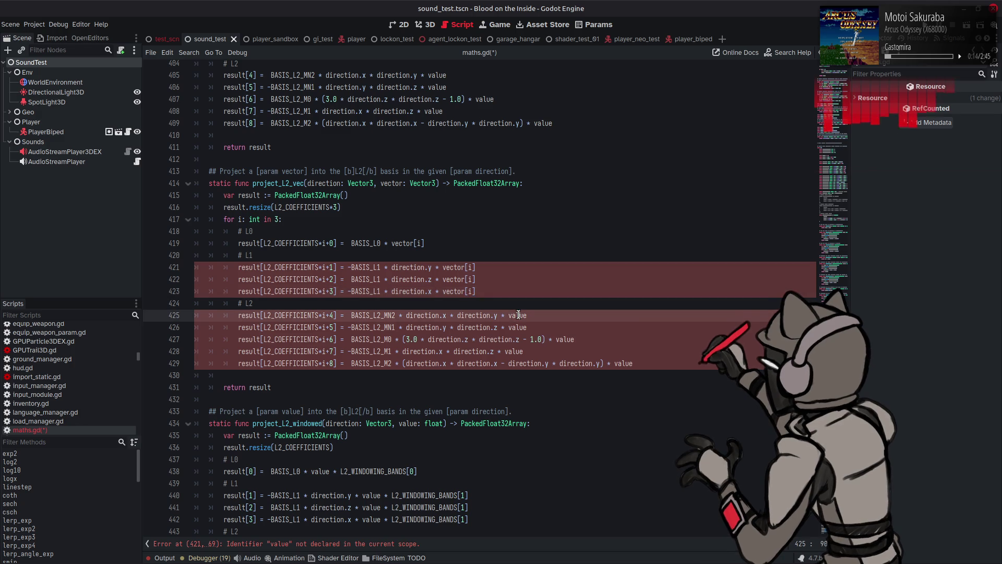
key(ctrl+v)
Replace the remaining 'value' terms on lines 426–429 with vector[i] and save maths.gd
double_click(520, 327)
text(vector[i])
double_click(564, 340)
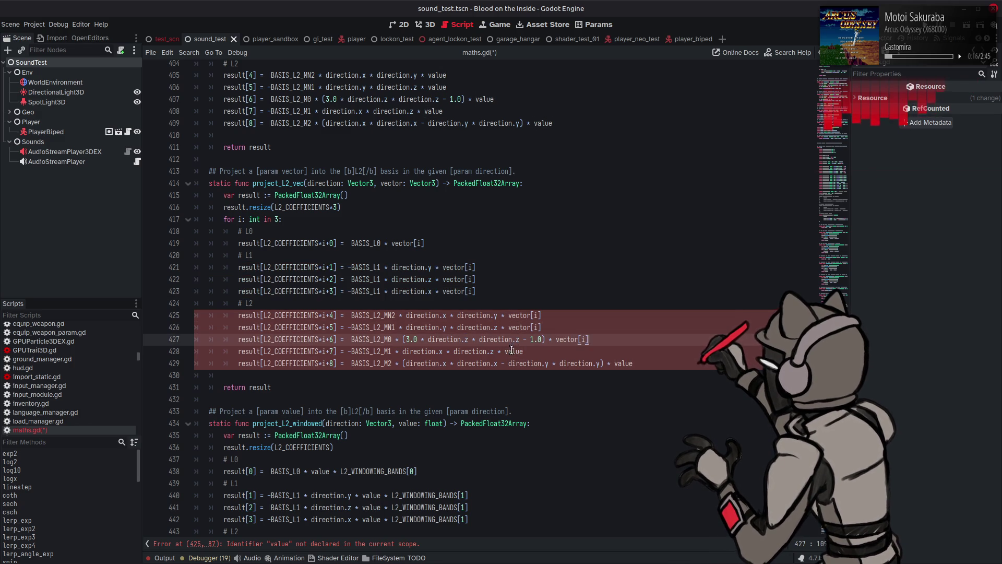
key(ctrl+v)
double_click(514, 351)
text(vector[i])
double_click(625, 363)
text(vector[i])
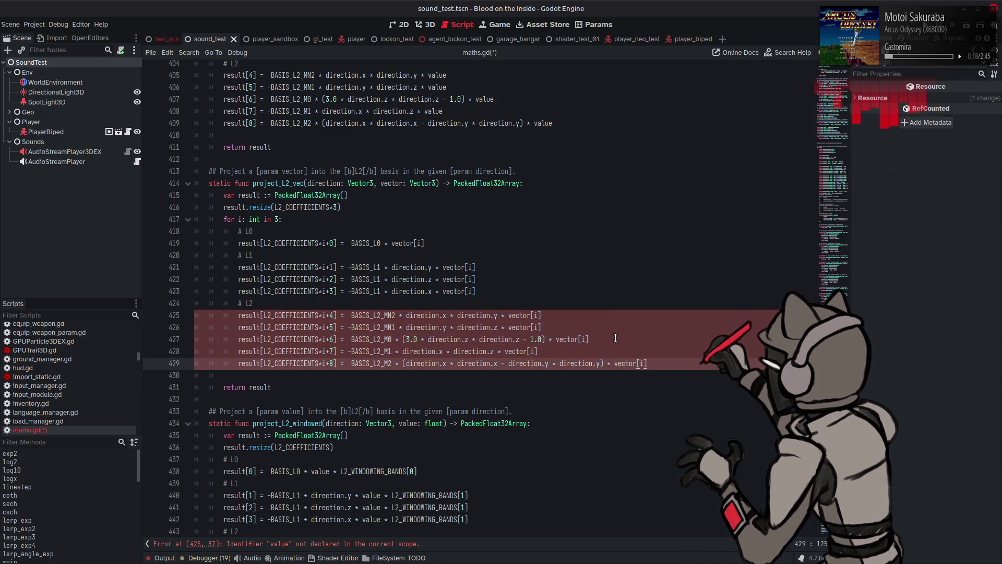
key(ctrl+s)
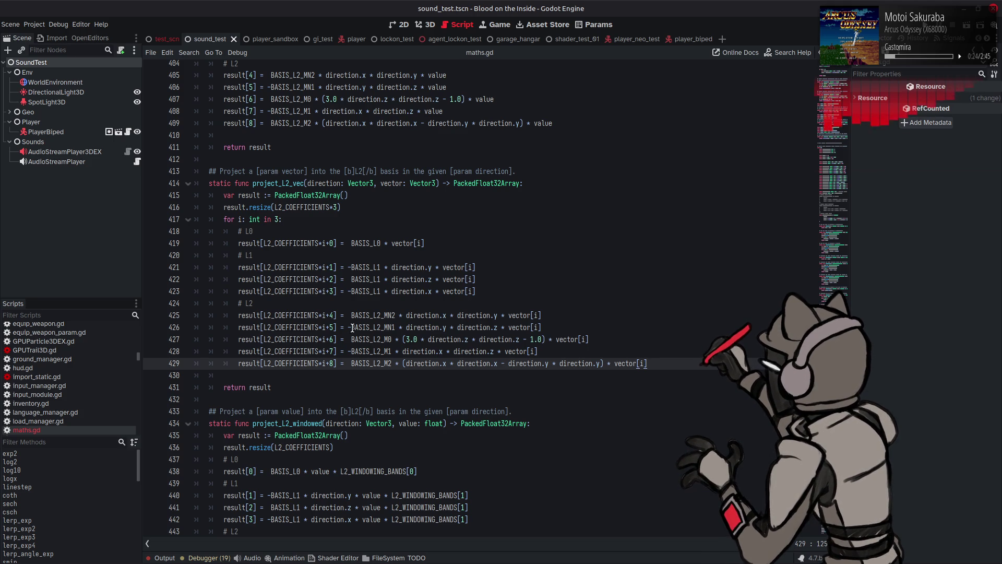
scroll(348, 293, down, 7)
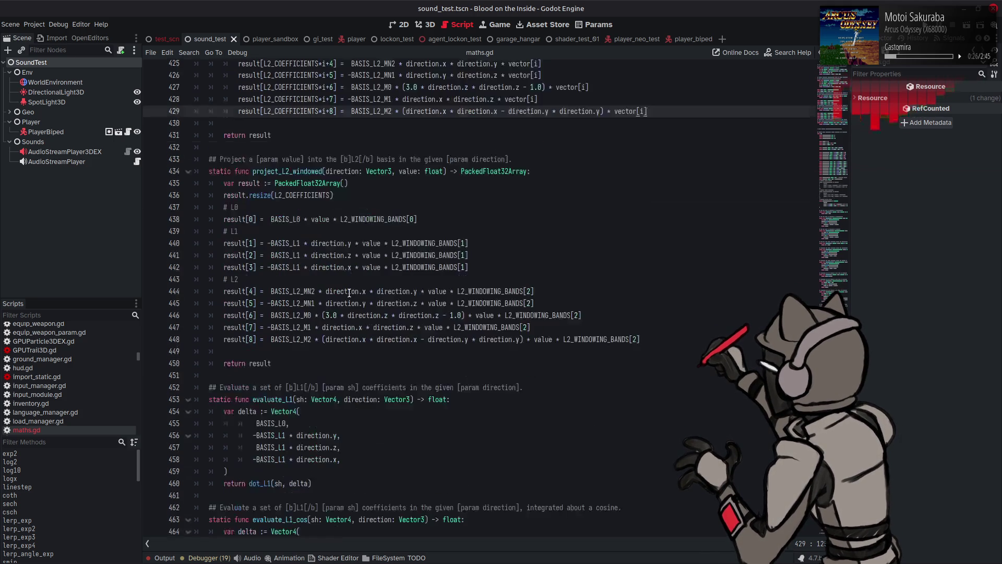
scroll(349, 293, down, 12)
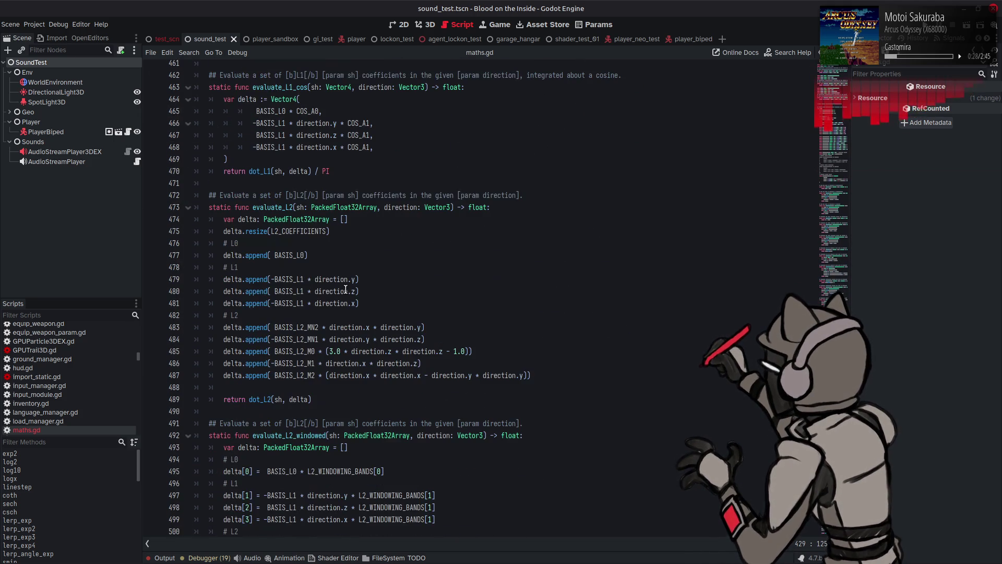
scroll(345, 289, down, 5)
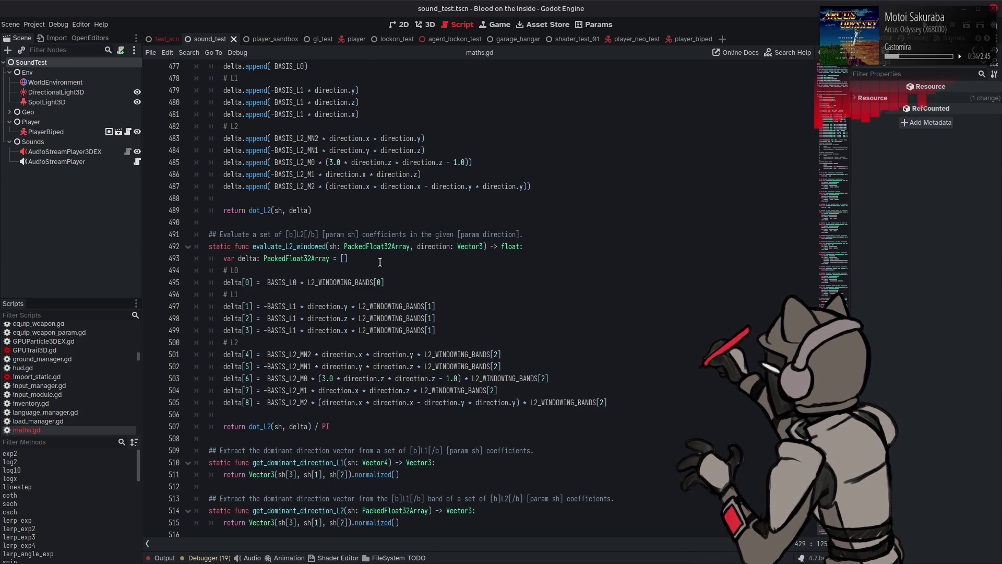
scroll(392, 261, up, 4)
scroll(373, 239, up, 3)
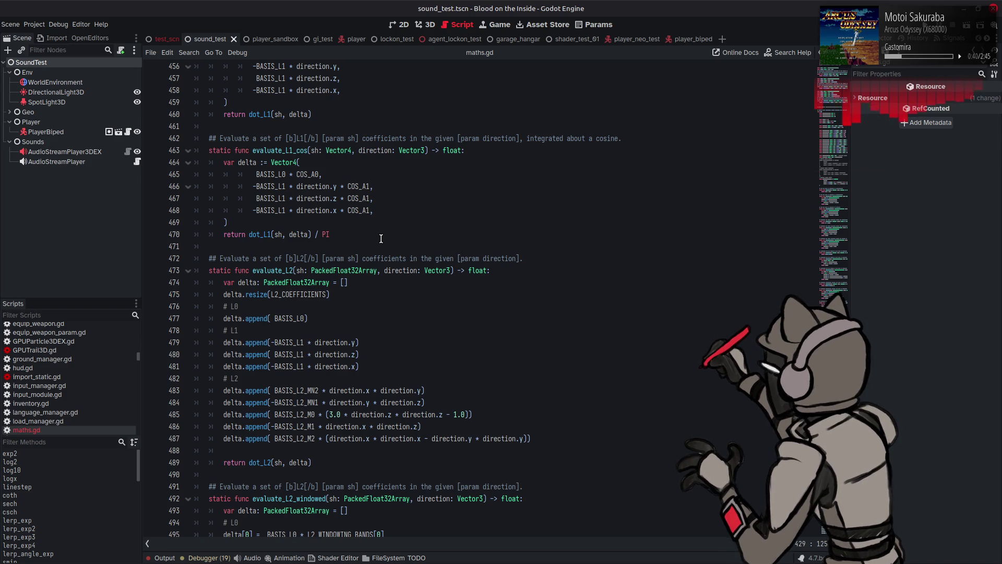
Copy evaluate_L2 (lines 472–489) and paste it on a new line after evaluate_L2_windowed
scroll(381, 238, down, 2)
drag(324, 391, 207, 187)
key(ctrl+c)
scroll(305, 347, down, 5)
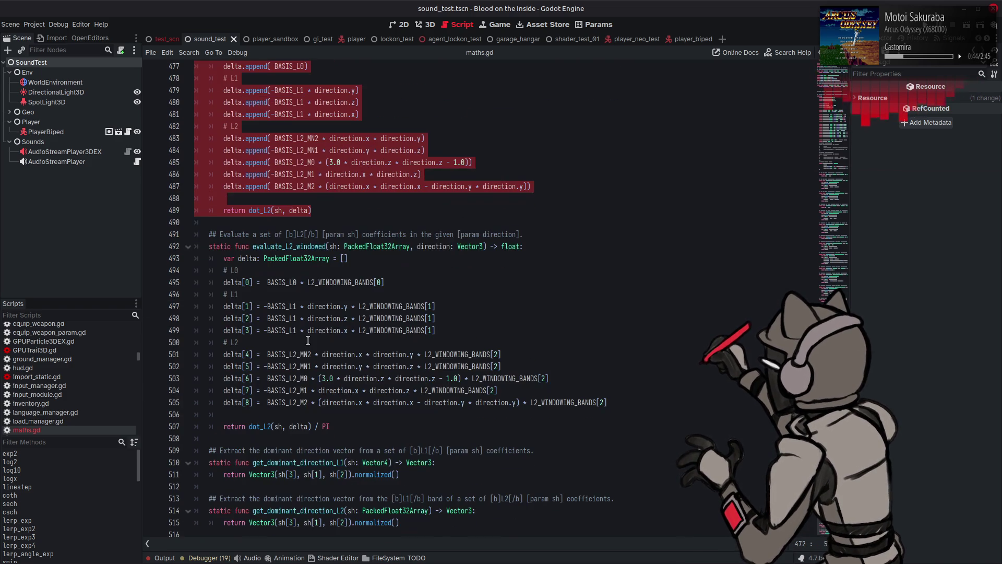
click(282, 428)
key(End)
key(Return)
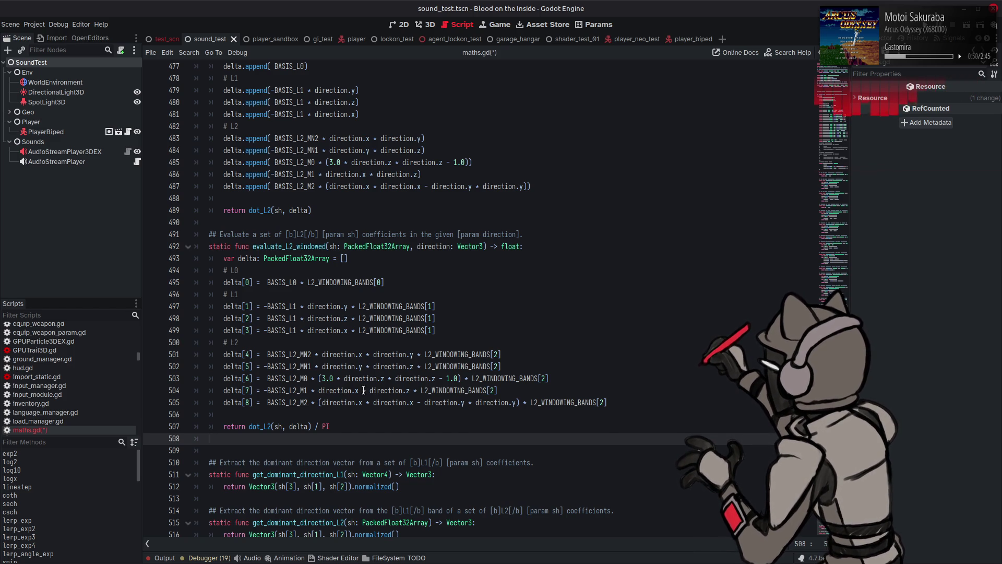
scroll(364, 390, up, 6)
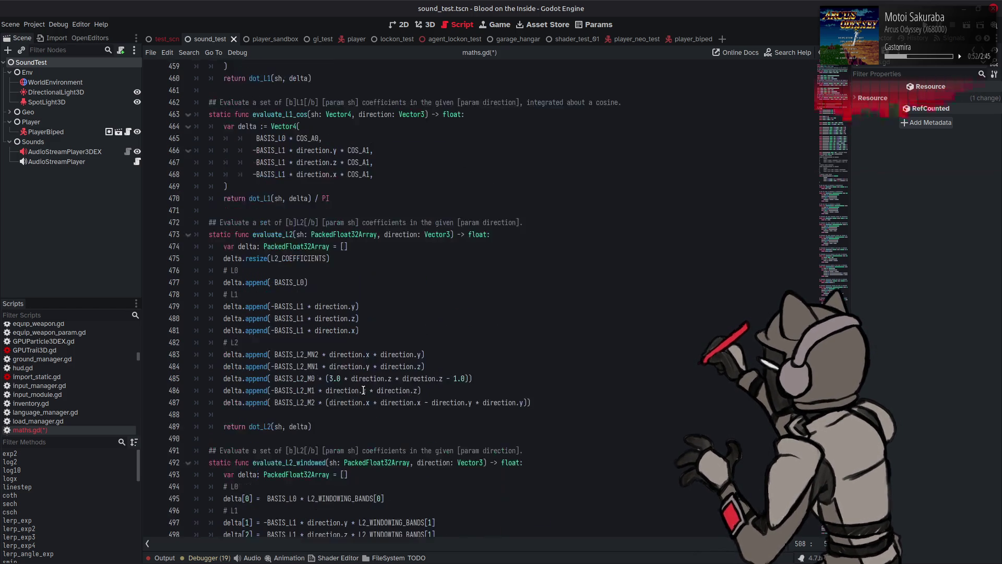
scroll(363, 390, up, 5)
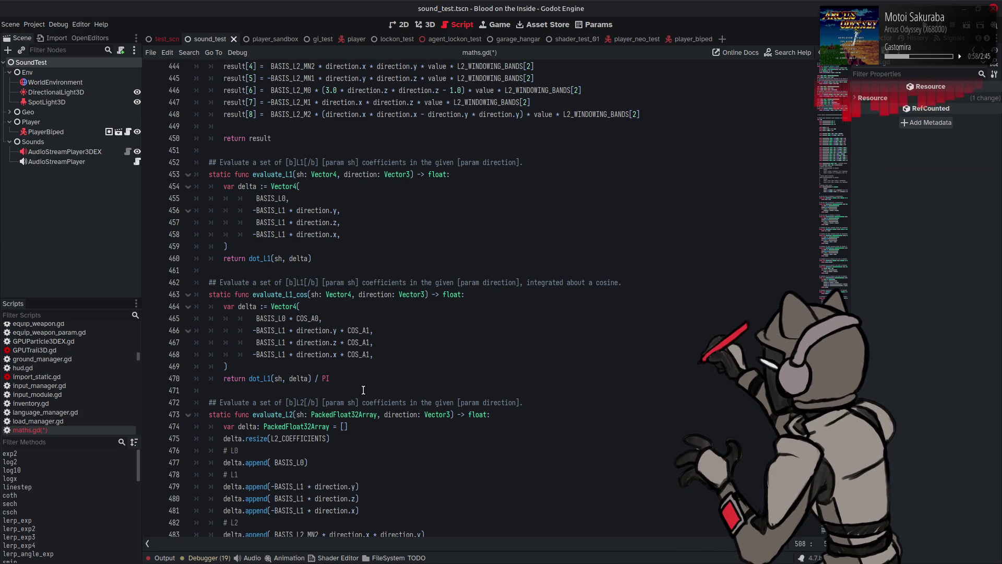
scroll(363, 391, down, 1)
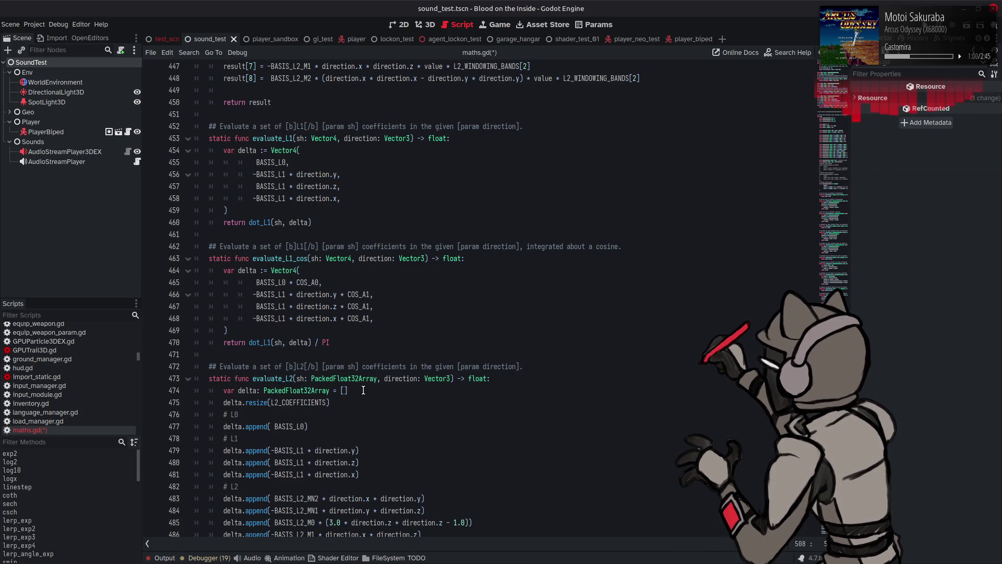
scroll(363, 390, down, 10)
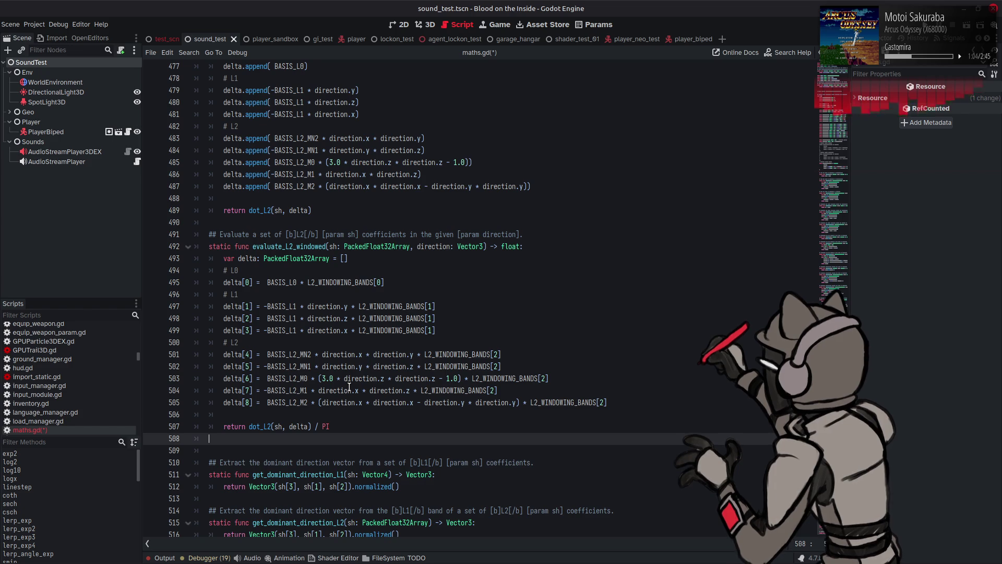
key(ctrl+v)
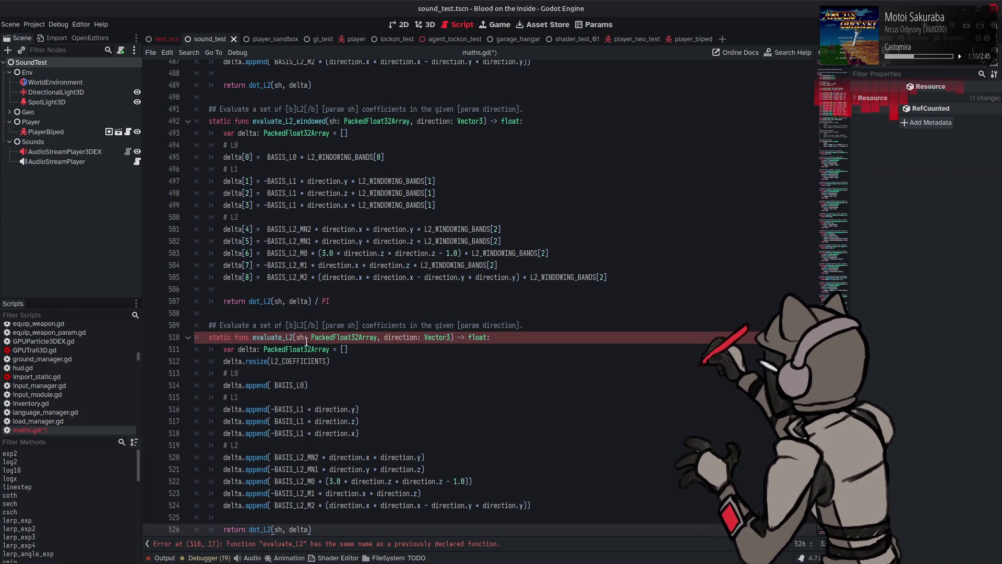
Rename the pasted function to evaluate_L2_vec and change its return type from float to Vector3
click(290, 337)
text(_vec)
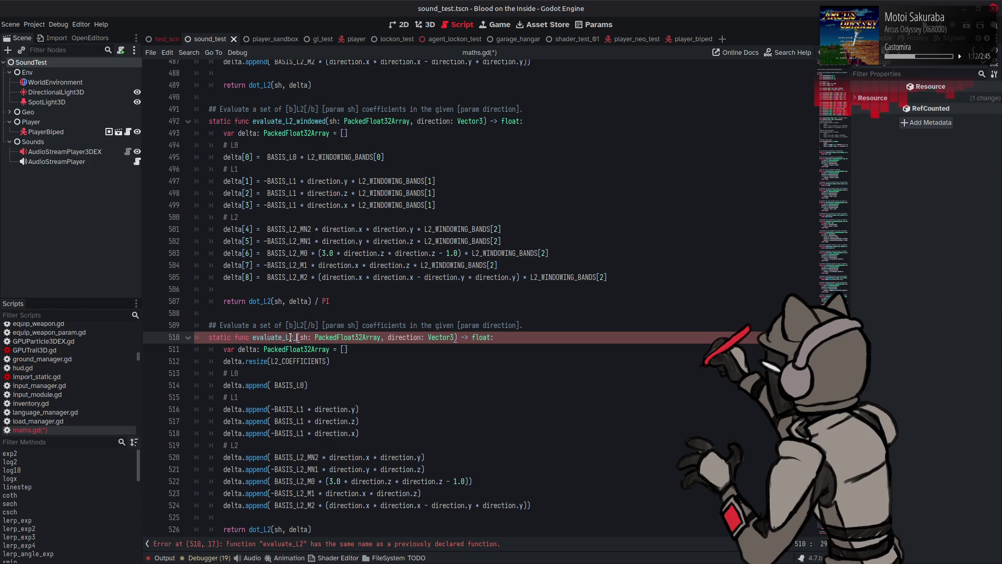
click(485, 339)
double_click(491, 337)
text(Vector3)
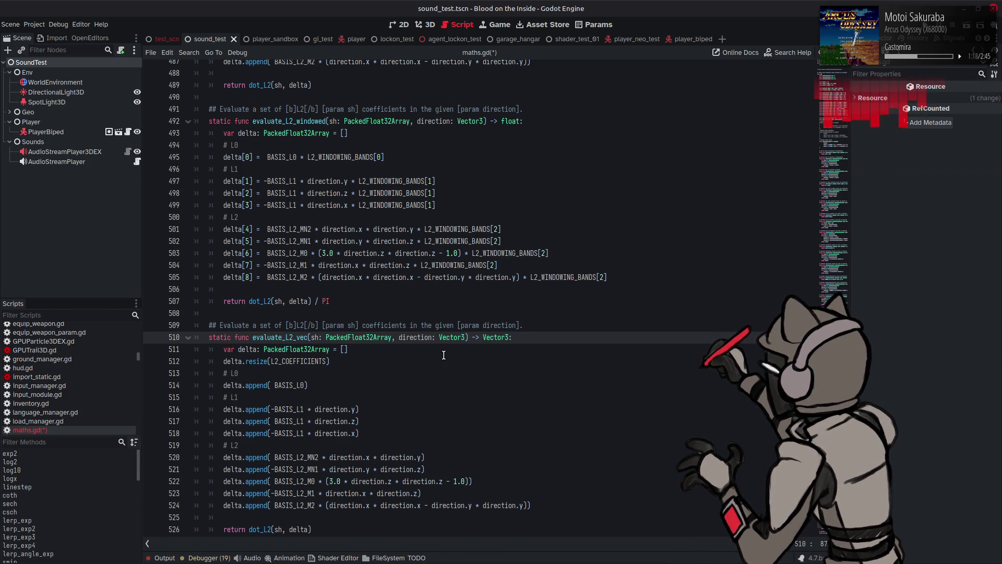
Change the final return call from dot_L2 to dot_L2_vec on line 526
scroll(357, 339, down, 2)
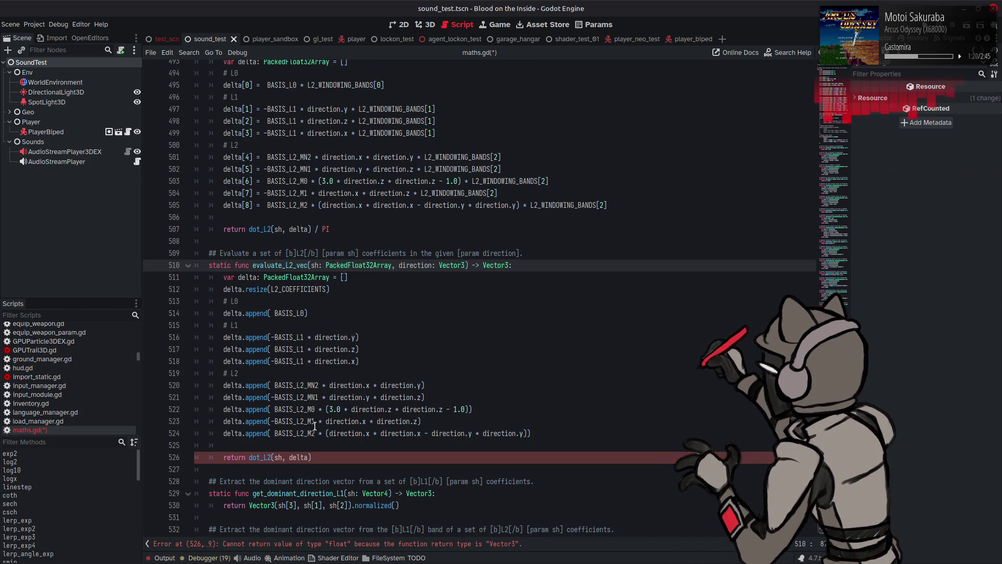
click(272, 457)
text(_vec)
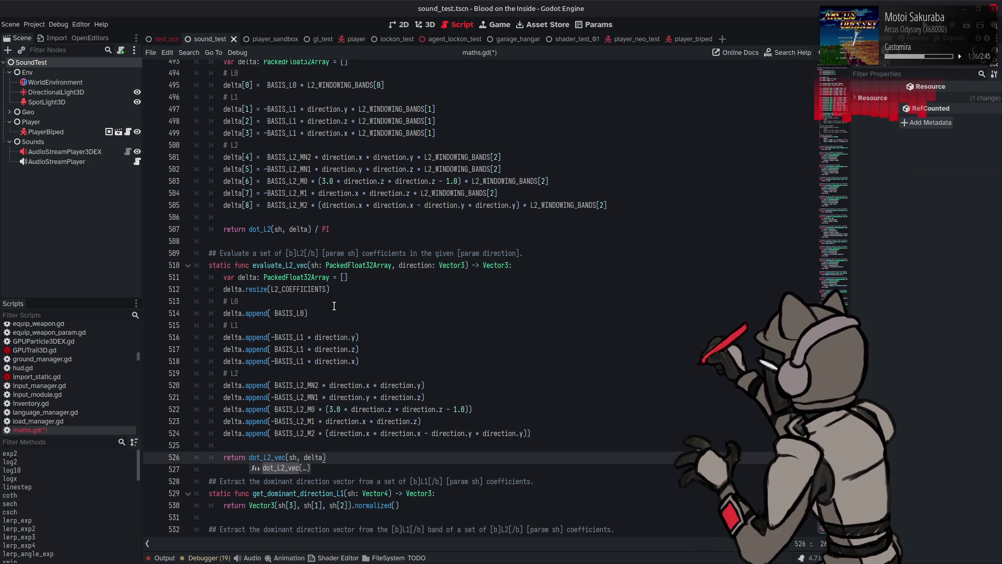
click(241, 289)
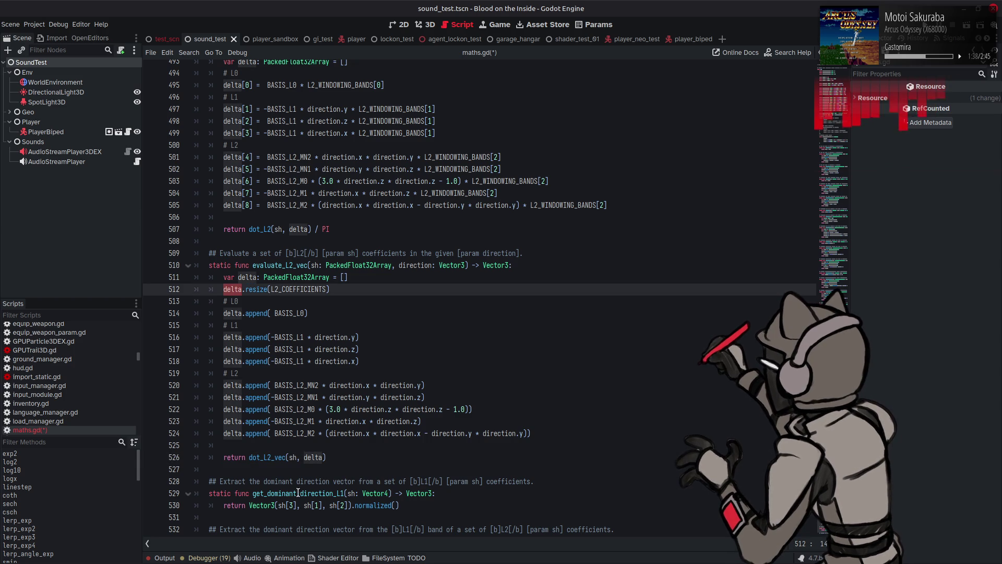
Save maths.gd with the new Vector3-returning evaluate_L2_vec function
mouse_move(267, 458)
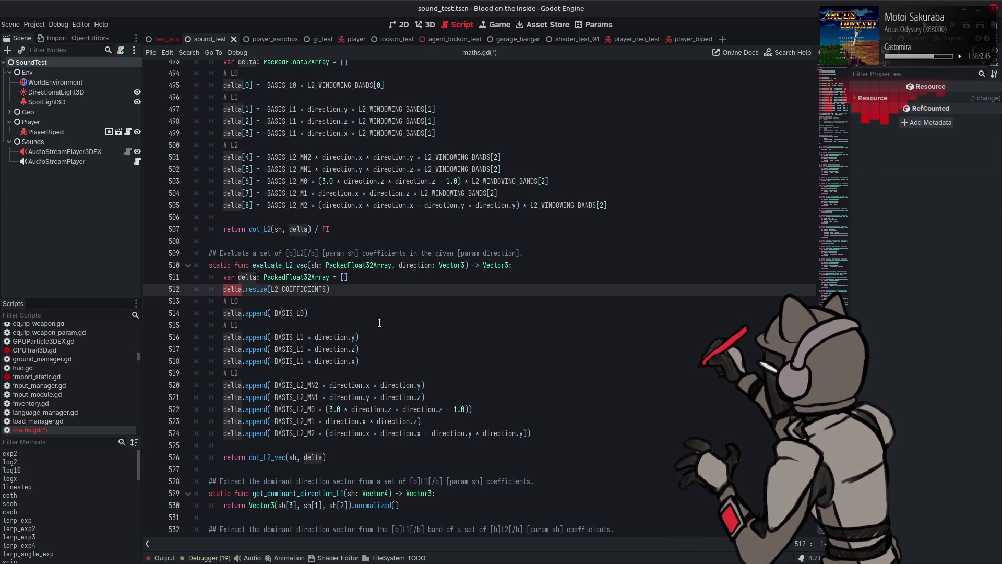
key(ctrl+s)
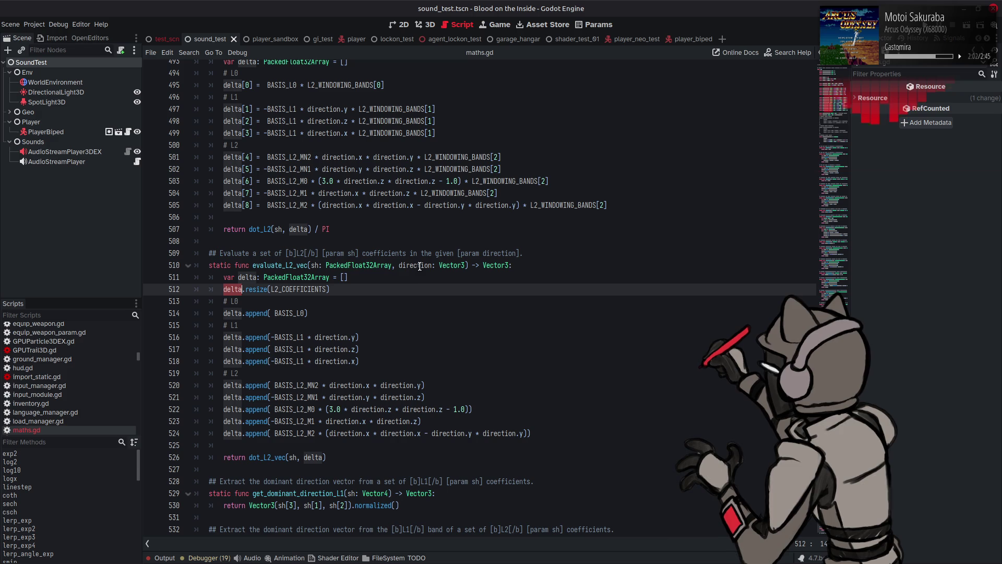
mouse_move(426, 561)
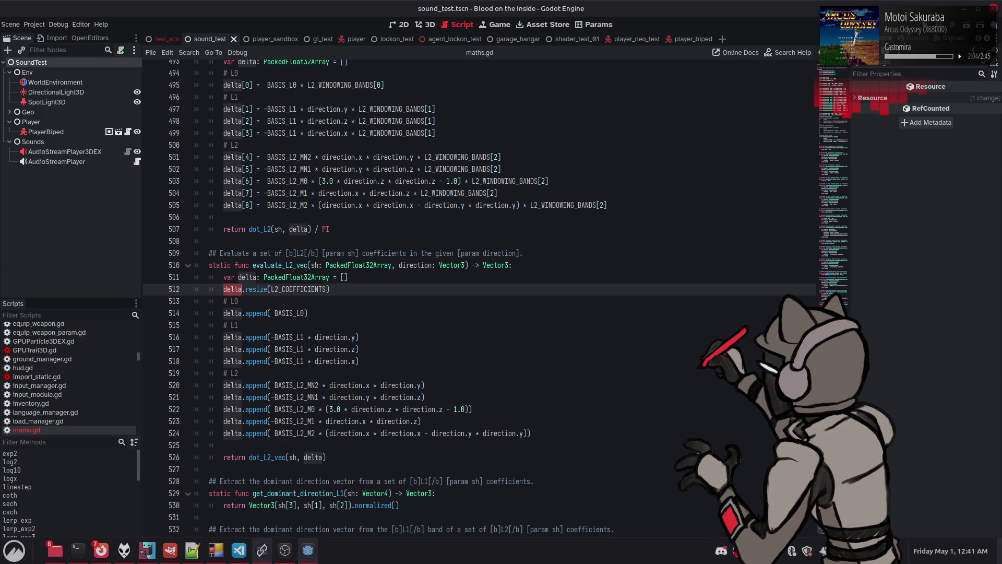
mouse_move(189, 559)
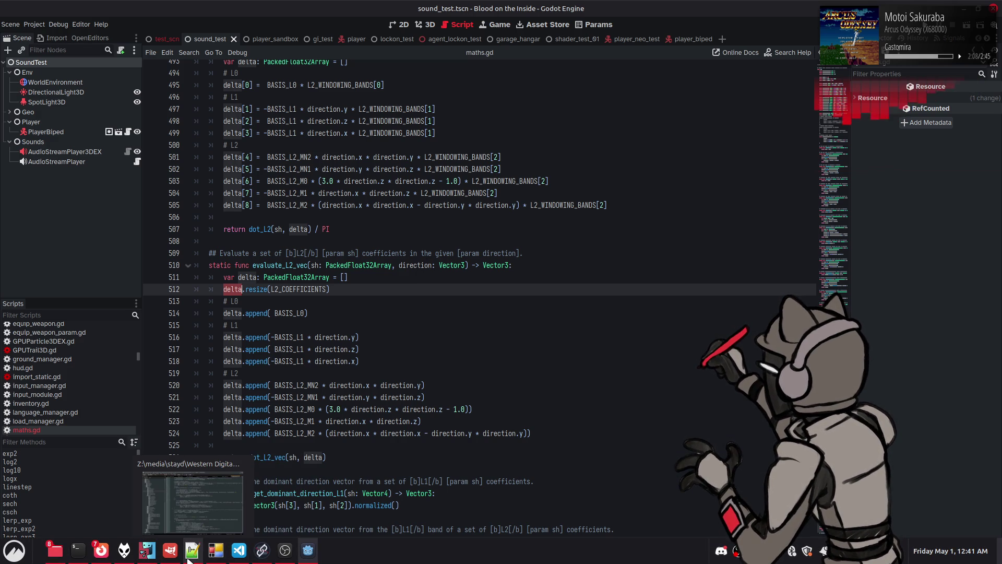
click(190, 558)
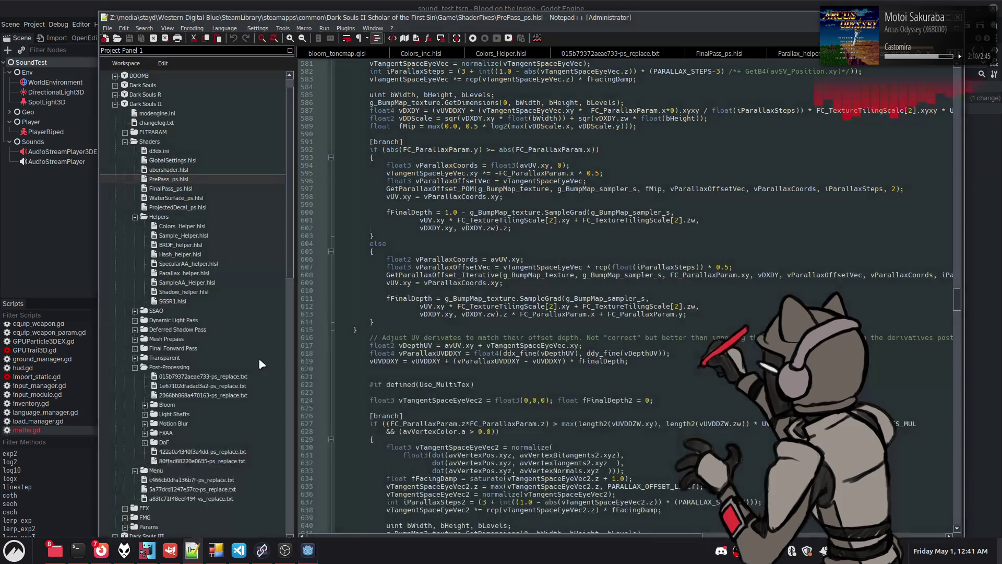
scroll(164, 156, up, 1)
click(116, 86)
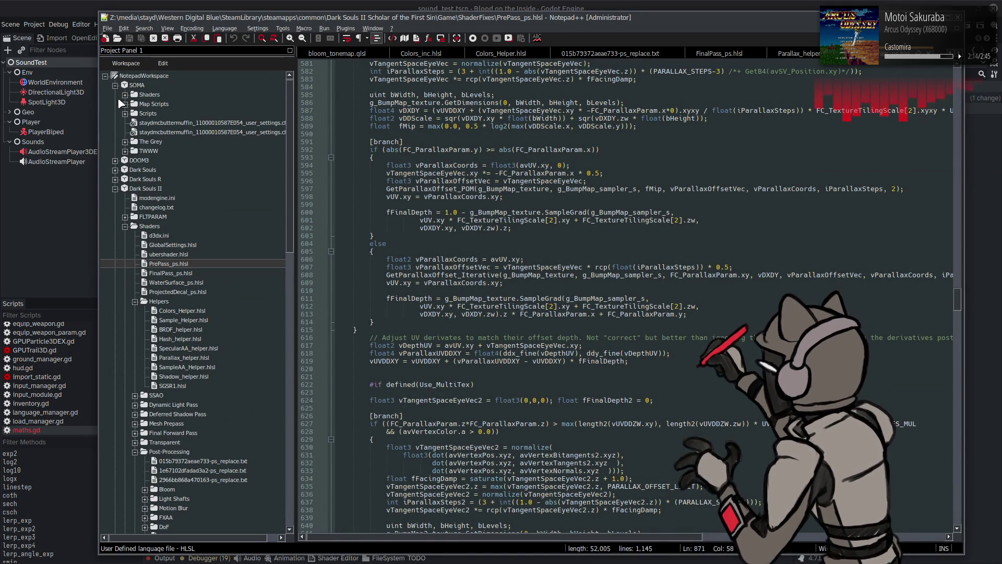
click(126, 151)
click(136, 184)
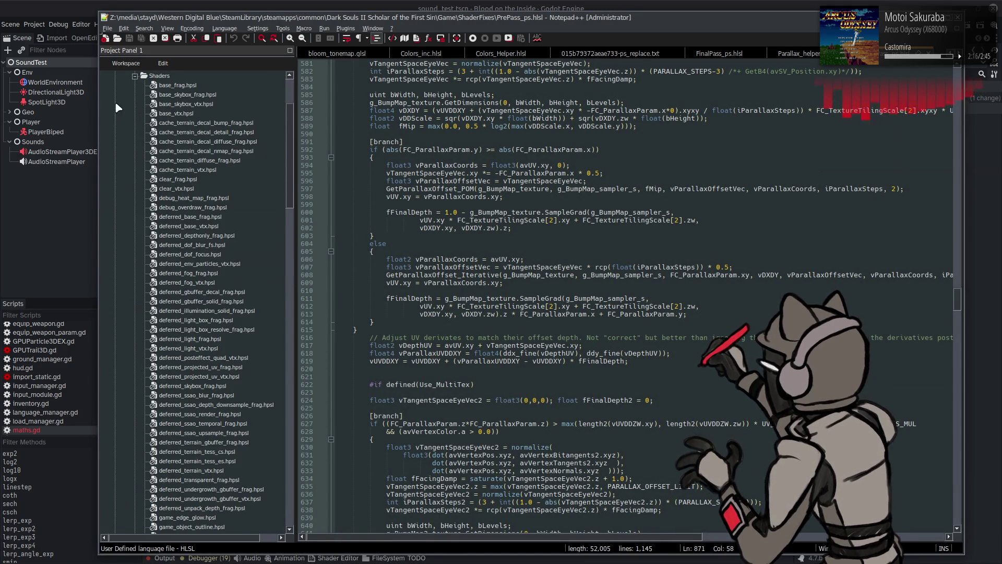
scroll(119, 109, up, 3)
click(114, 85)
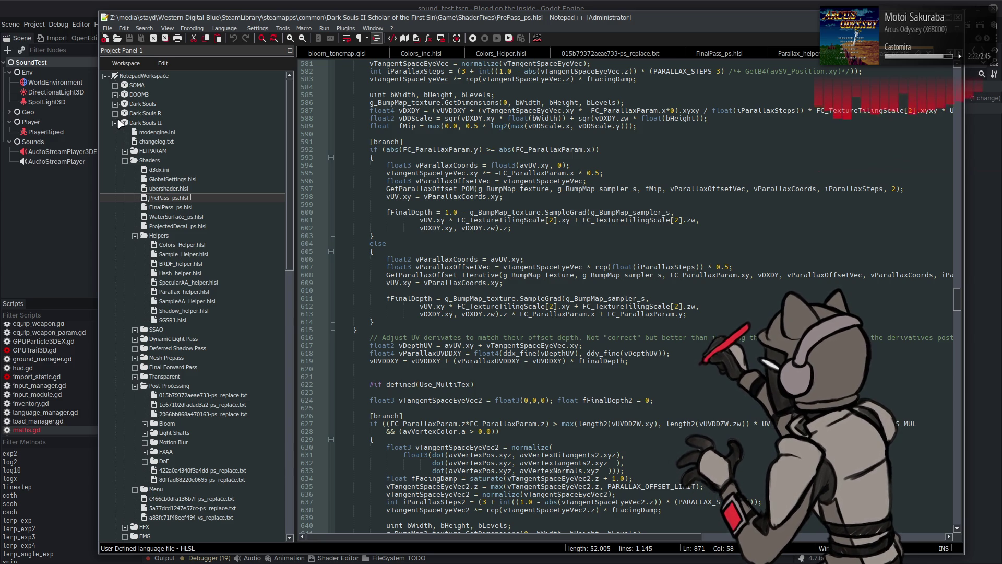
click(41, 5)
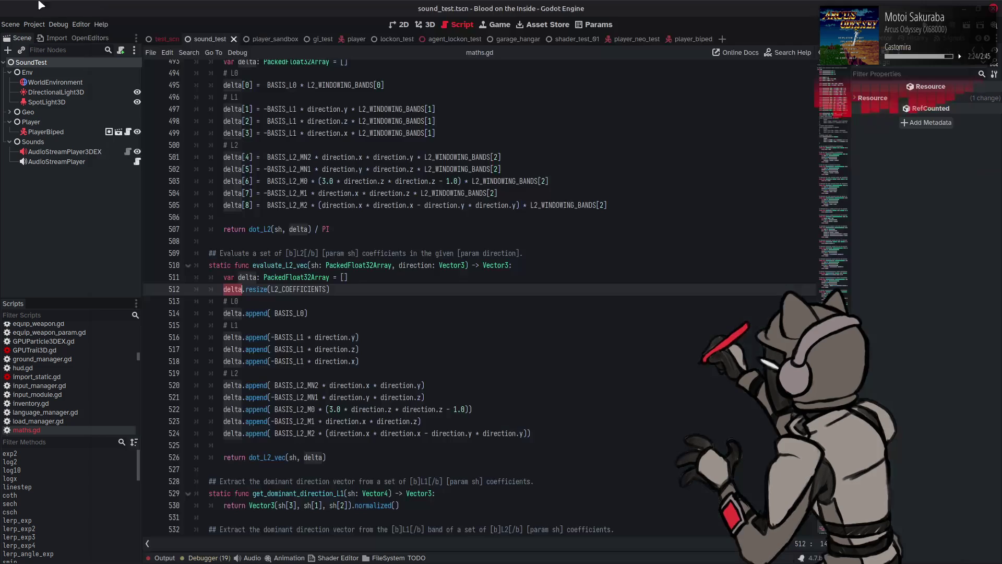
click(420, 299)
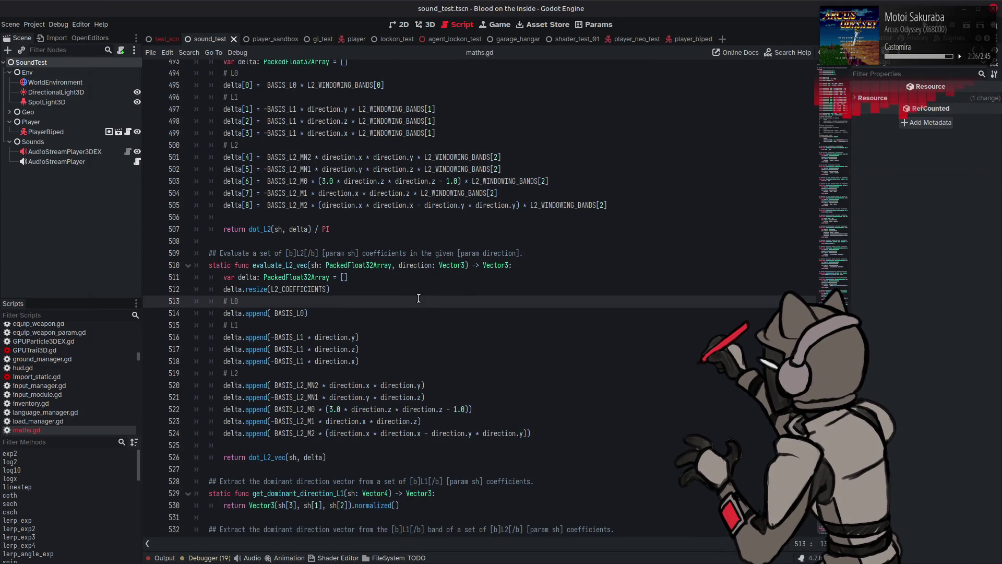
scroll(407, 301, up, 5)
scroll(408, 302, down, 5)
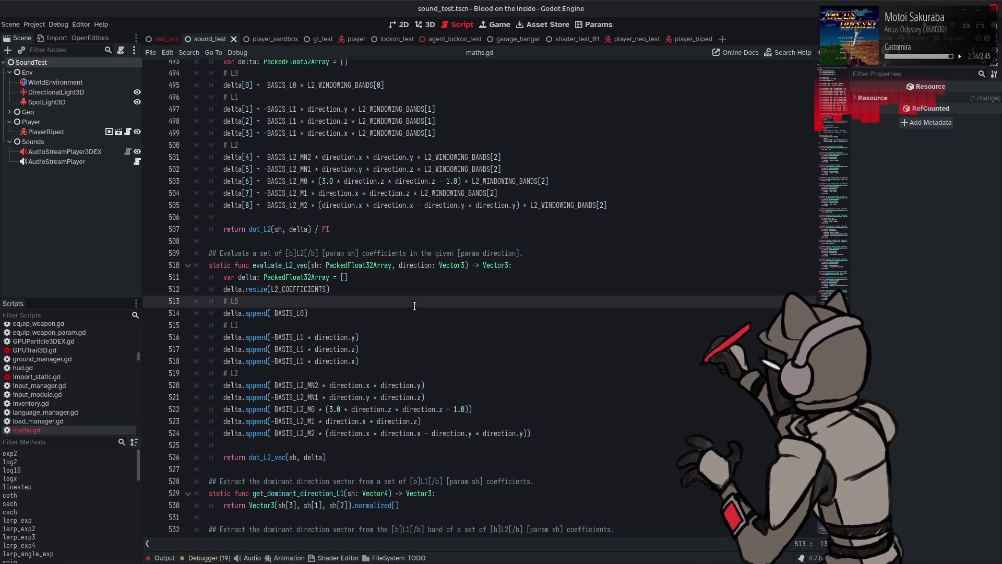
scroll(414, 306, up, 4)
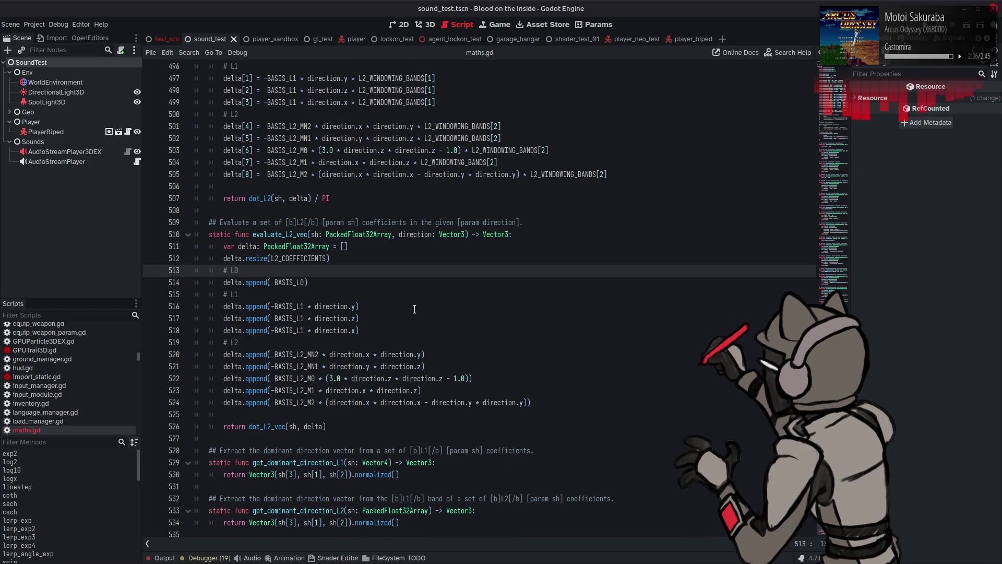
scroll(412, 308, up, 4)
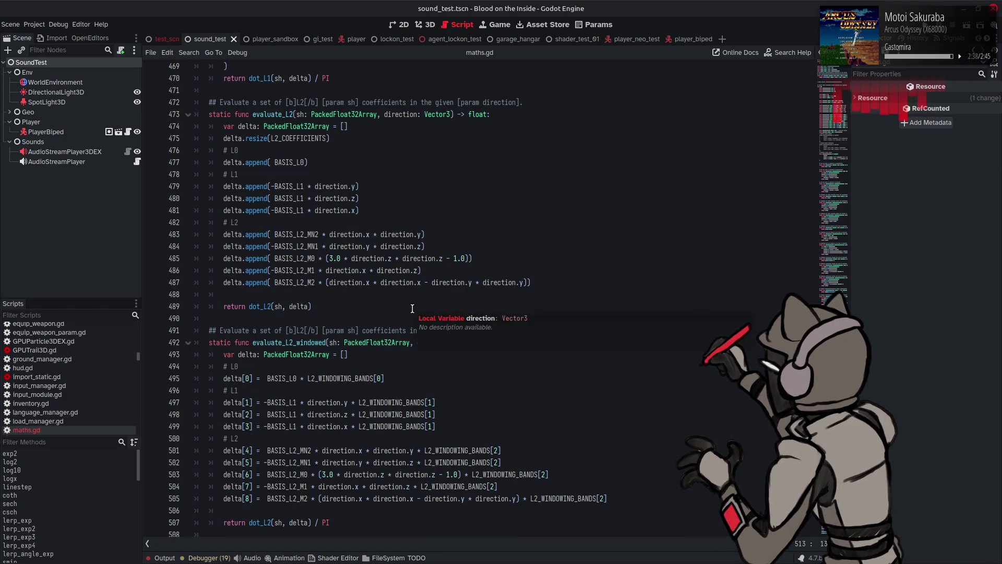
scroll(412, 309, up, 4)
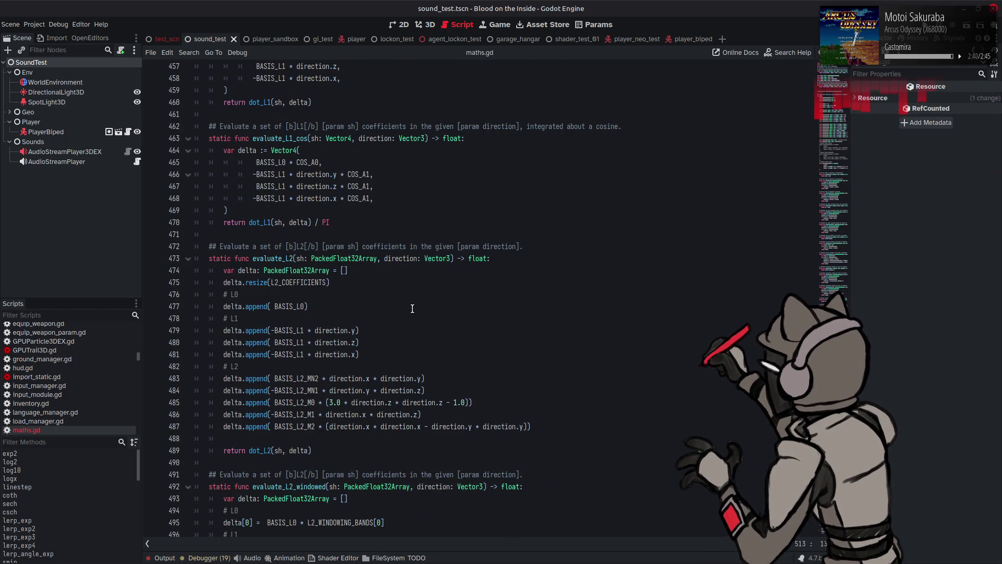
scroll(412, 308, up, 4)
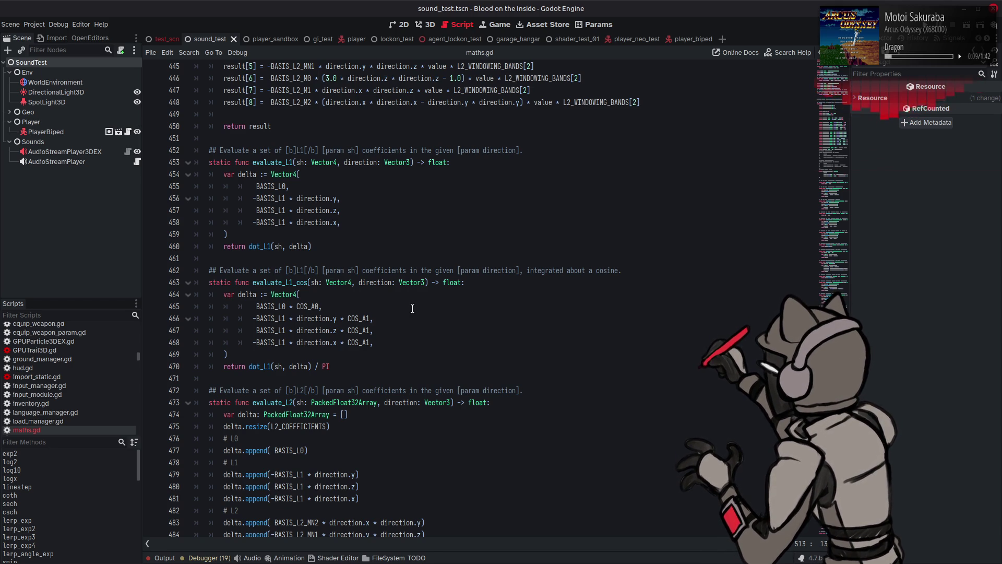
scroll(412, 308, up, 3)
double_click(277, 295)
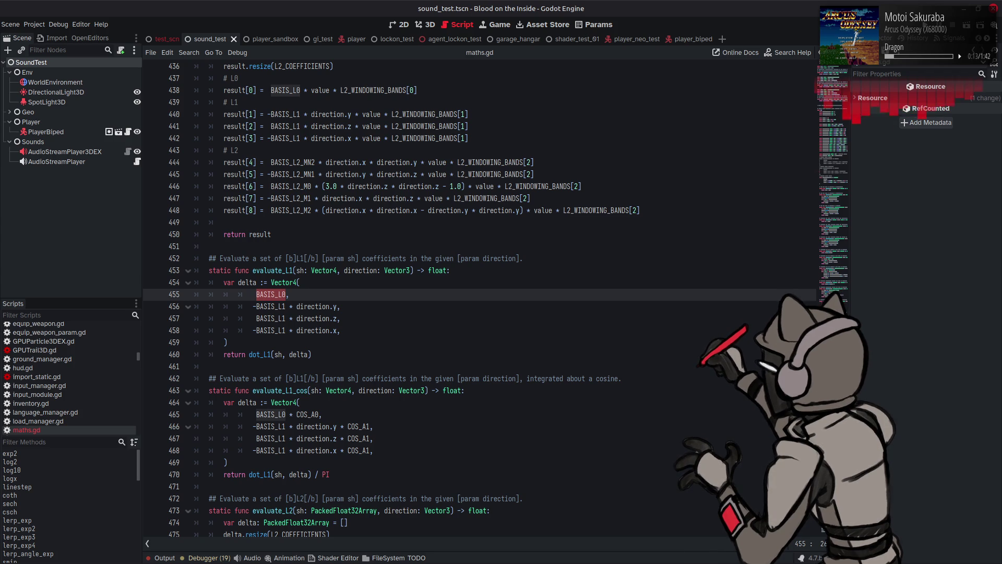
scroll(413, 309, up, 3)
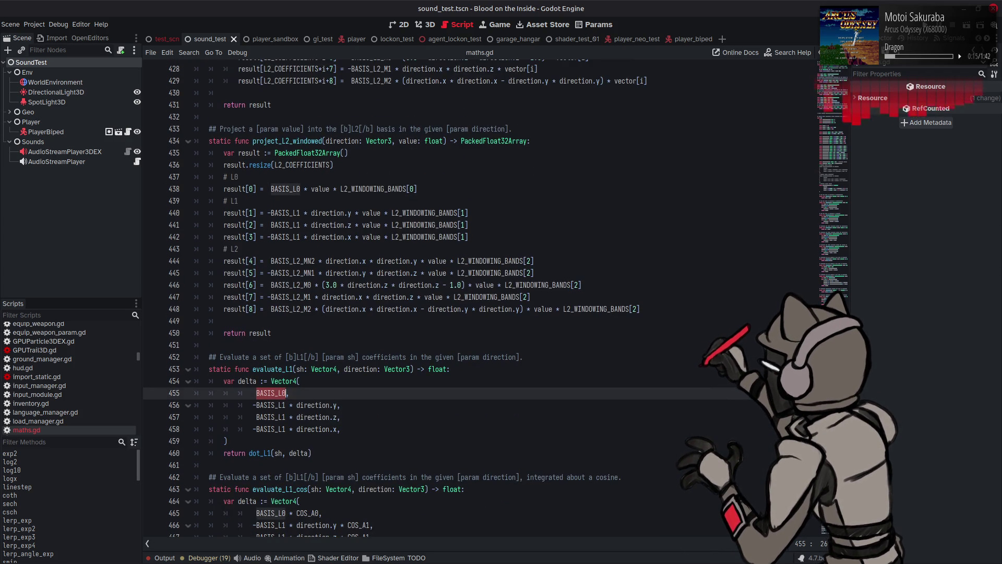
scroll(412, 309, up, 10)
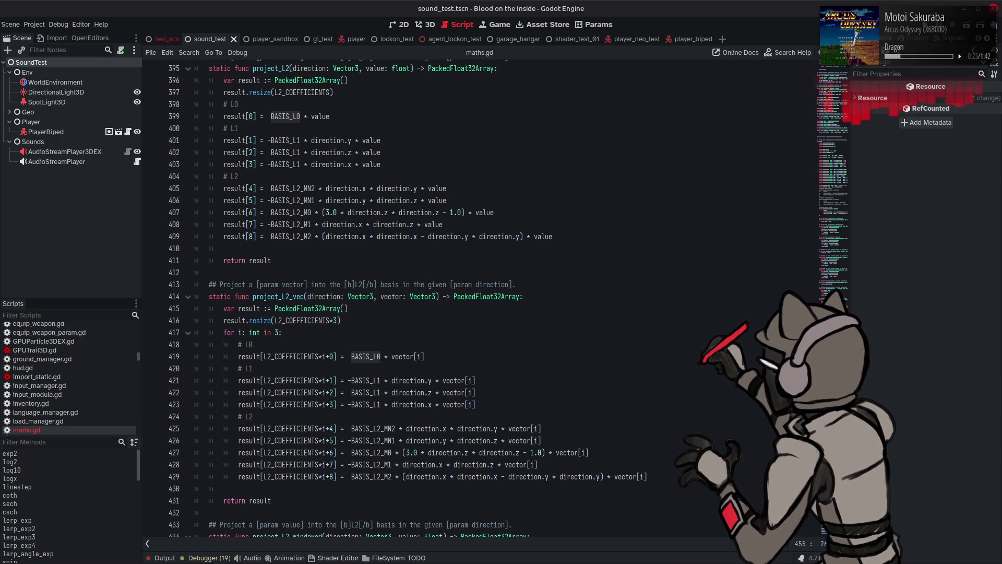
scroll(408, 298, up, 2)
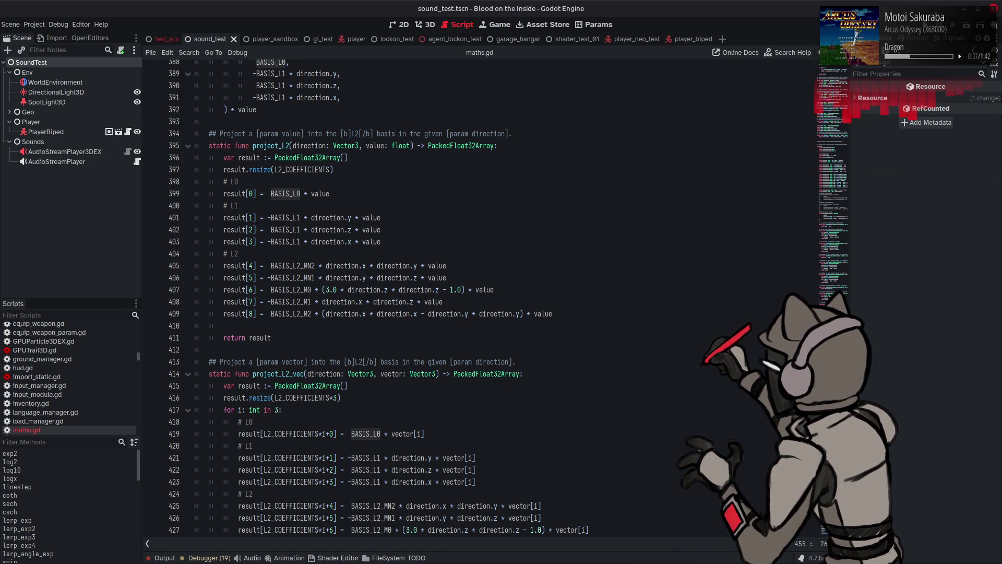
scroll(496, 297, down, 20)
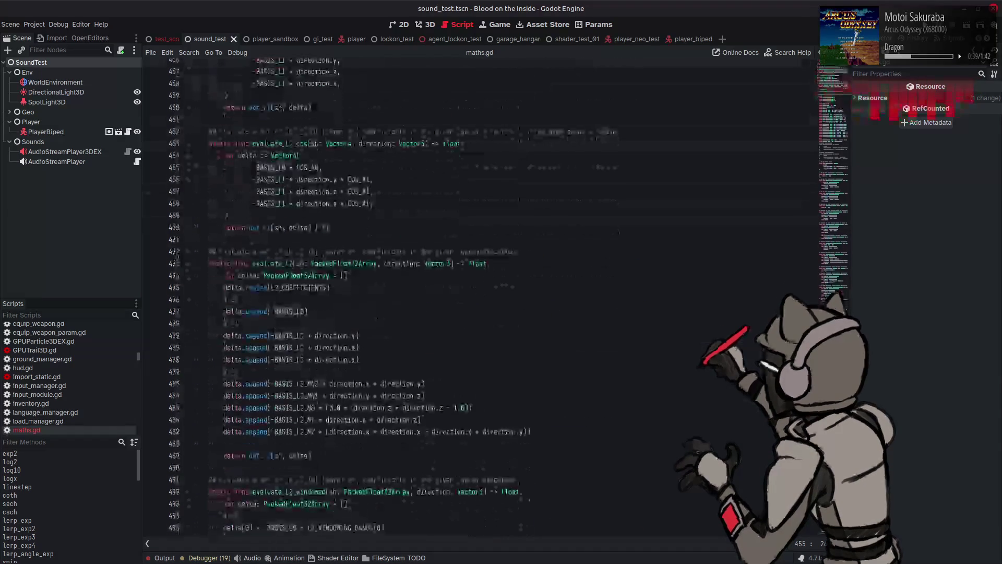
scroll(496, 297, down, 3)
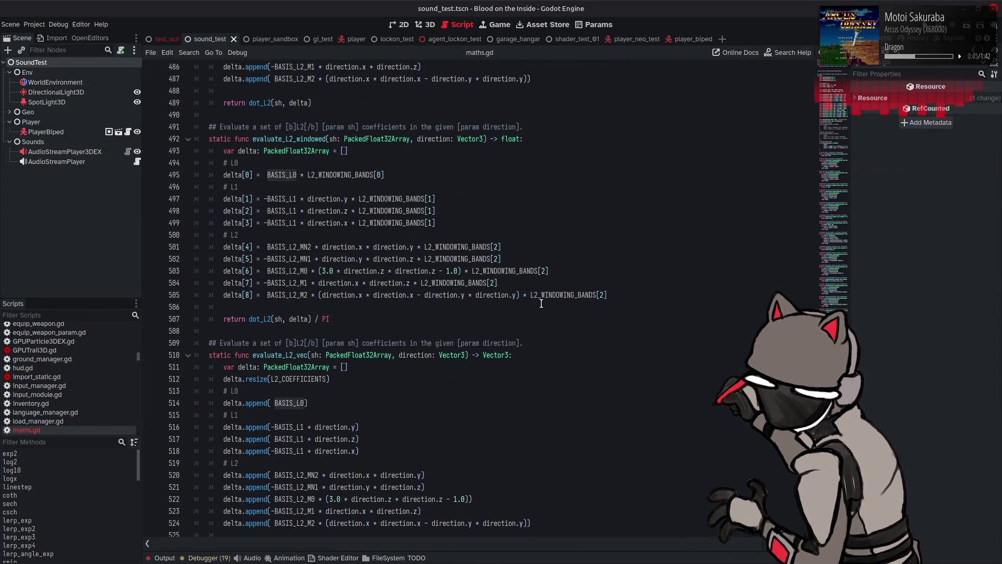
click(566, 229)
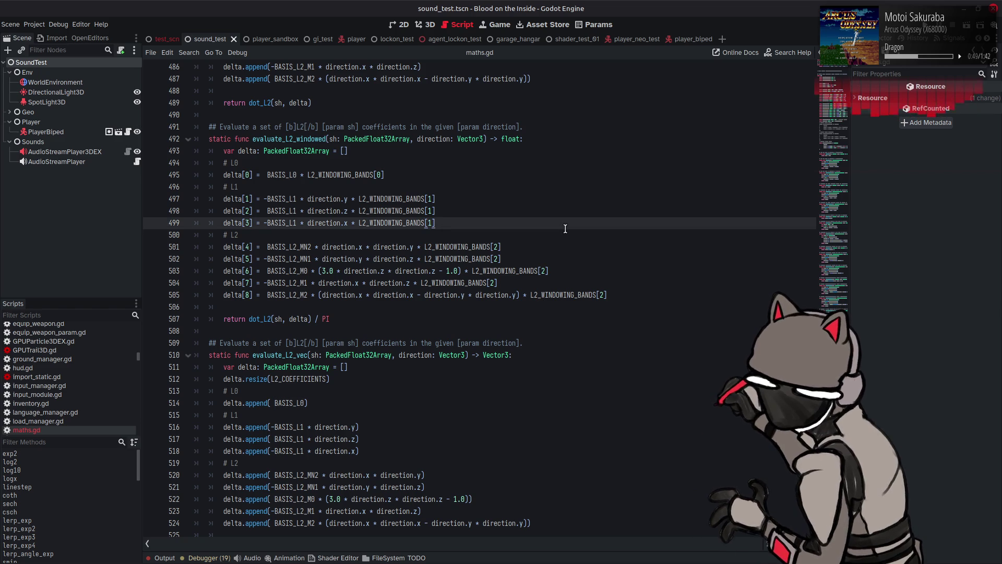
key(ctrl+End)
text(_vec)
scroll(469, 299, down, 3)
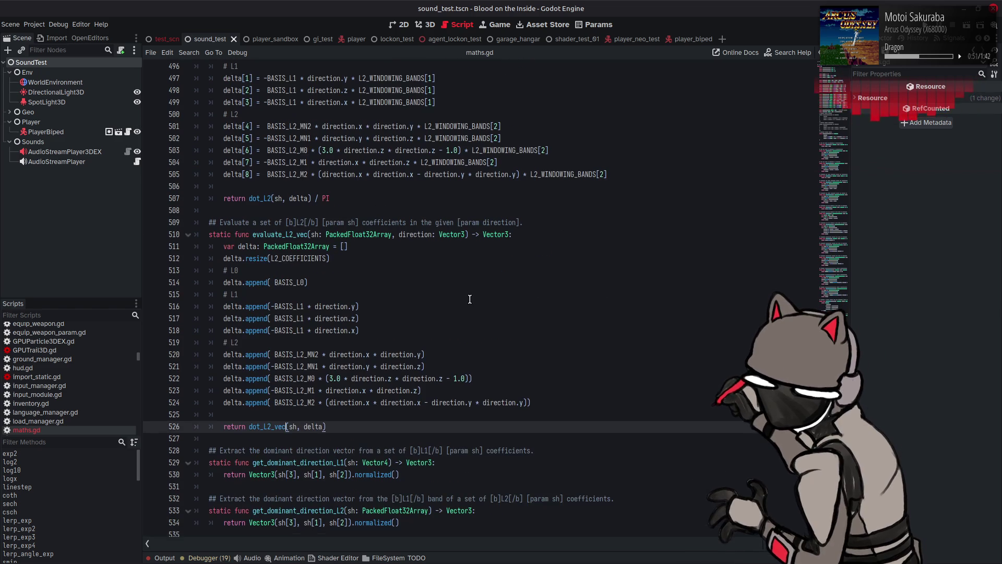
mouse_move(262, 427)
double_click(292, 426)
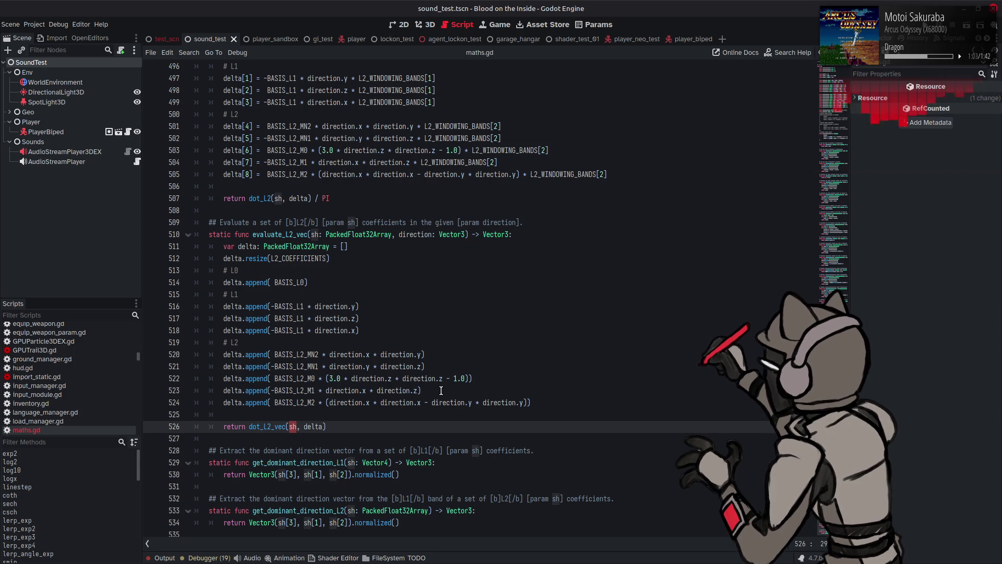
scroll(415, 394, up, 11)
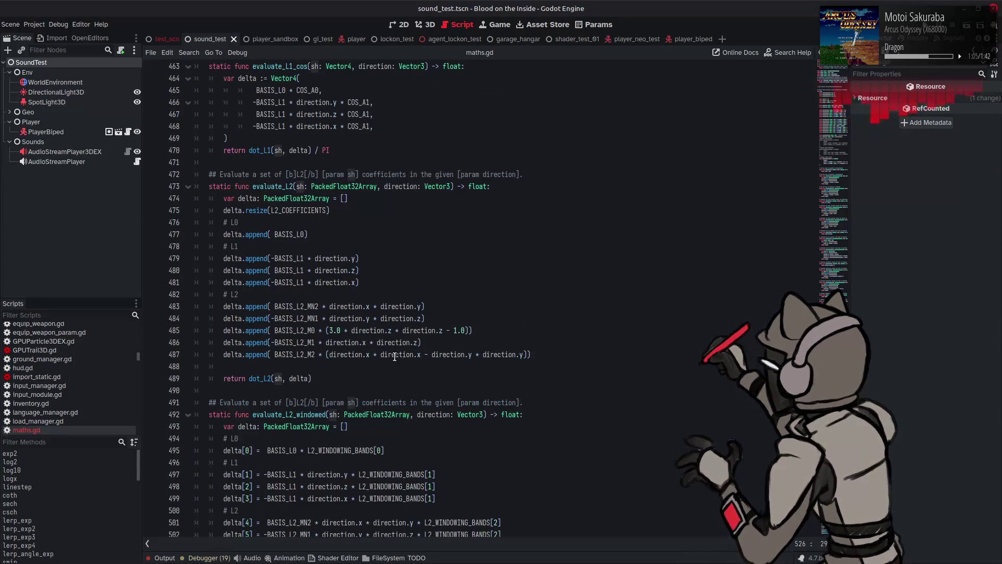
click(272, 379)
scroll(355, 325, up, 5)
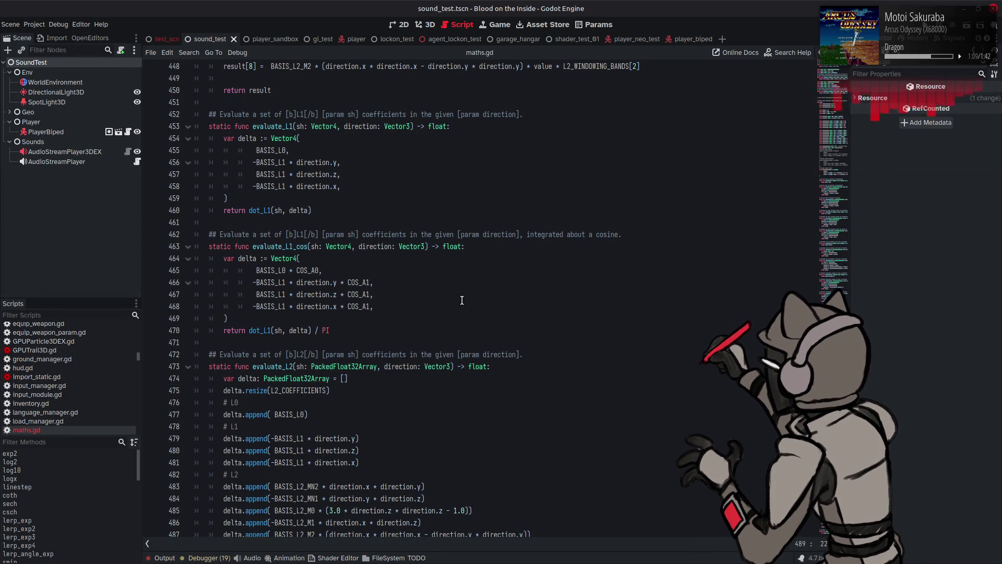
scroll(462, 300, up, 4)
scroll(462, 300, up, 15)
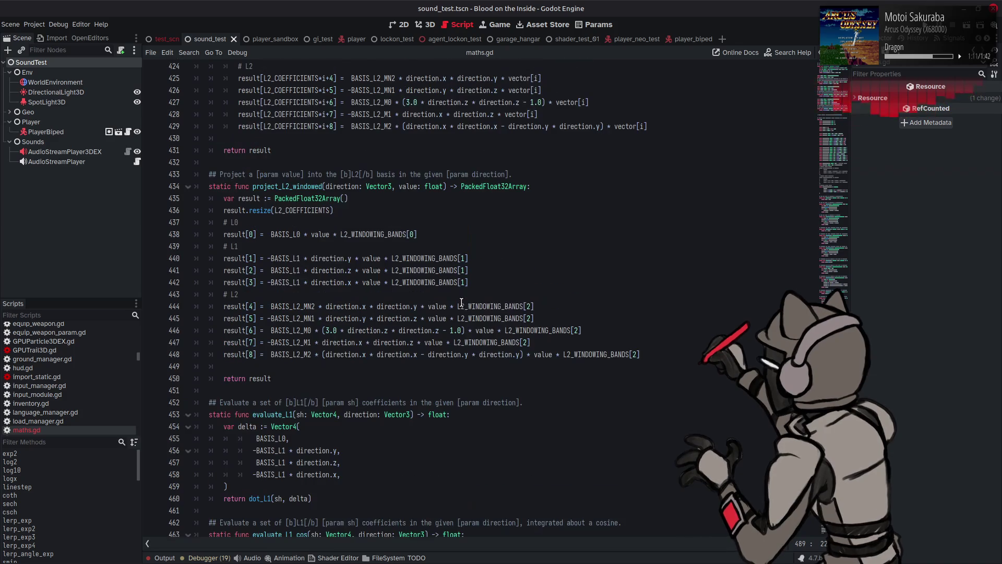
scroll(455, 303, up, 1)
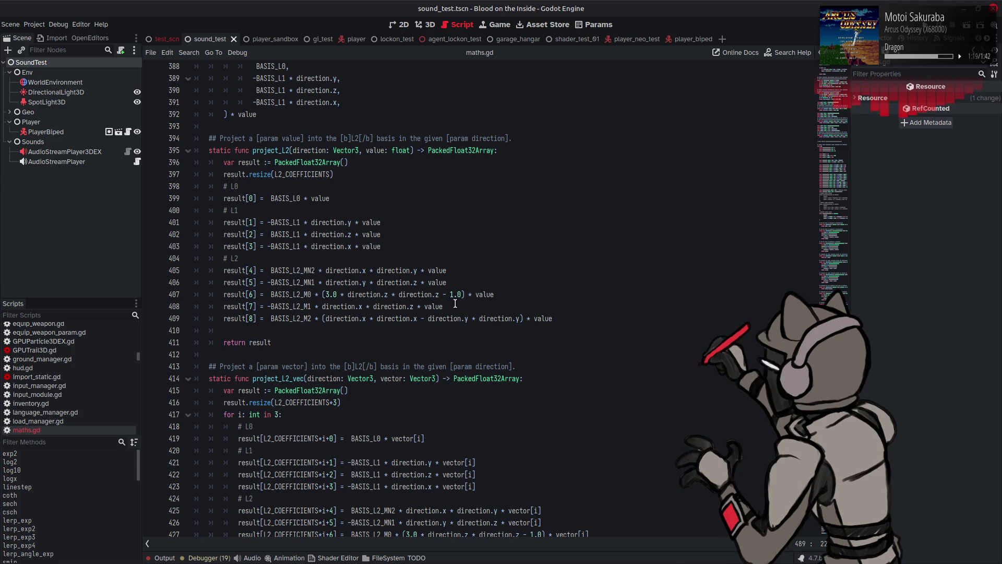
scroll(455, 303, down, 4)
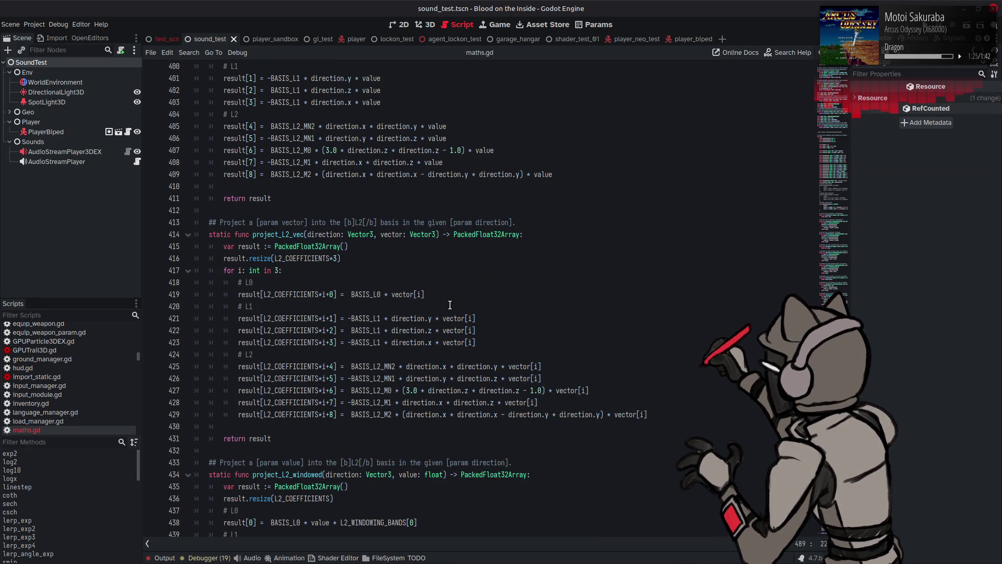
scroll(450, 305, down, 20)
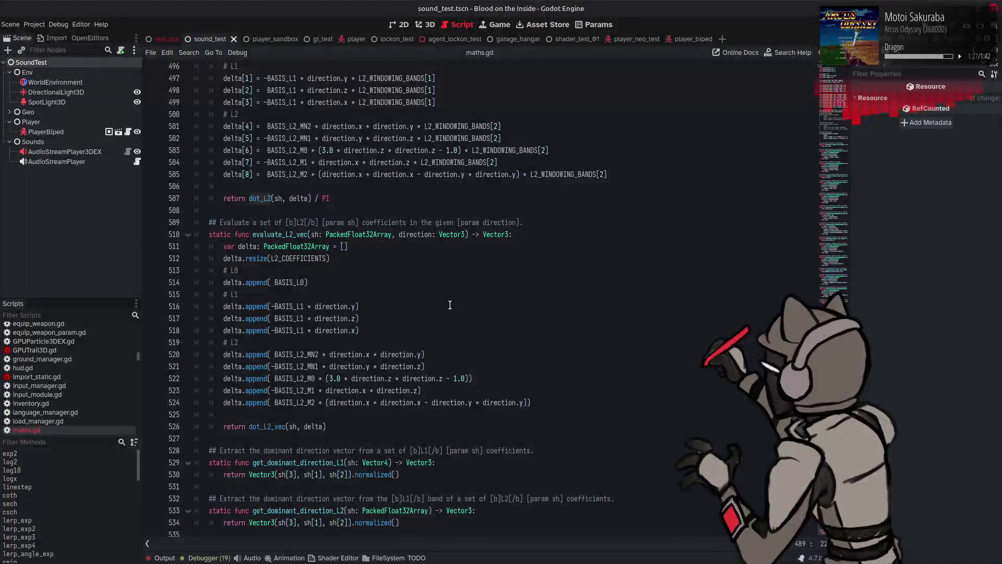
scroll(450, 305, up, 3)
scroll(450, 305, down, 3)
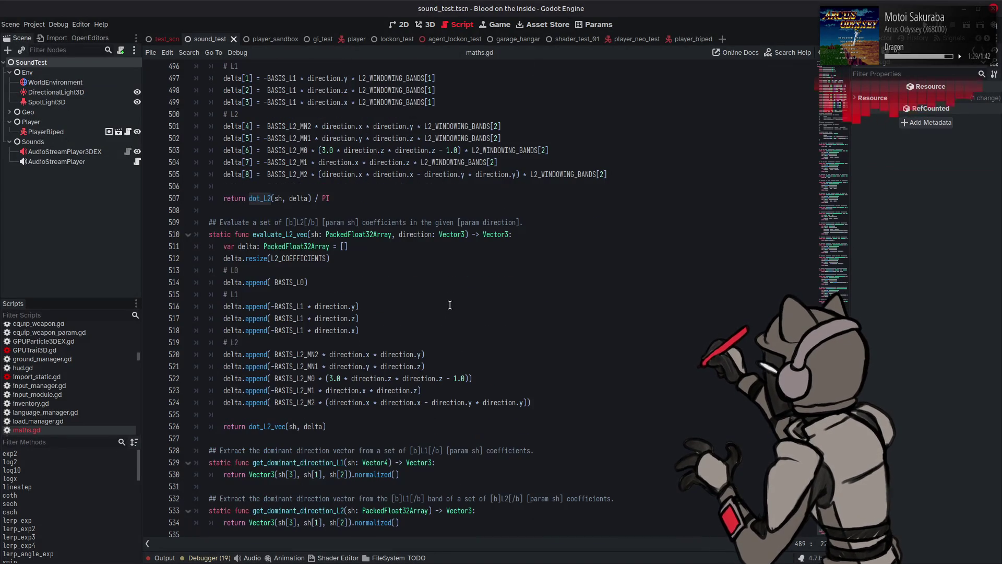
scroll(450, 304, up, 4)
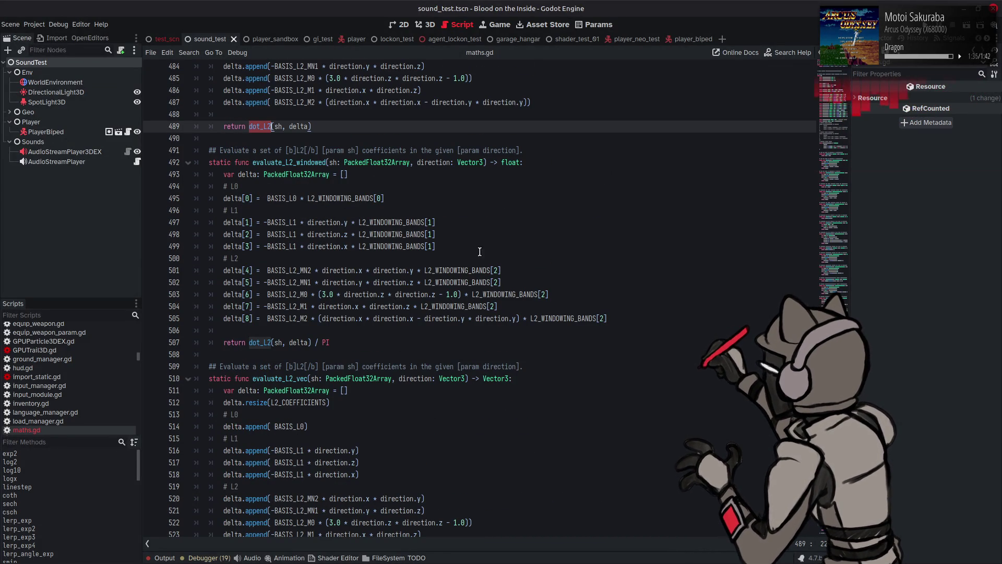
click(439, 162)
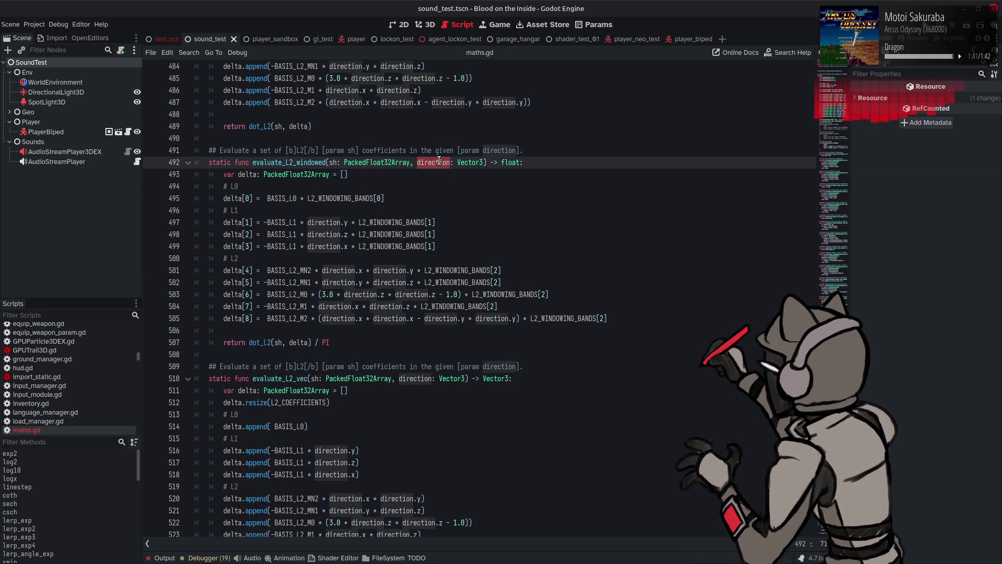
scroll(439, 162, up, 5)
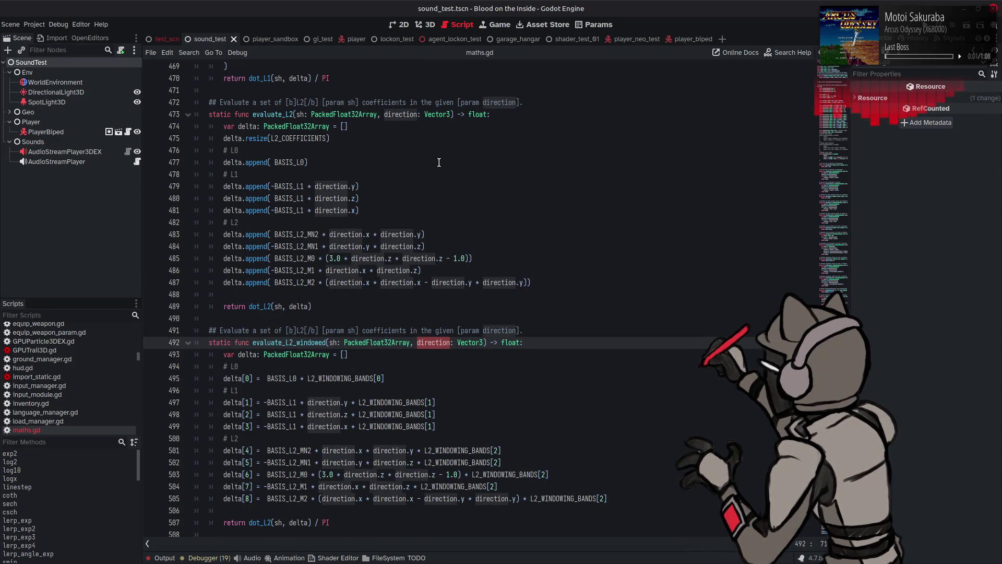
scroll(439, 162, up, 1)
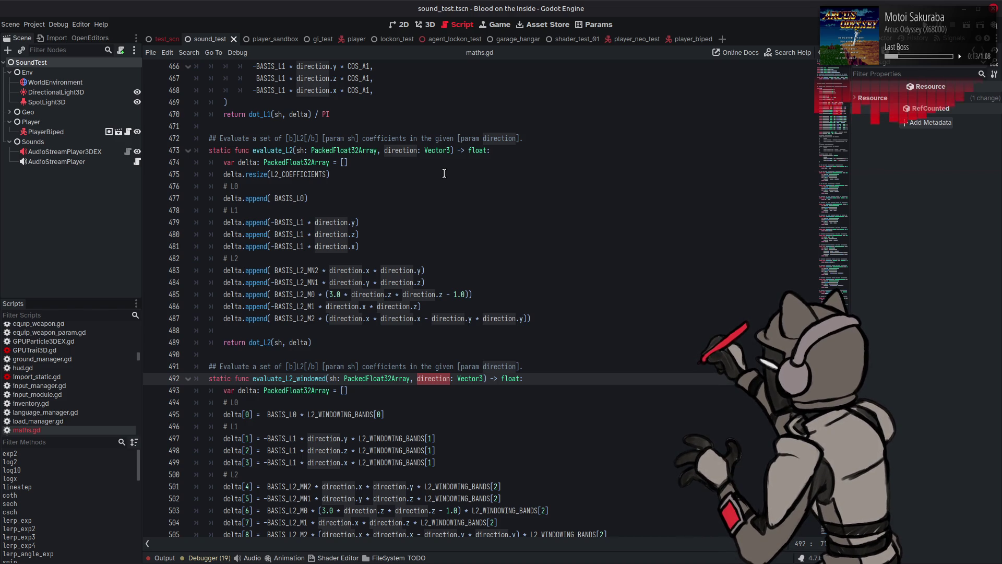
scroll(444, 174, up, 6)
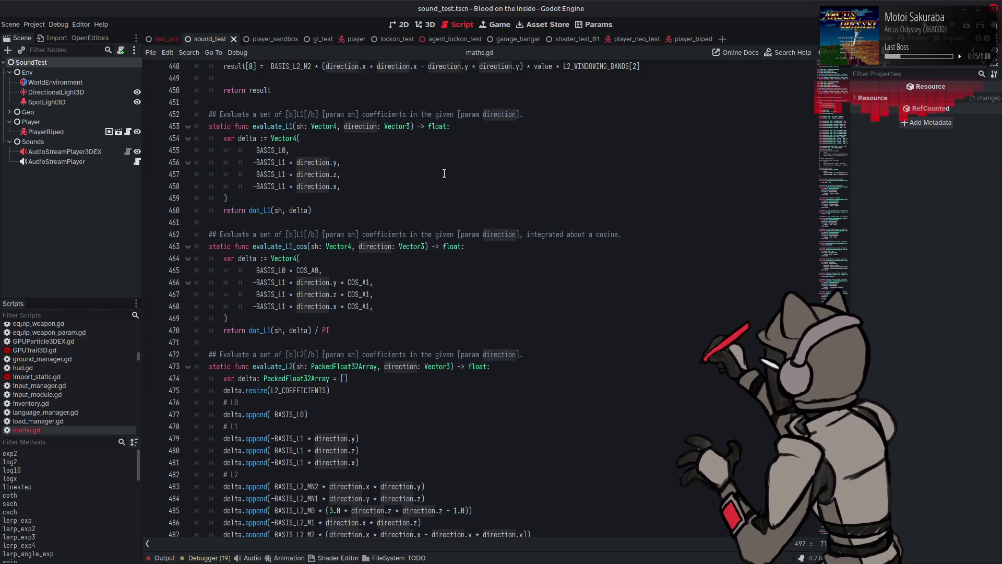
scroll(444, 174, up, 12)
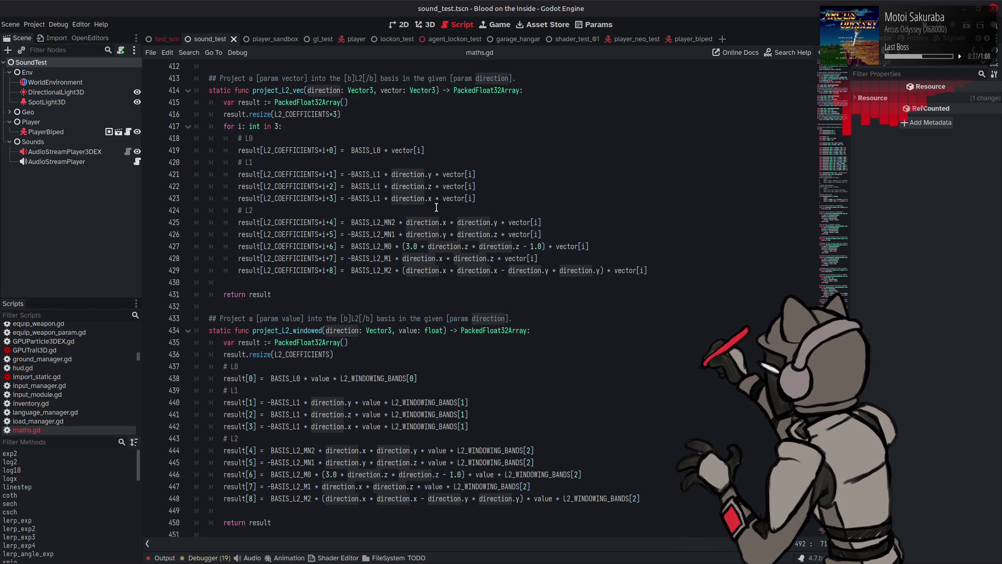
double_click(278, 90)
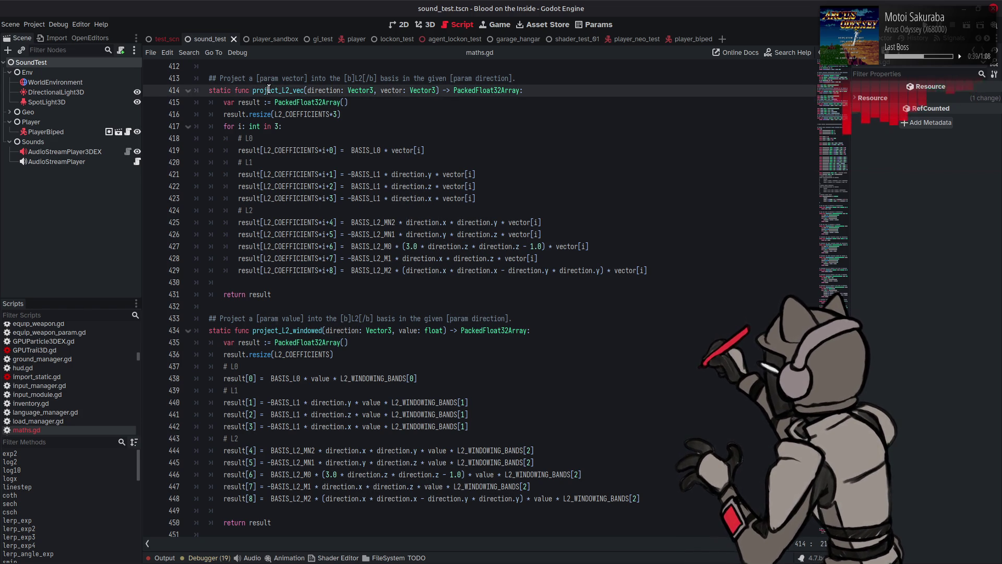
scroll(365, 208, down, 20)
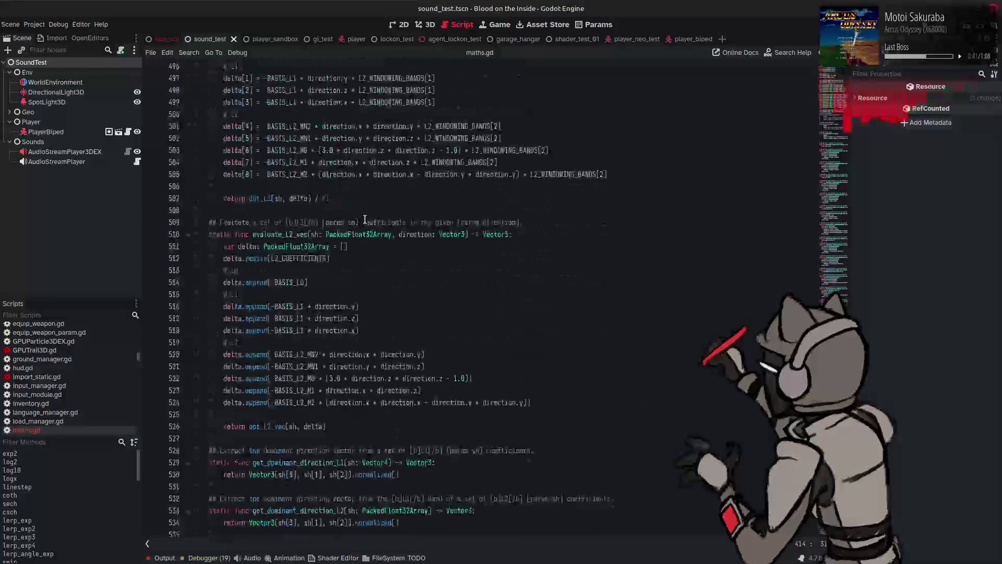
scroll(367, 235, up, 1)
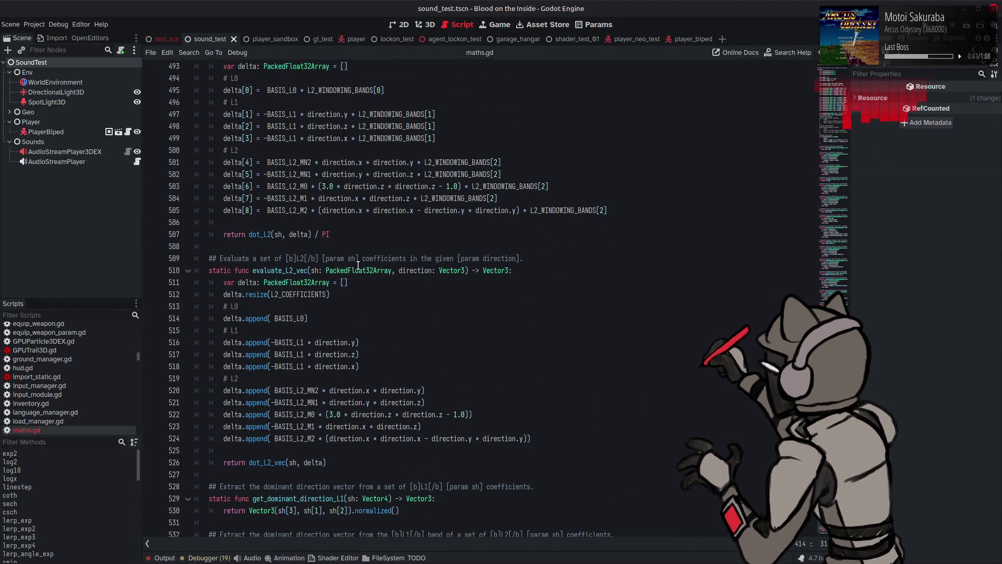
mouse_move(339, 352)
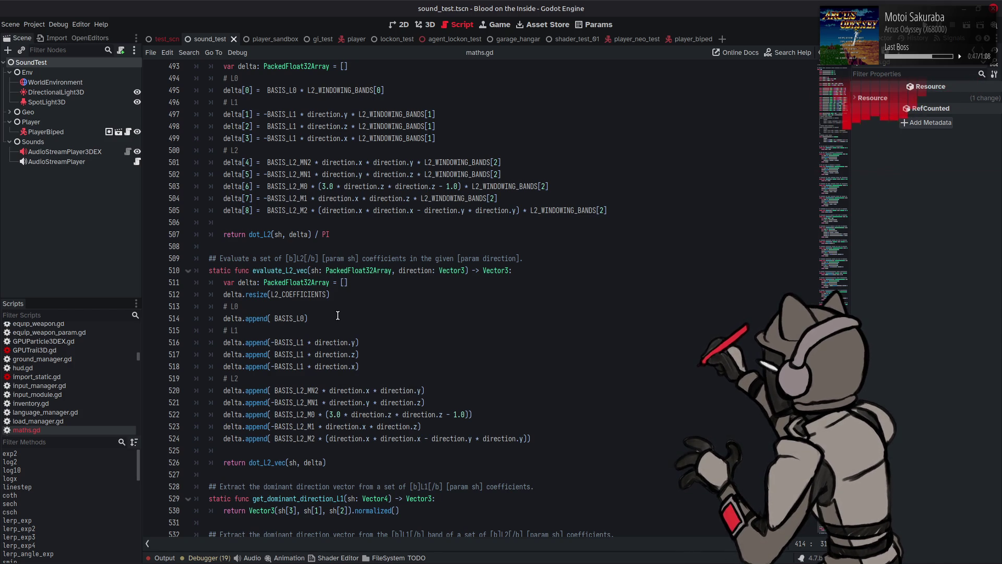
double_click(342, 283)
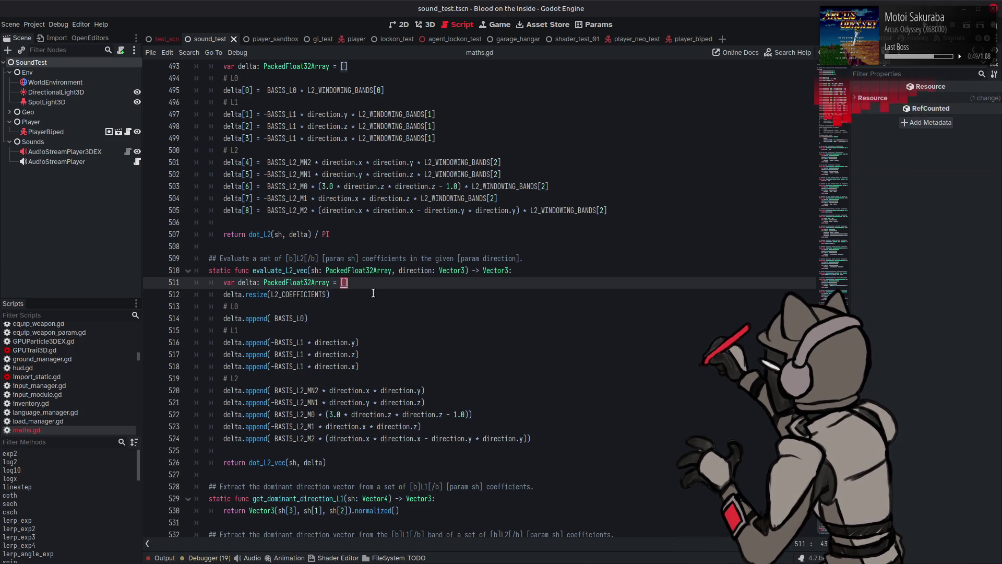
text(project_L2_vec)
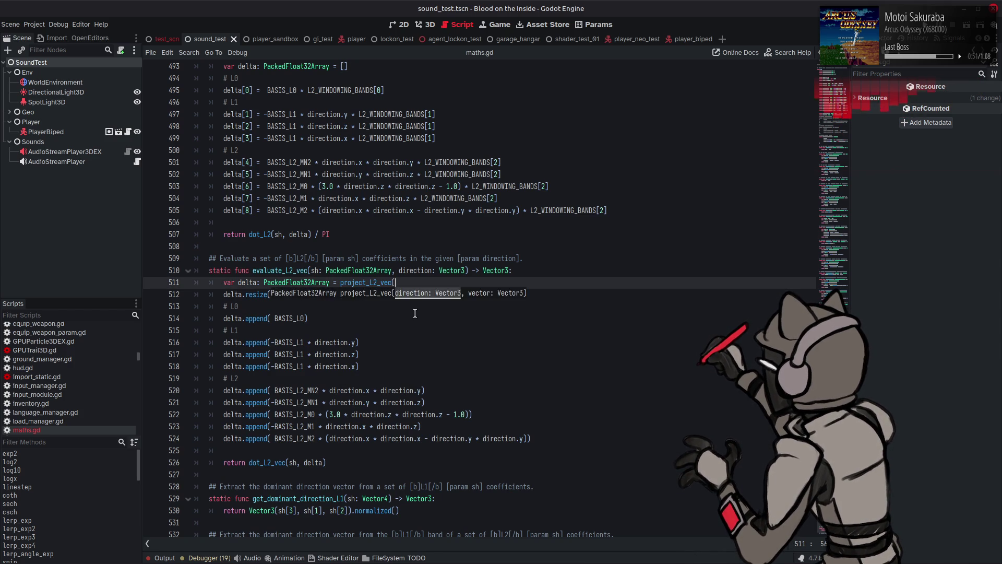
text(())
mouse_move(376, 285)
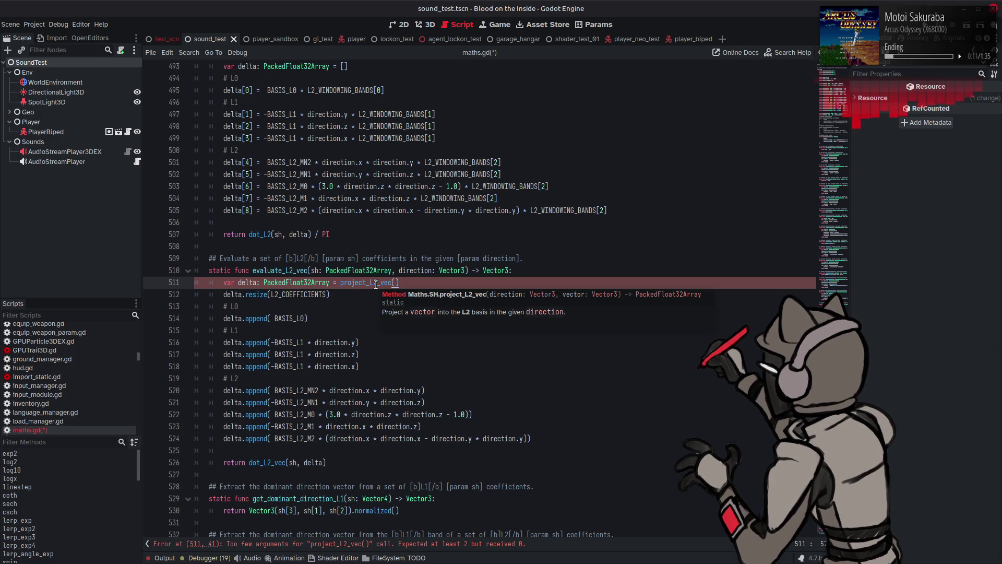
key(ctrl+z)
key(ctrl+z)
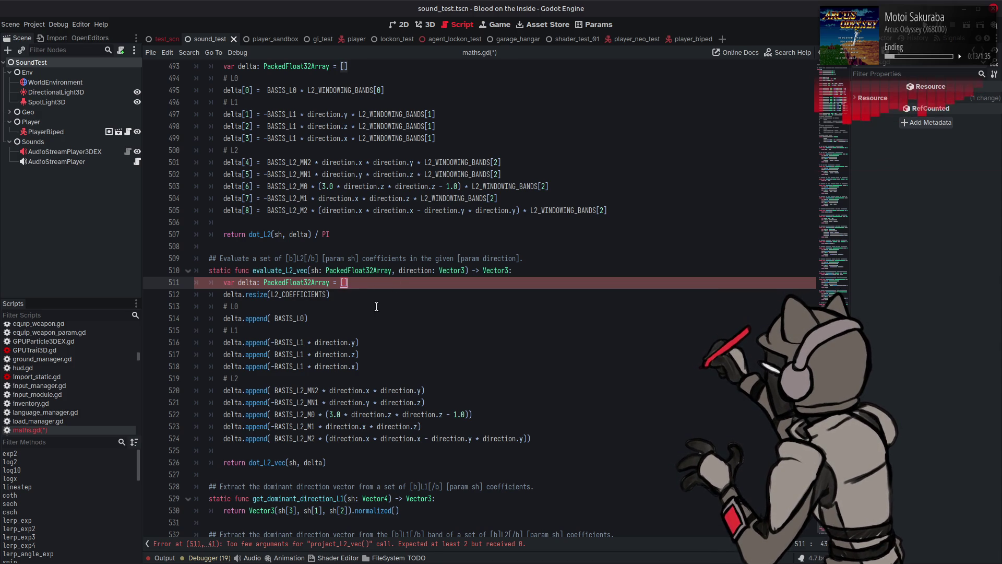
key(ctrl+shift+z)
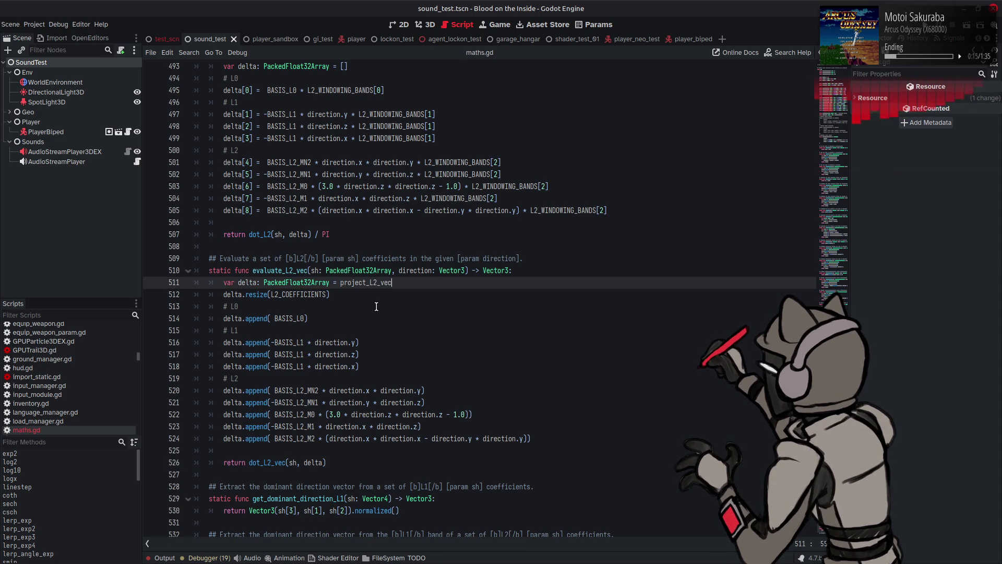
key(ctrl+z)
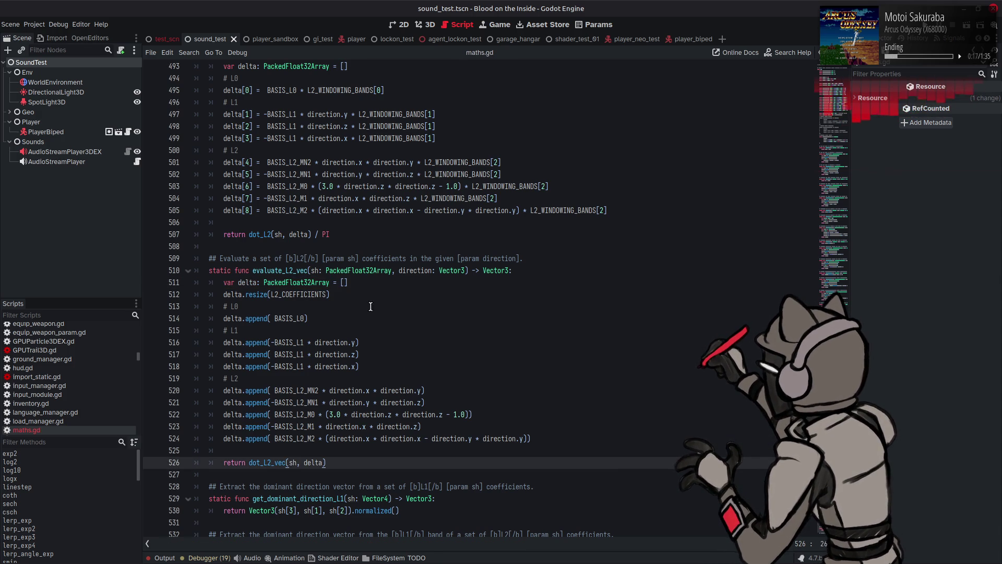
Change the delta declaration on line 511 to 'var delta := PackedFloat32Array()'
scroll(366, 305, up, 5)
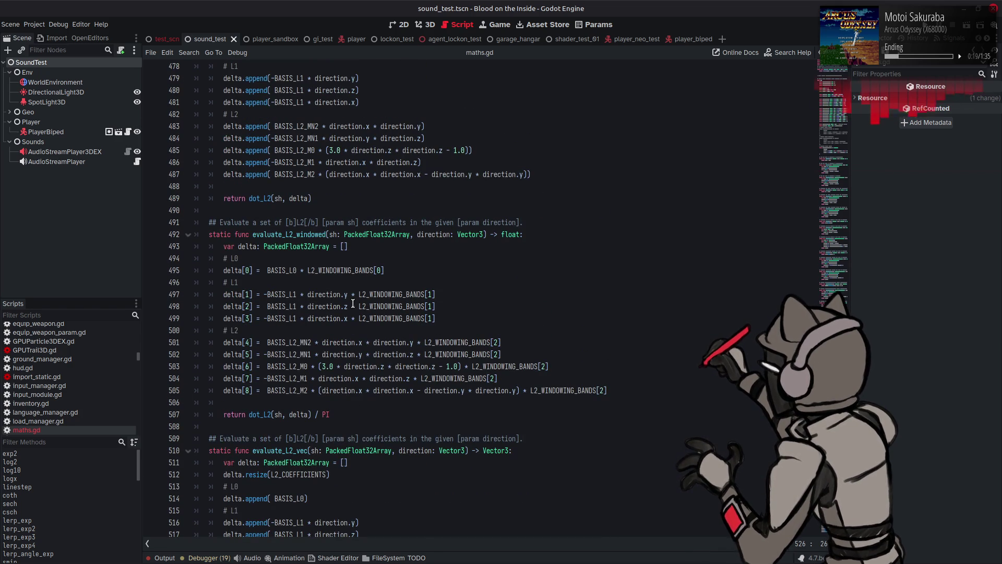
scroll(325, 268, up, 4)
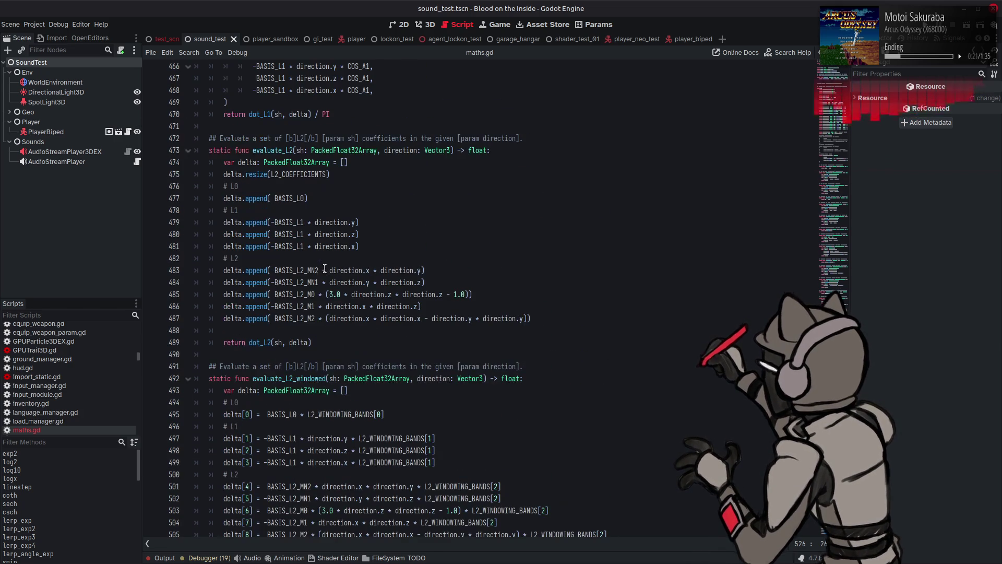
scroll(324, 268, up, 4)
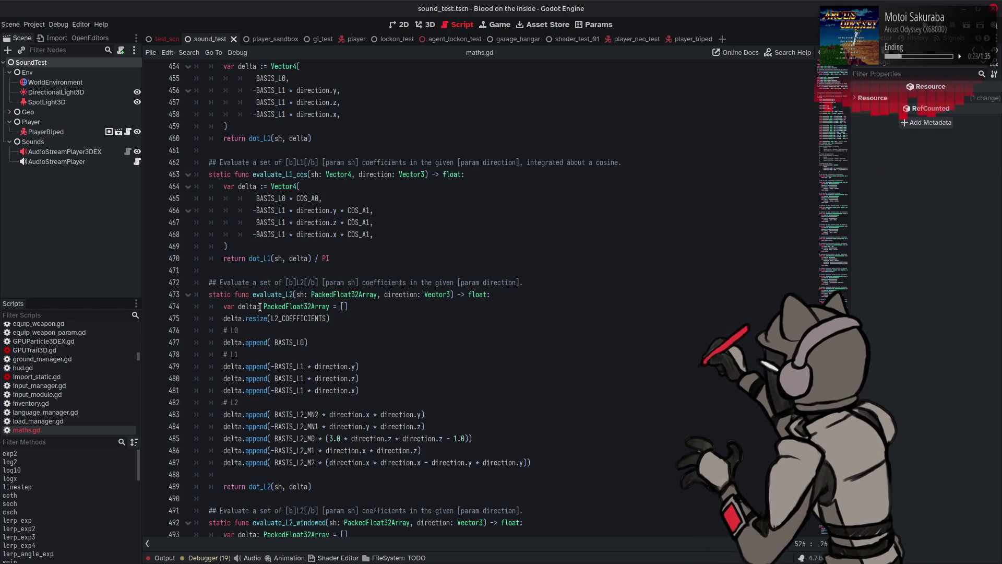
scroll(260, 307, up, 1)
scroll(260, 304, up, 8)
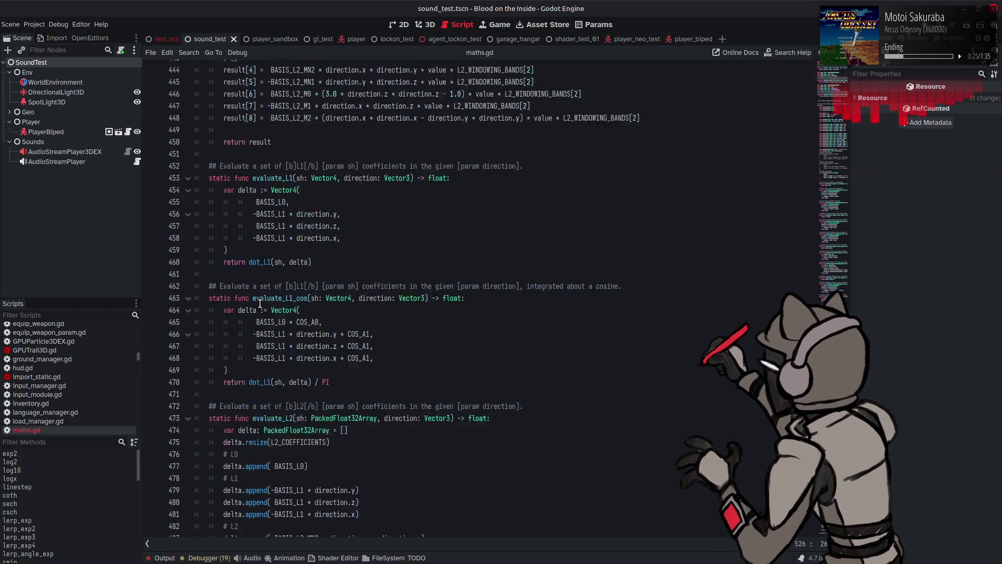
scroll(287, 315, down, 7)
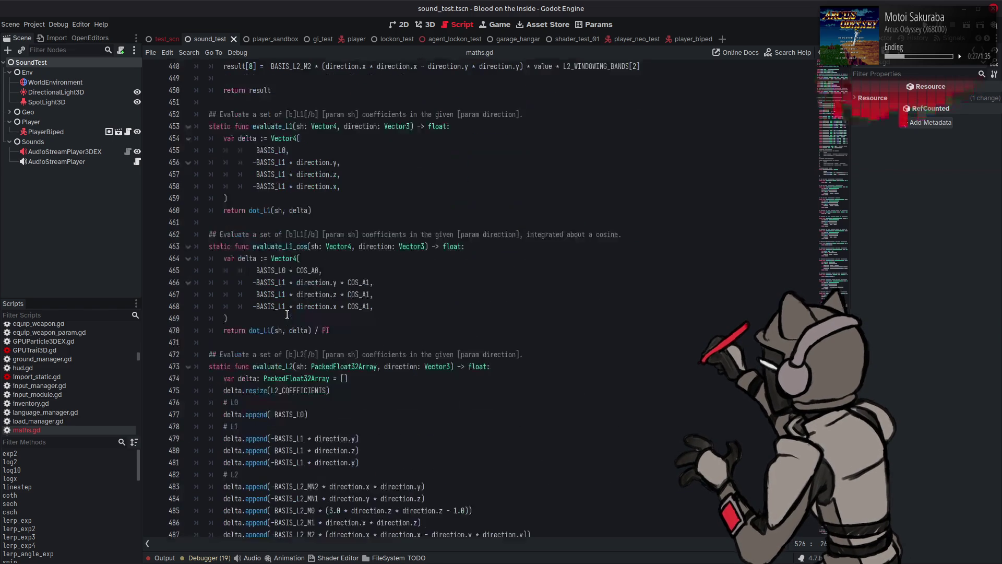
scroll(287, 315, down, 7)
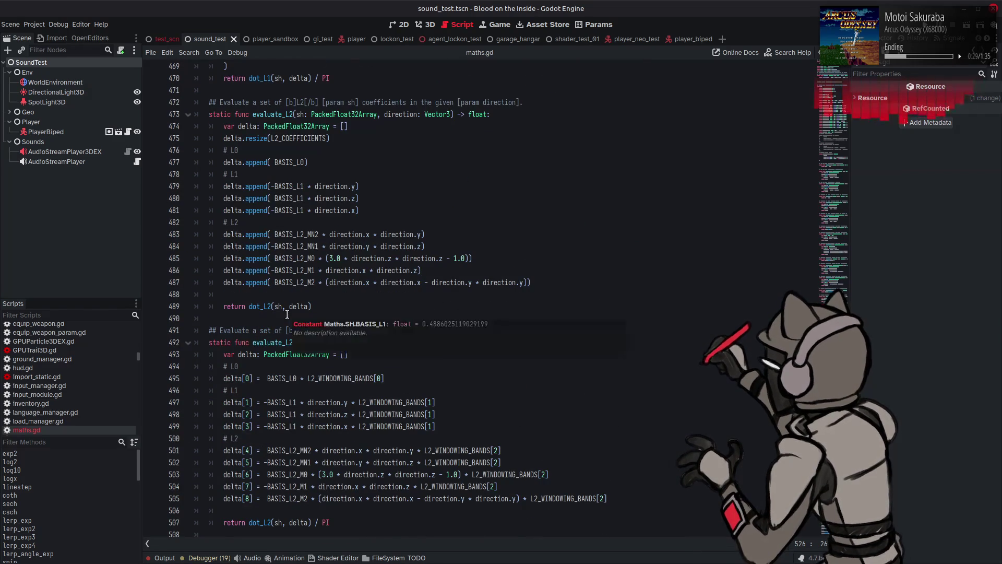
click(427, 245)
scroll(427, 246, down, 6)
click(344, 349)
click(259, 349)
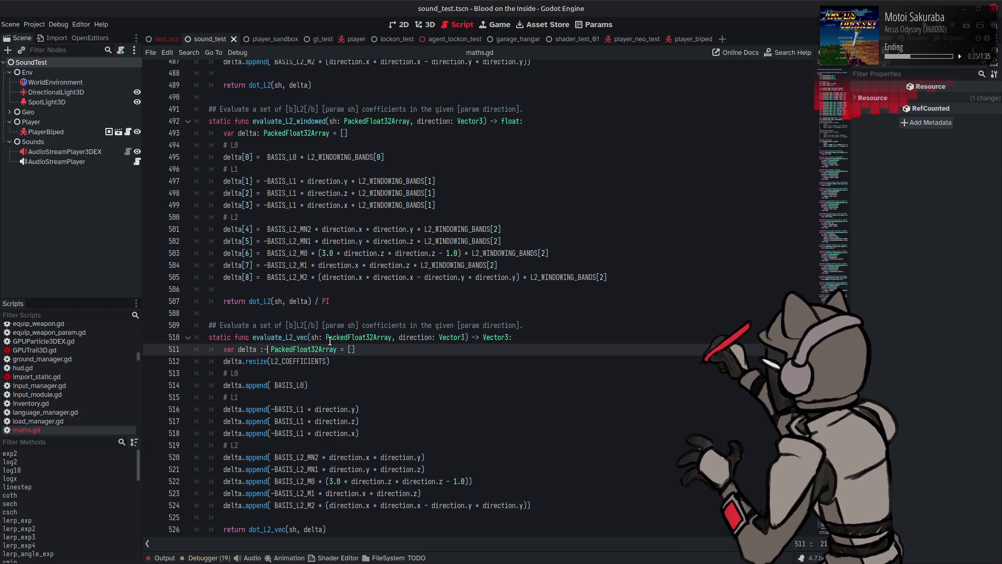
mouse_move(330, 341)
text(=)
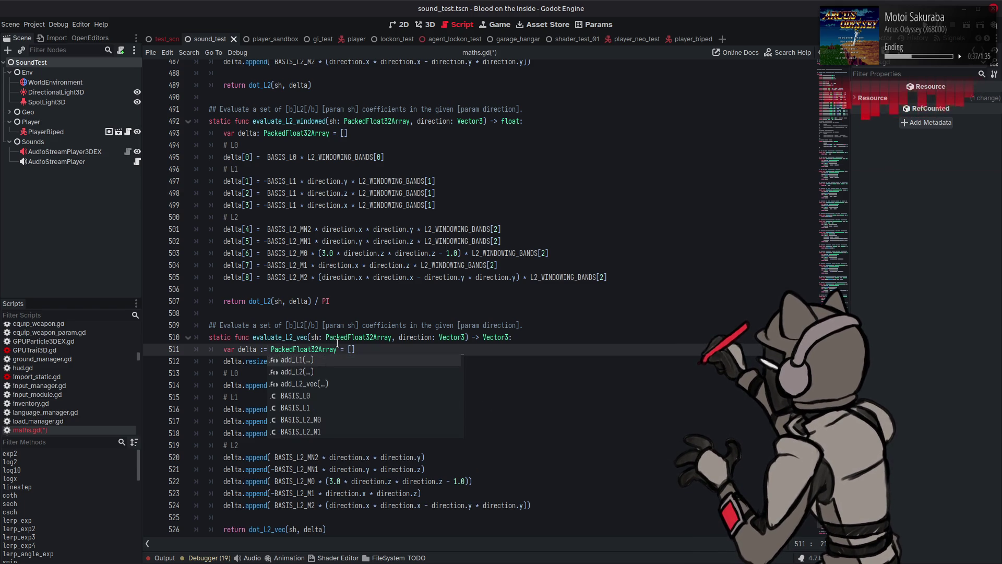
drag(337, 349, 381, 352)
text(())
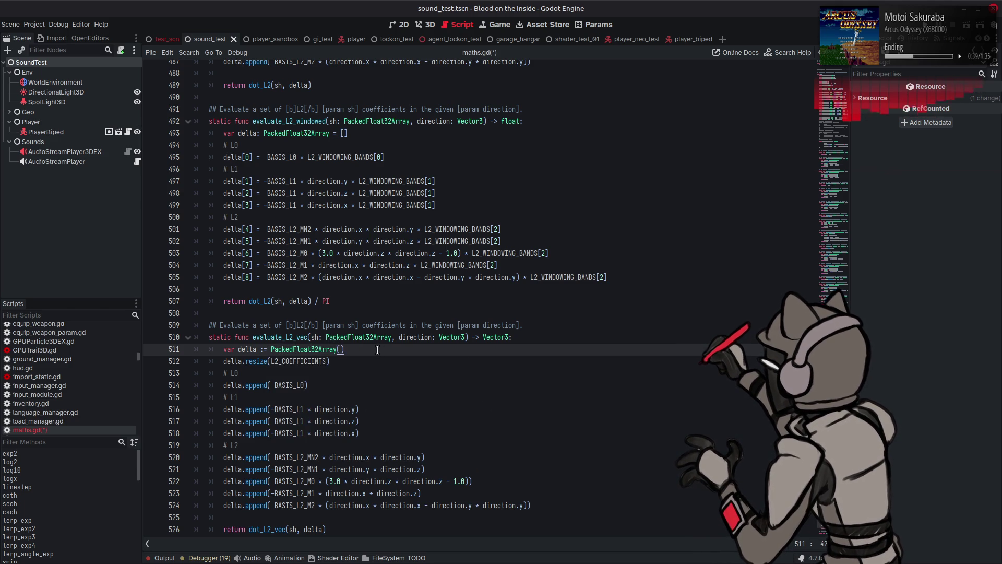
Copy that declaration over the old delta declarations on lines 493 and 474
drag(366, 350, 224, 352)
key(ctrl+c)
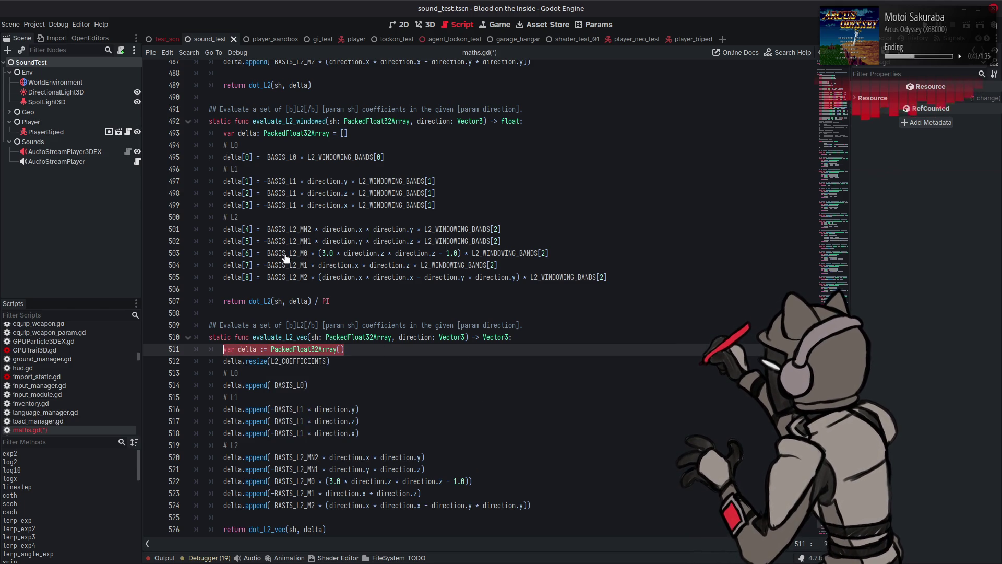
drag(360, 133, 224, 133)
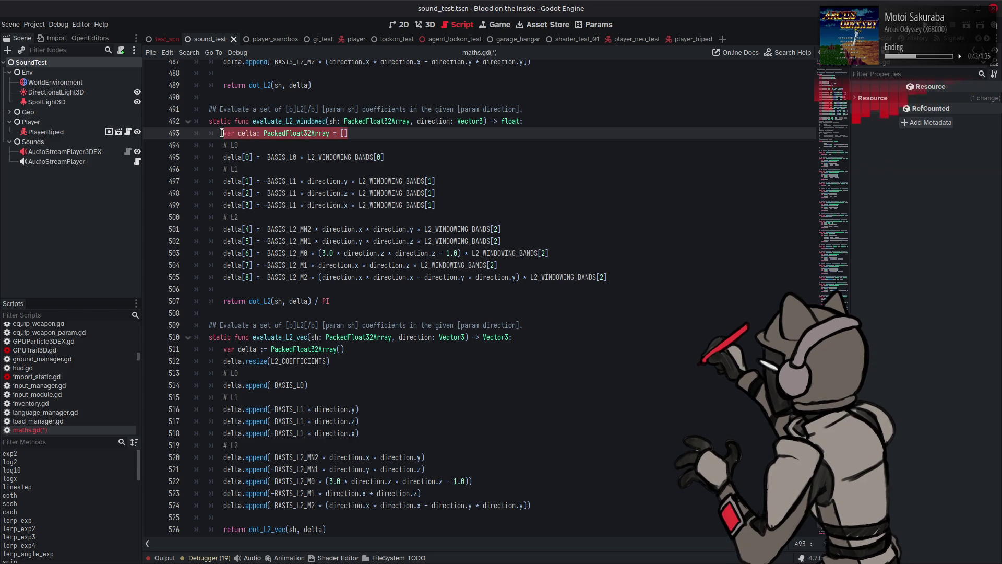
key(ctrl+v)
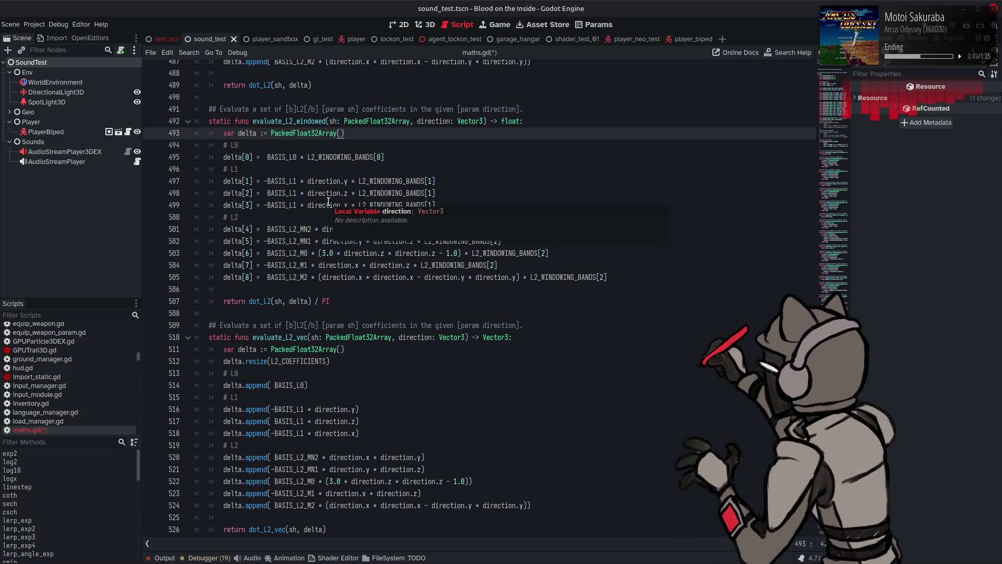
scroll(328, 201, up, 6)
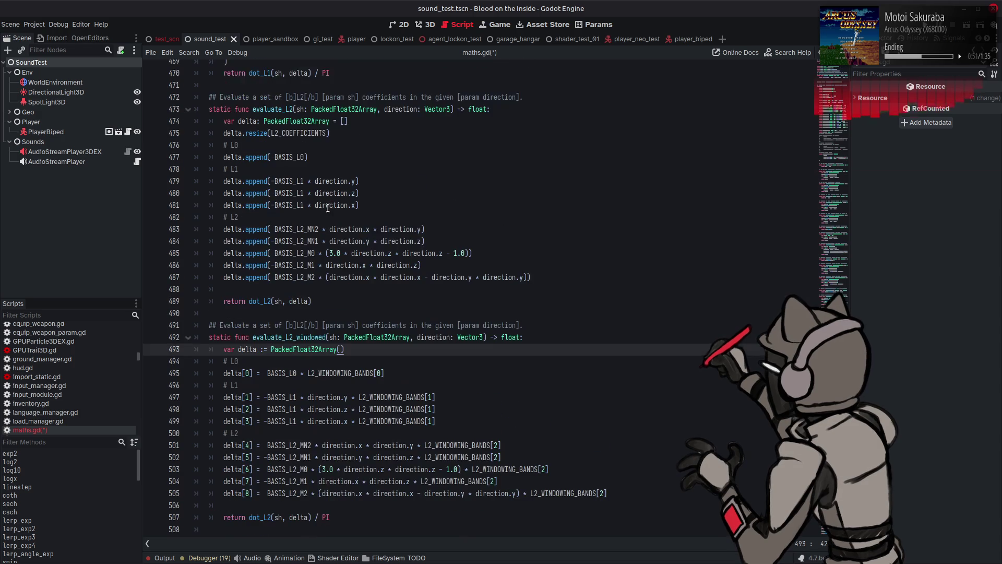
click(353, 120)
drag(353, 120, 223, 121)
key(ctrl+v)
Save the edited maths.gd script
scroll(347, 180, up, 4)
scroll(347, 179, up, 1)
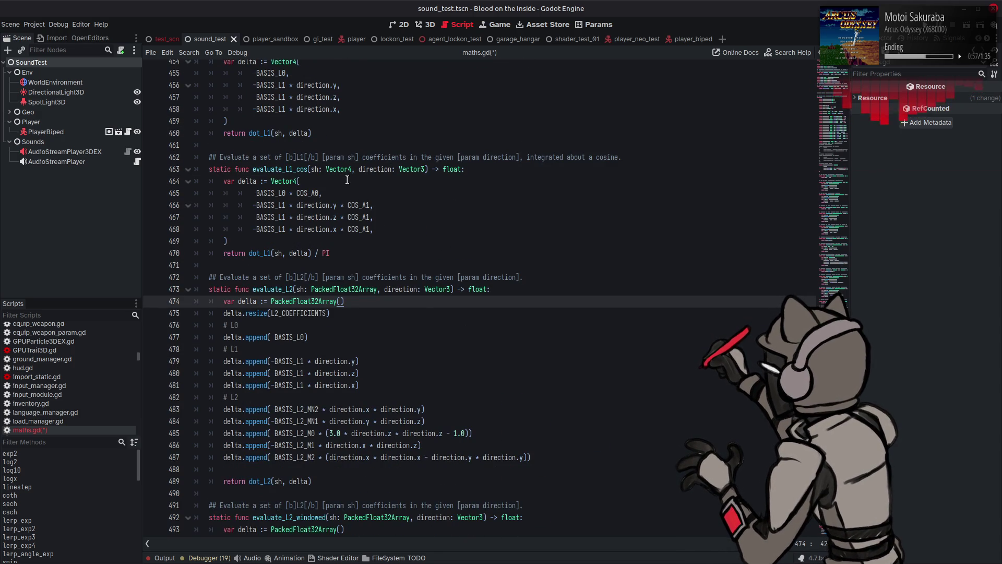
click(374, 195)
key(ctrl+s)
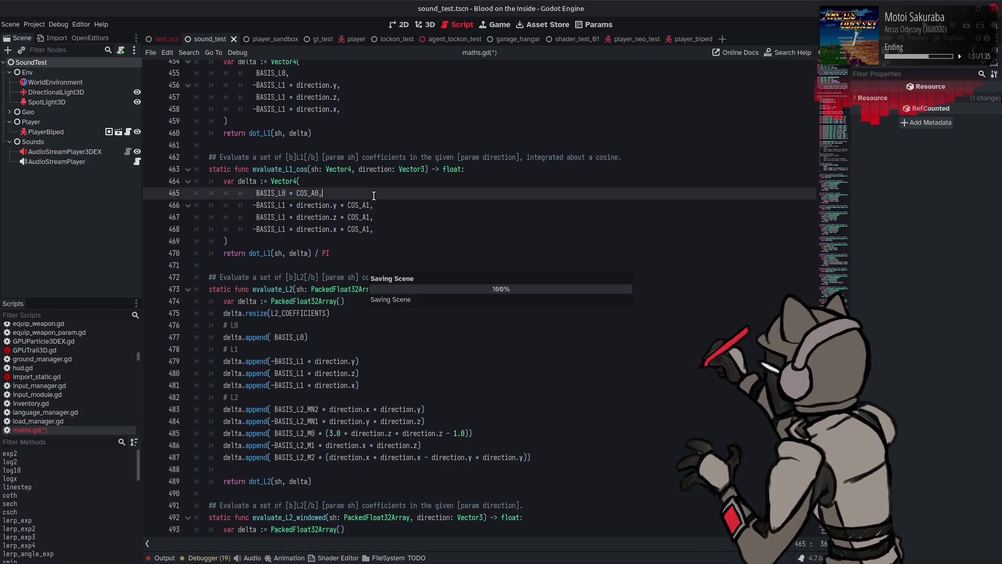
scroll(413, 216, up, 4)
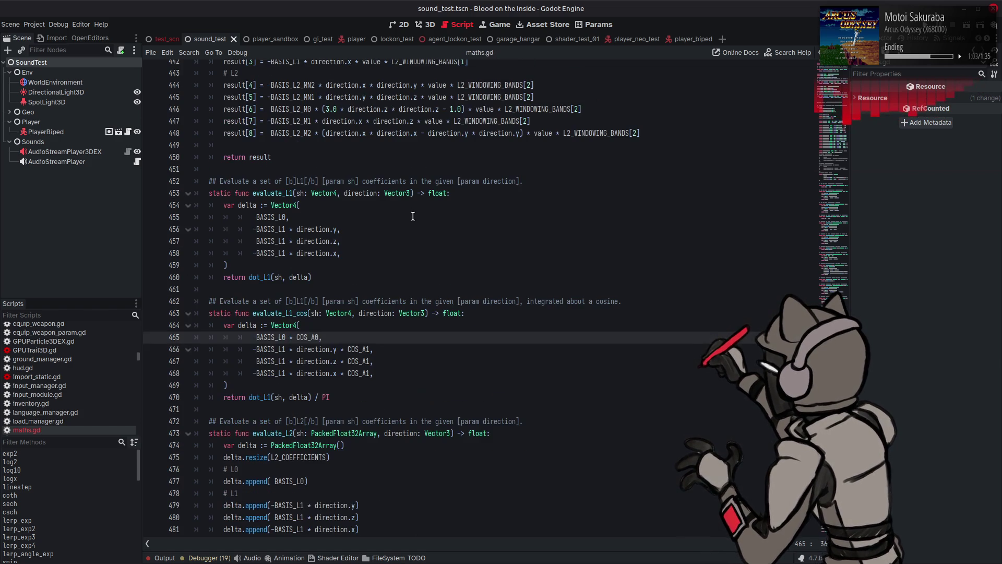
mouse_move(263, 220)
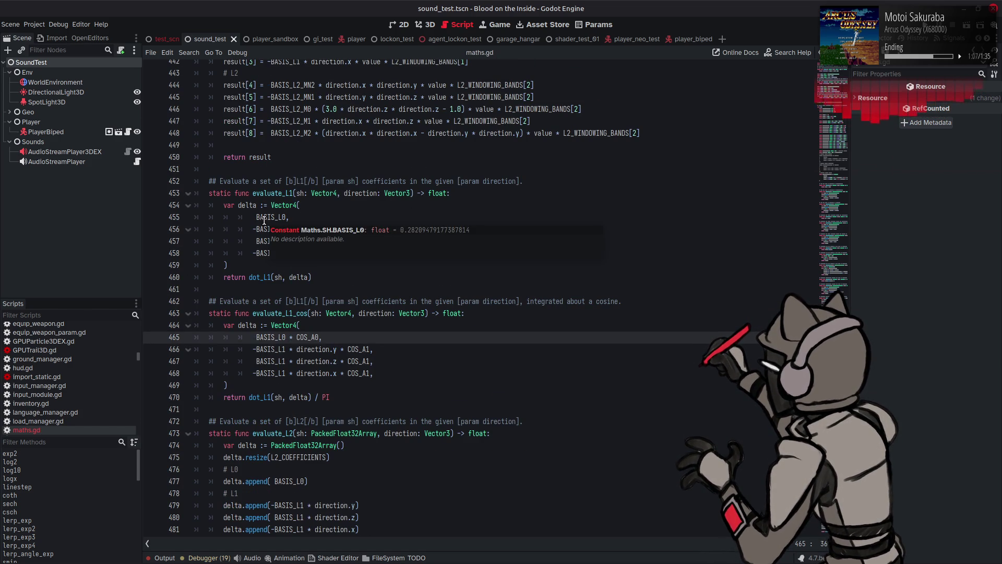
click(424, 192)
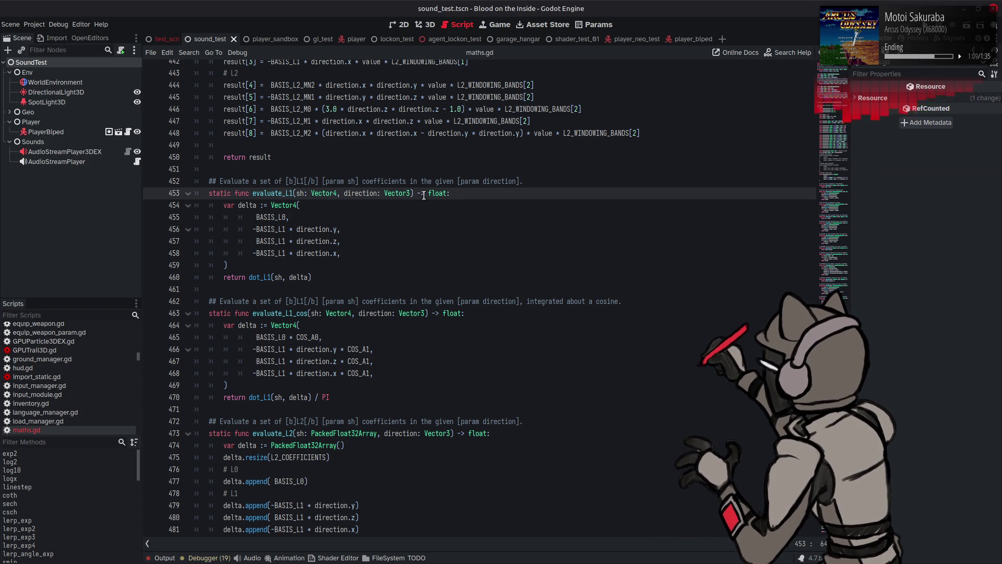
click(425, 203)
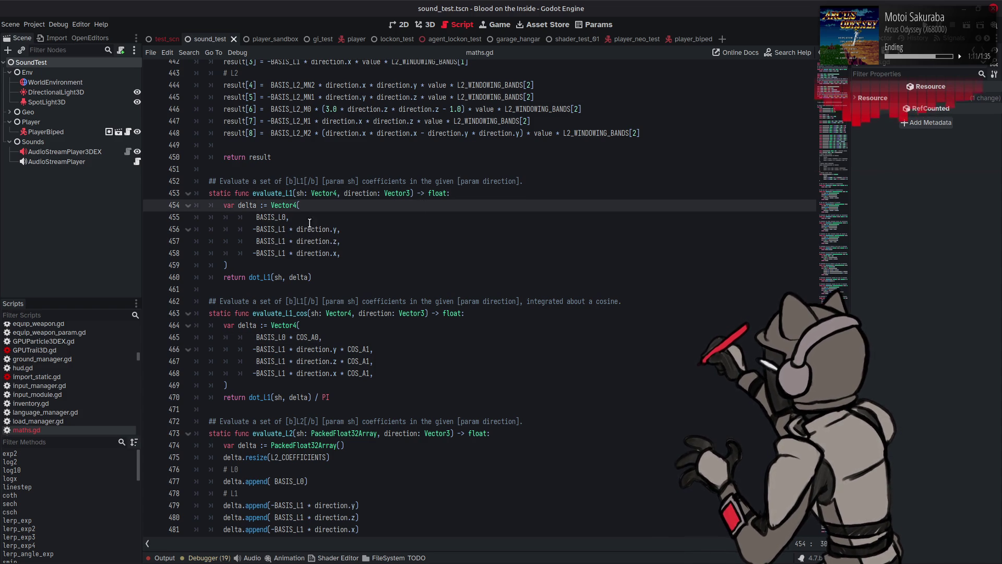
mouse_move(267, 229)
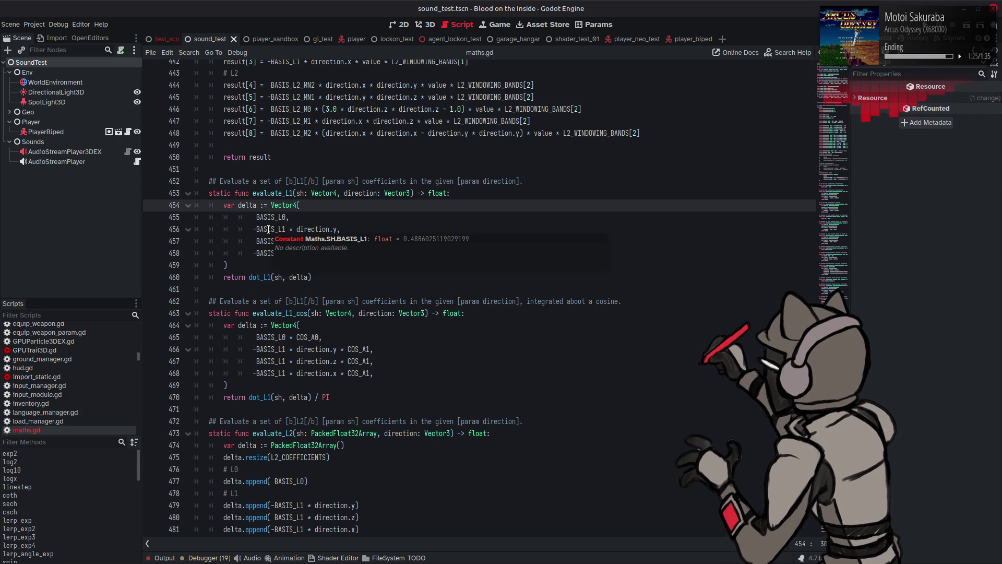
click(472, 213)
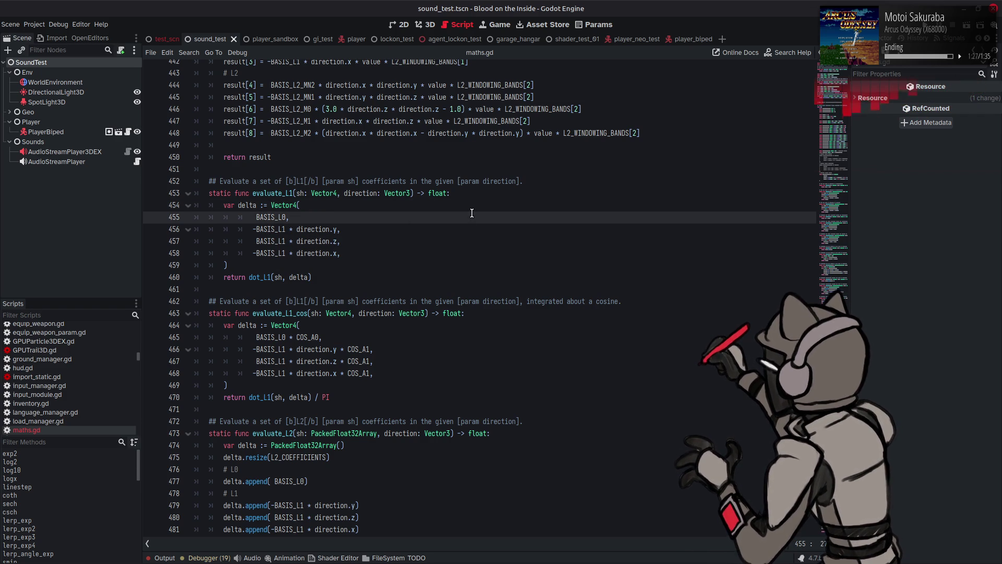
scroll(470, 213, up, 1)
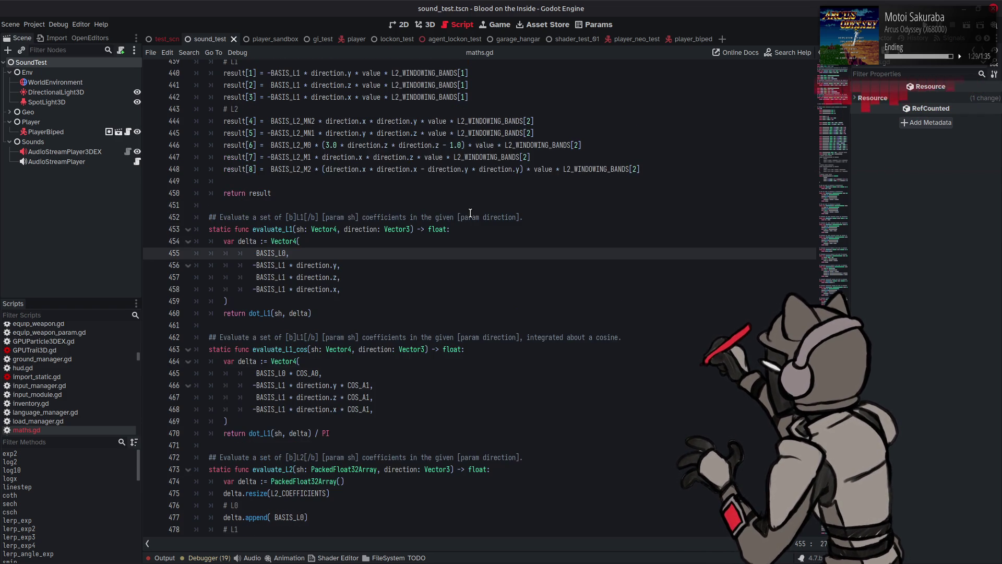
scroll(471, 213, up, 2)
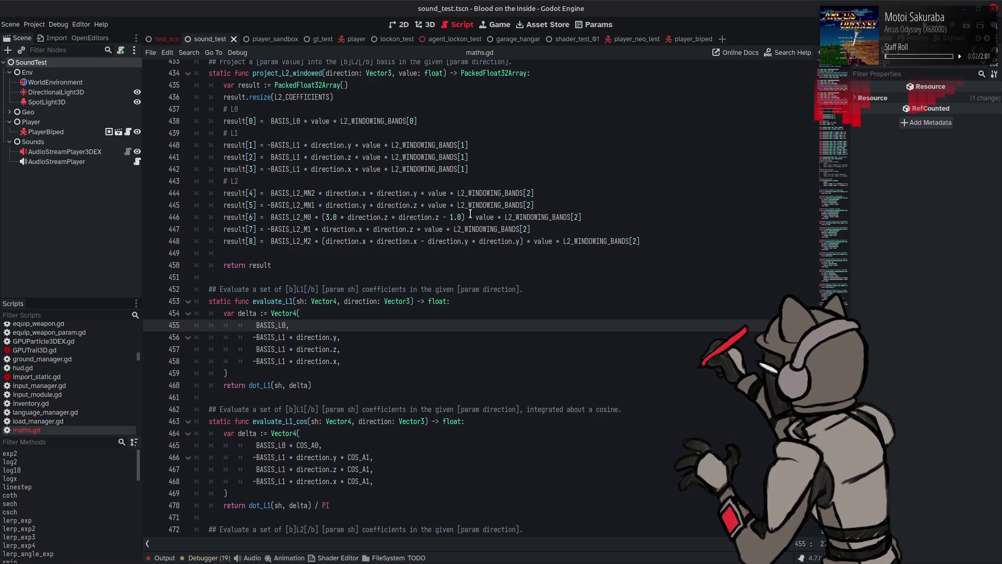
scroll(471, 213, down, 1)
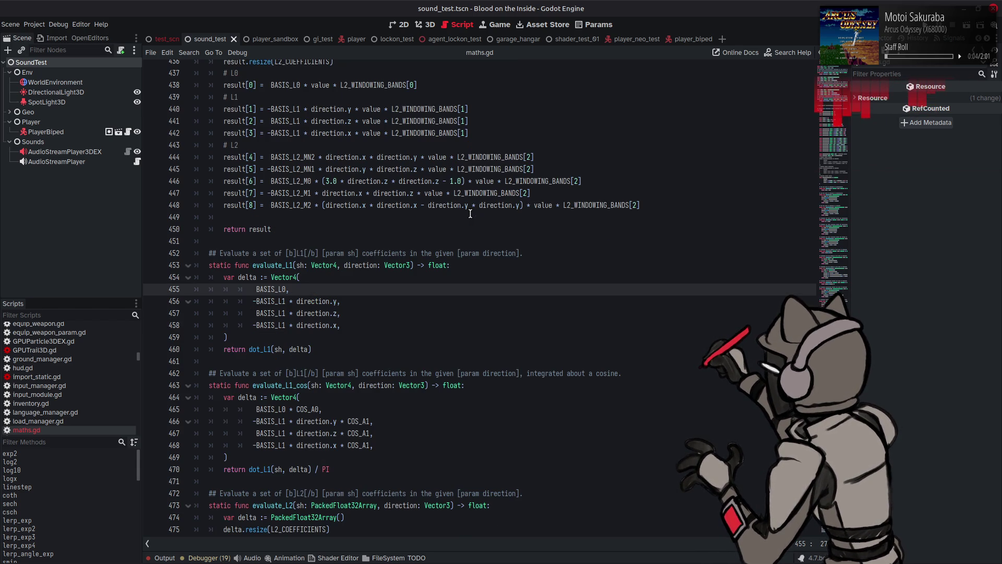
scroll(470, 214, down, 5)
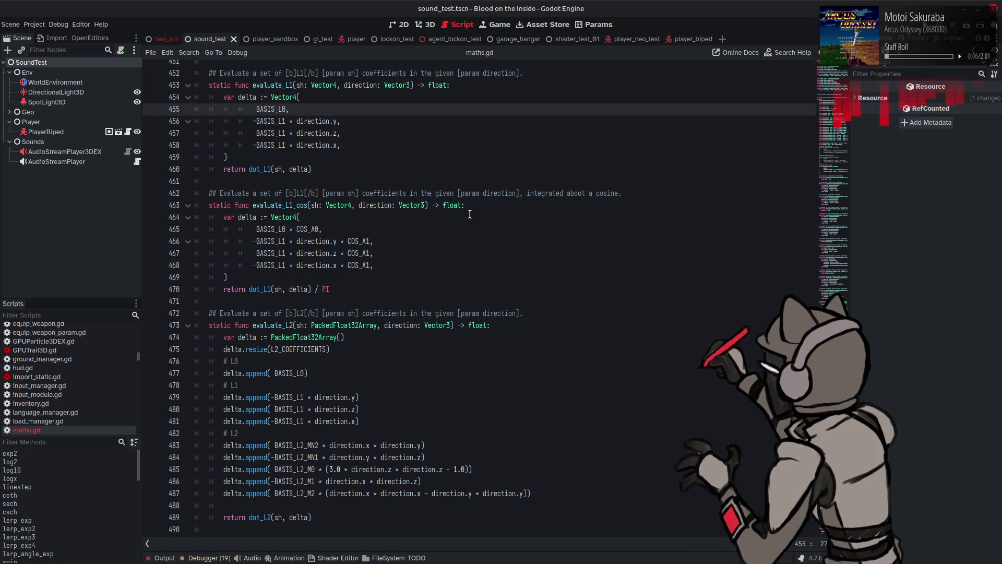
scroll(470, 214, down, 9)
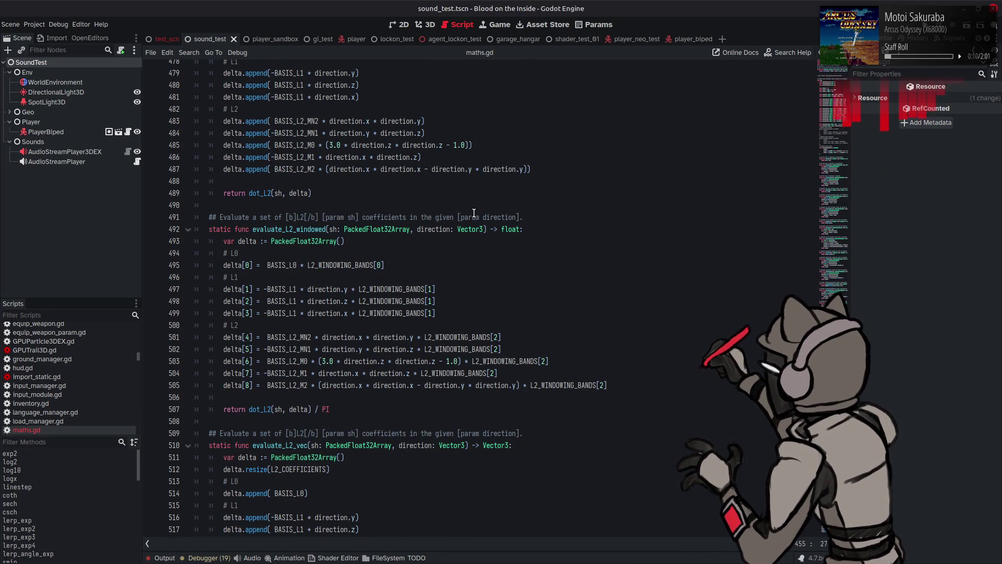
mouse_move(107, 556)
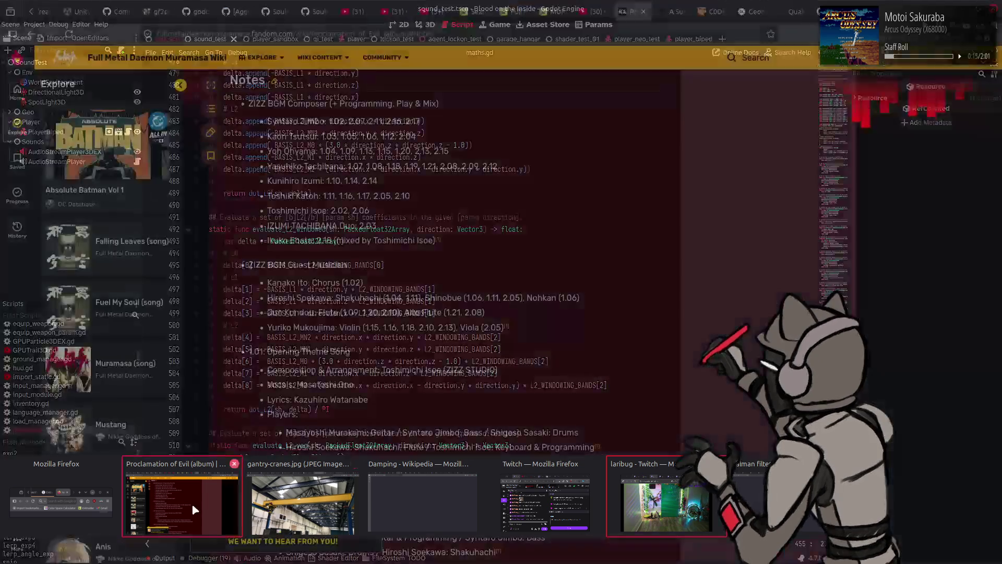
Search Google for 'spherical harmonics hlsl github' in a new Firefox tab
click(194, 510)
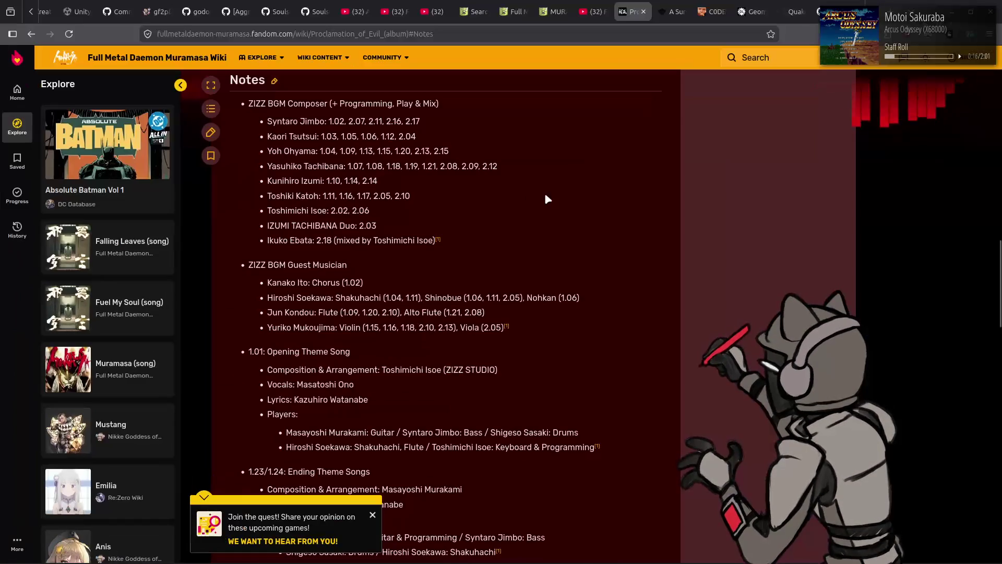
right_click(624, 8)
click(642, 14)
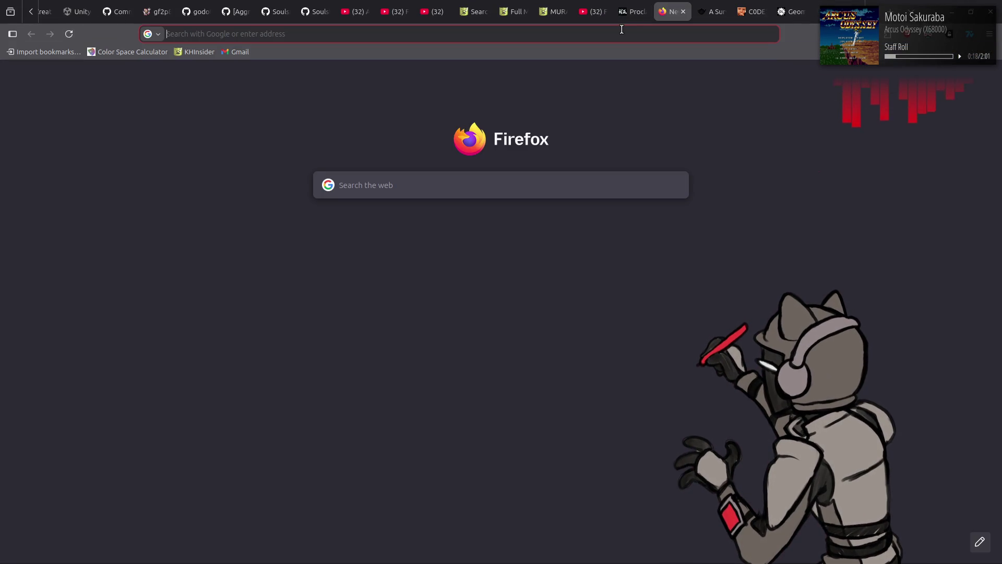
text(spherical h)
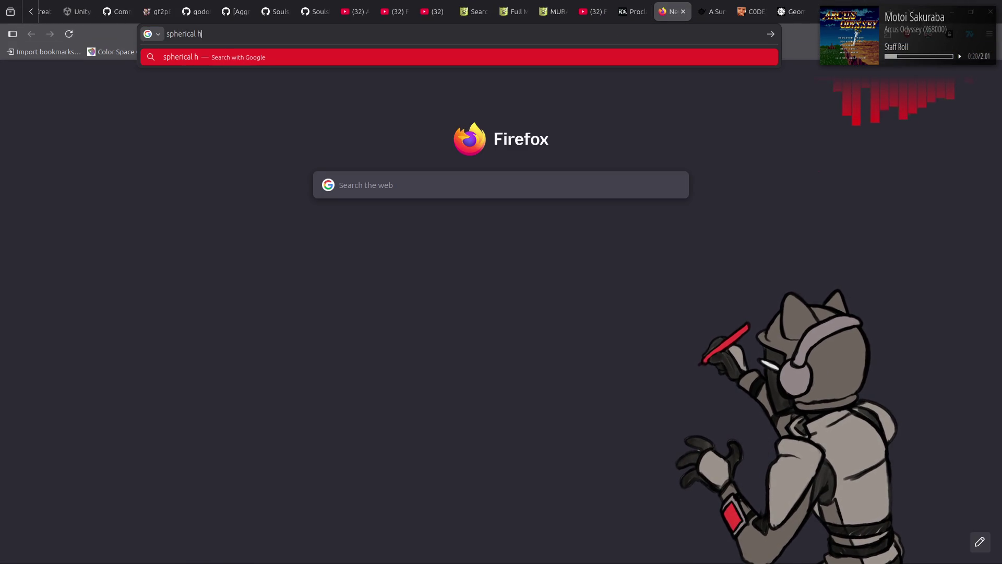
text(armonics)
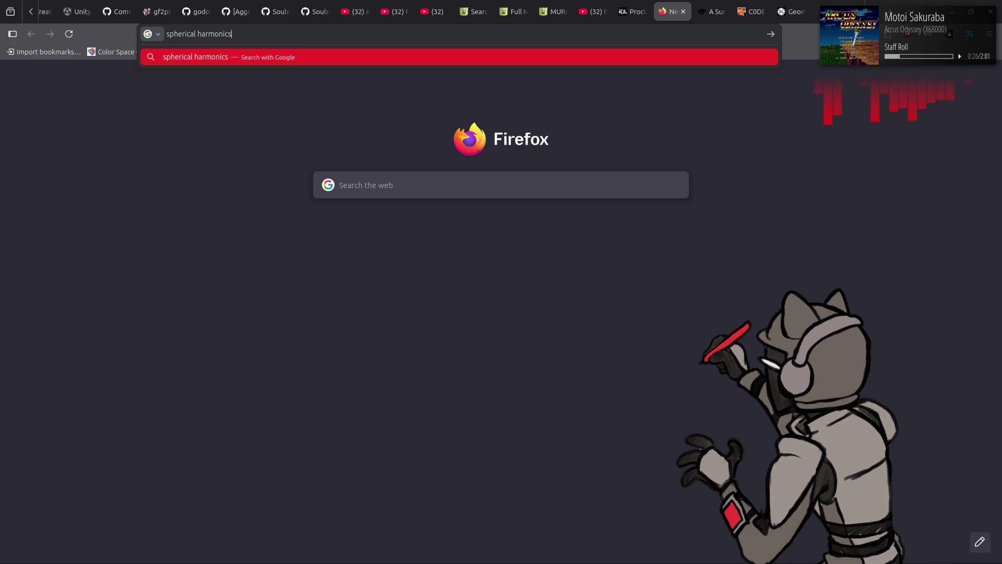
text( hlsl )
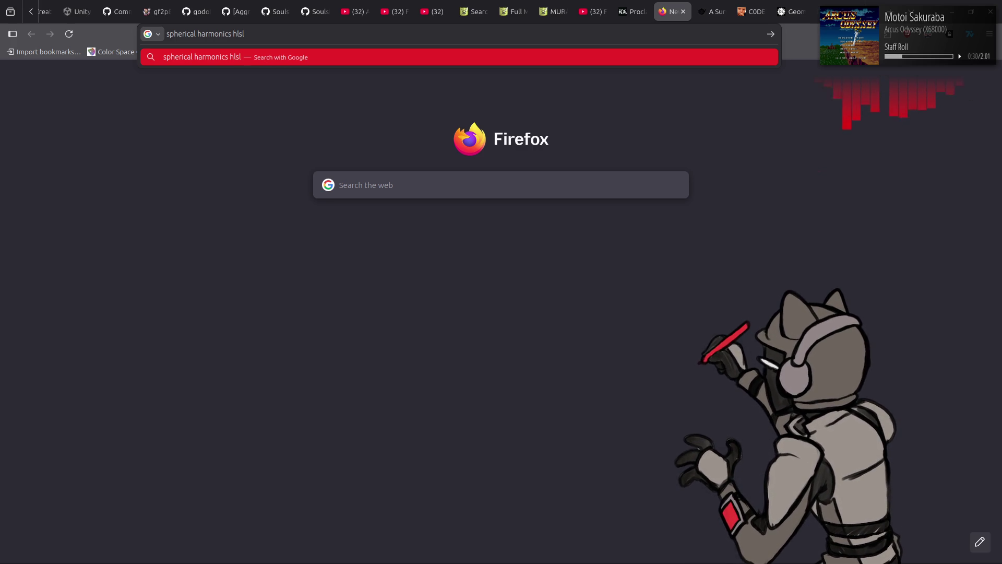
text(github)
key(Return)
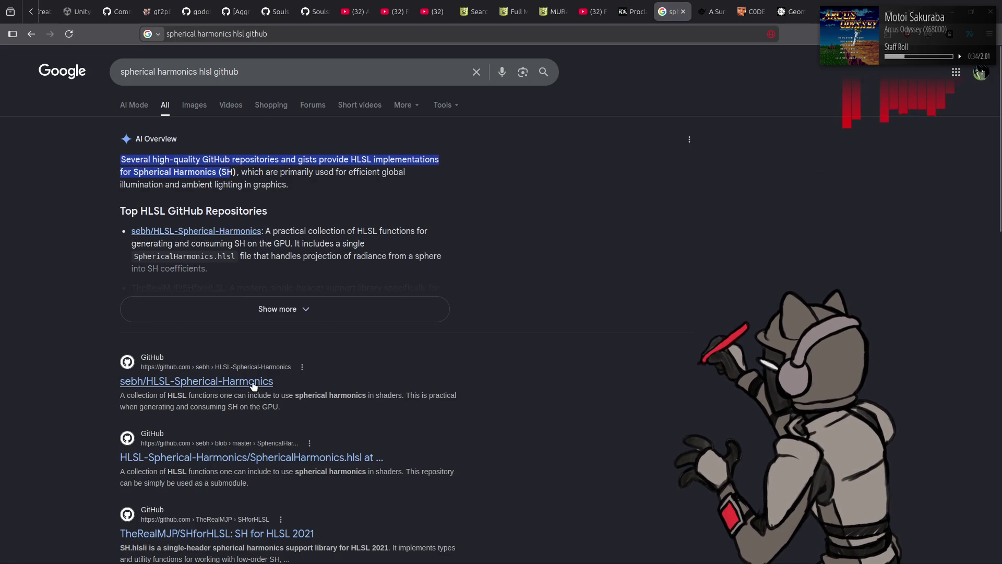
Open sebh/HLSL-Spherical-Harmonics, then view SphericalHarmonics.hlsl down to the shEvaluate function
click(269, 382)
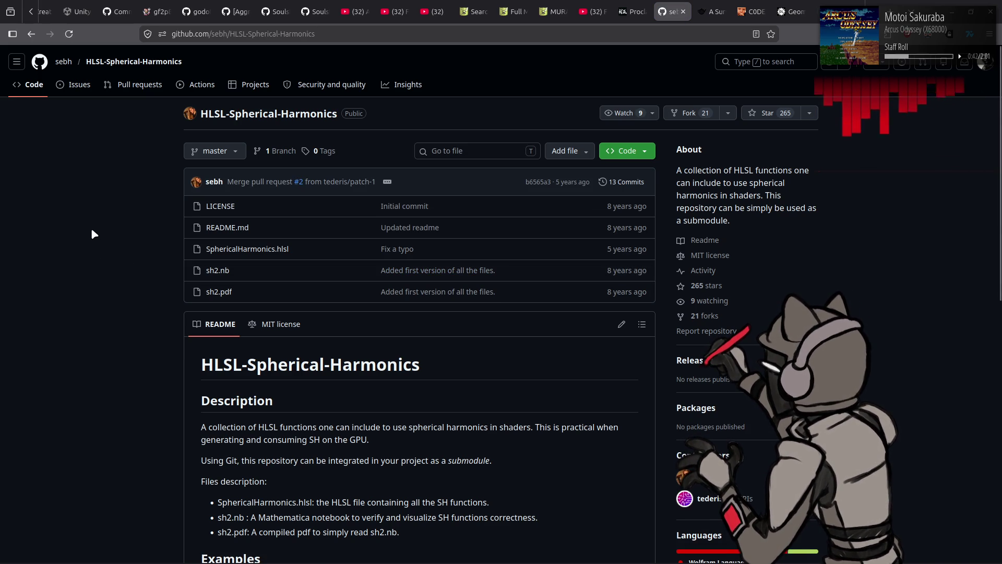
click(284, 253)
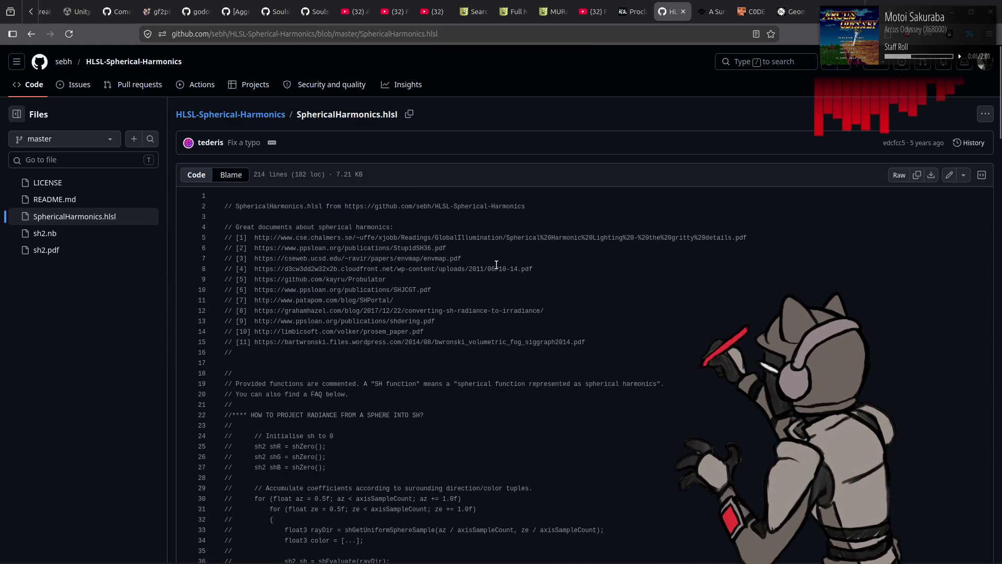
scroll(509, 232, down, 3)
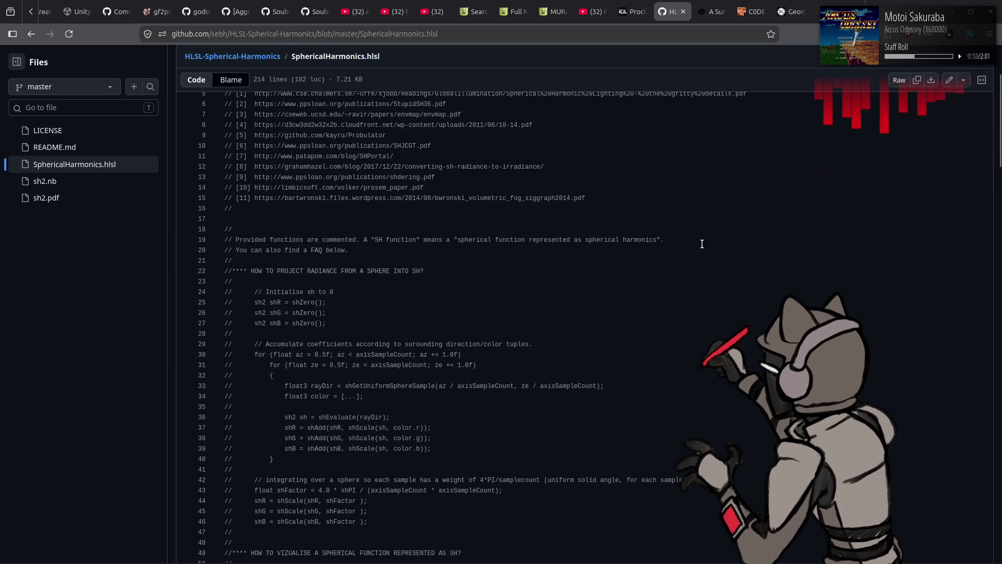
scroll(702, 243, down, 2)
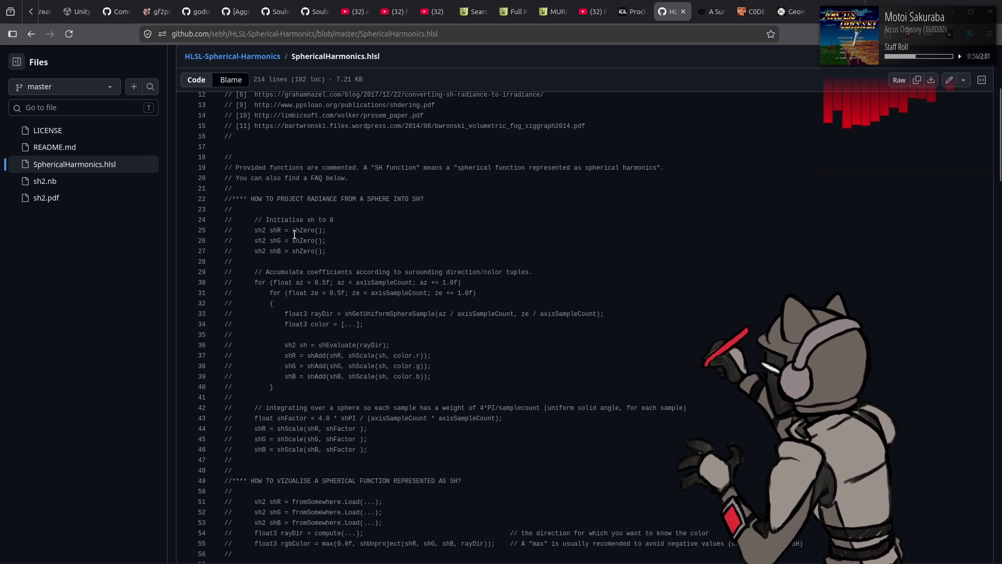
scroll(488, 243, down, 5)
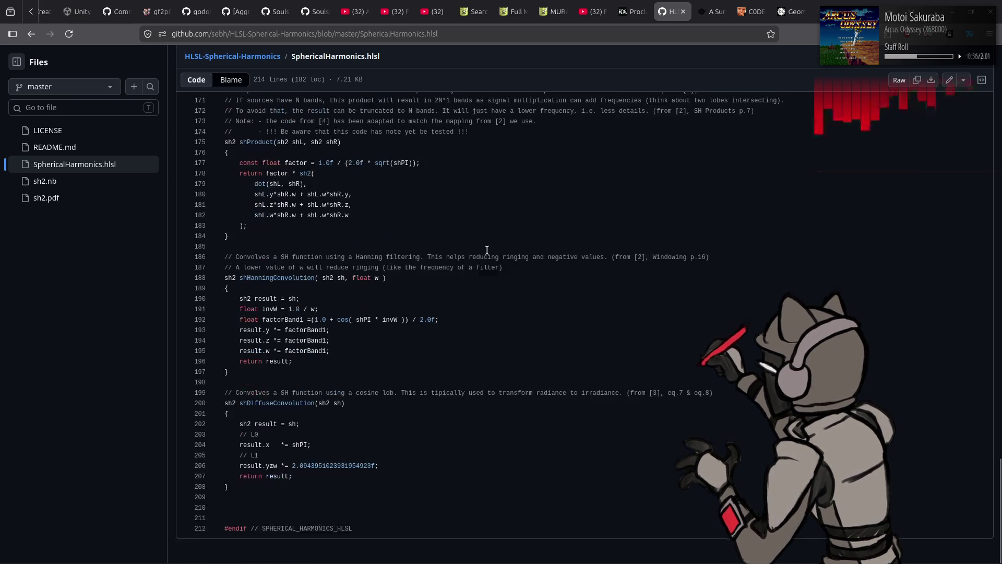
scroll(491, 237, up, 8)
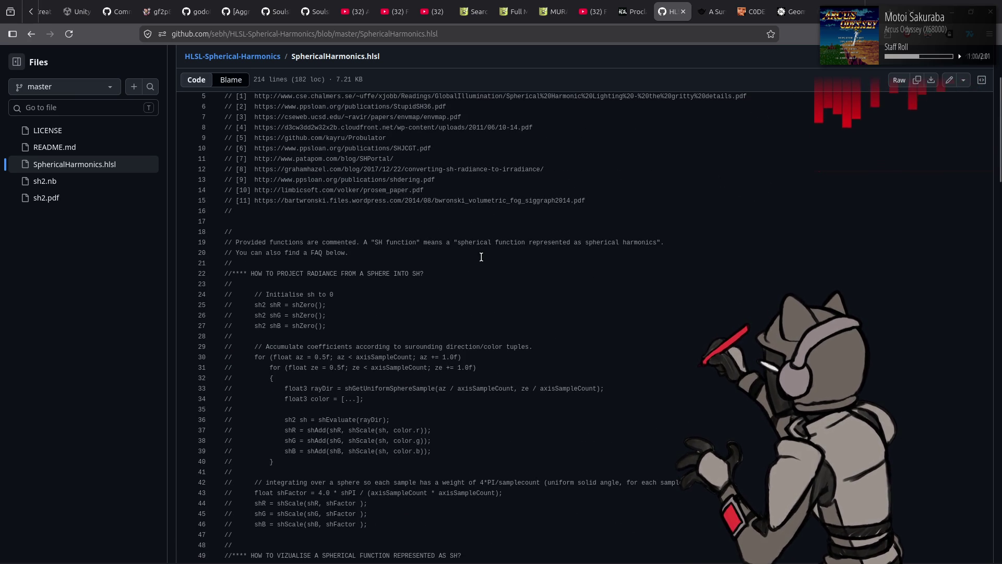
scroll(481, 255, down, 3)
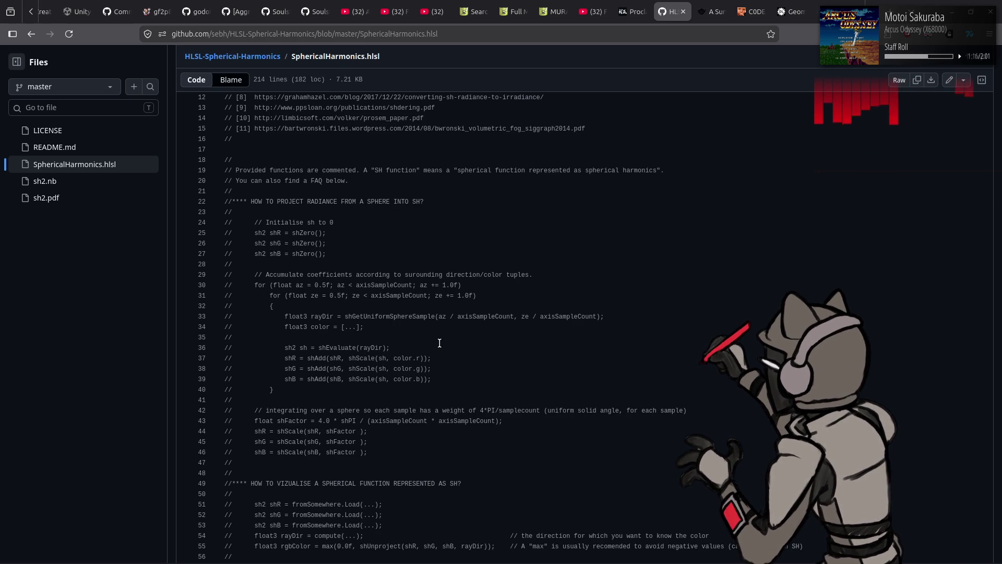
scroll(439, 343, down, 10)
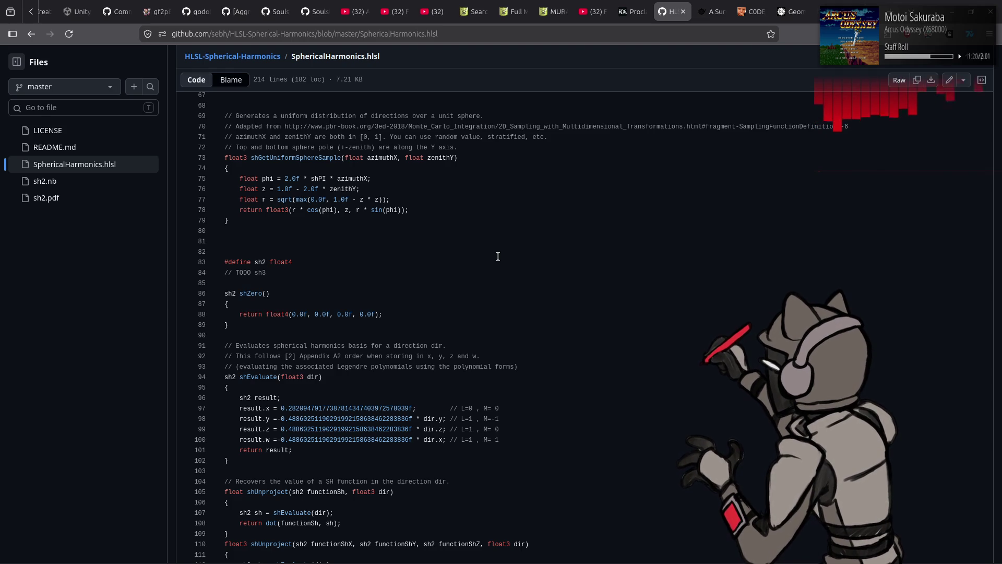
scroll(498, 256, down, 3)
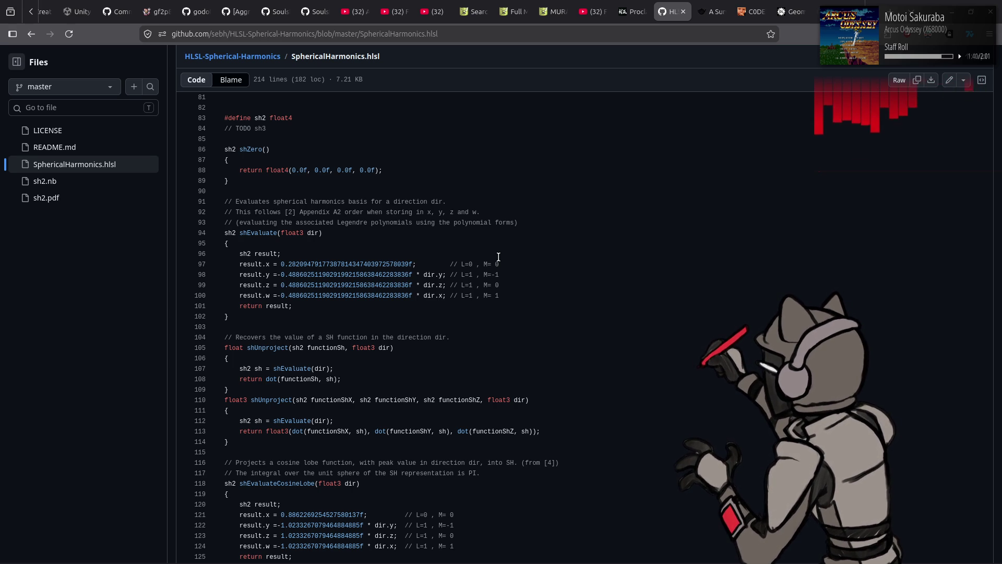
scroll(499, 257, down, 2)
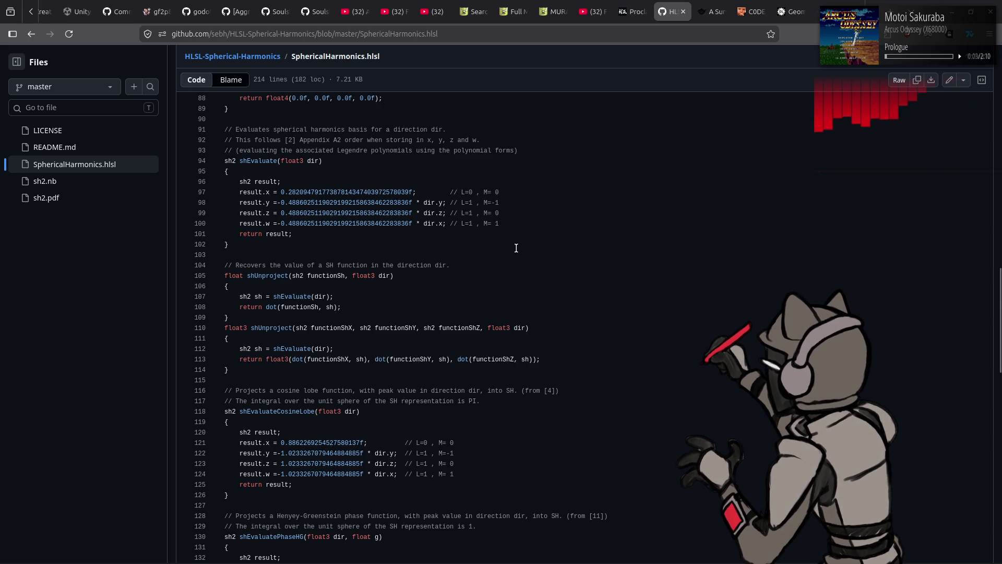
scroll(517, 248, down, 5)
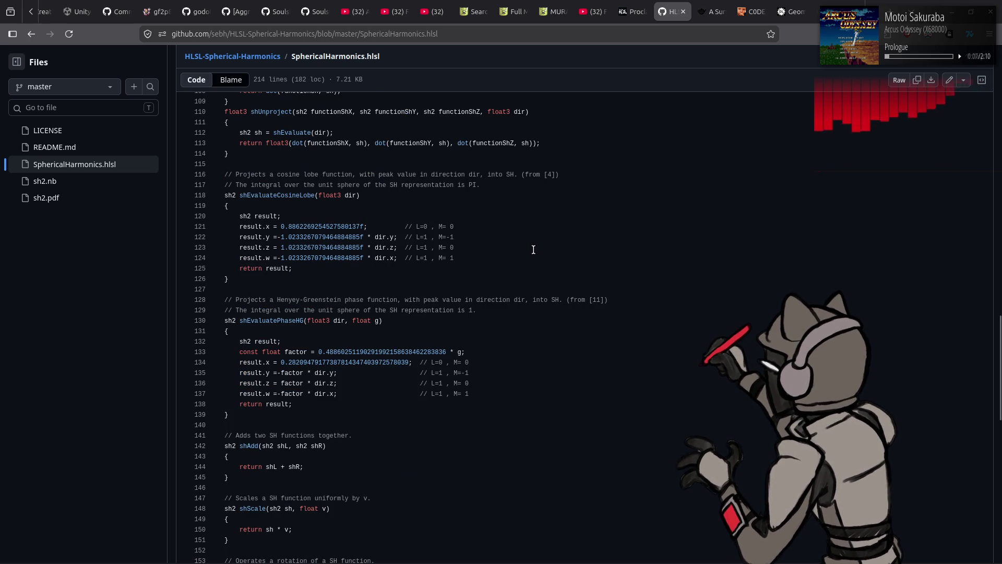
scroll(533, 250, down, 5)
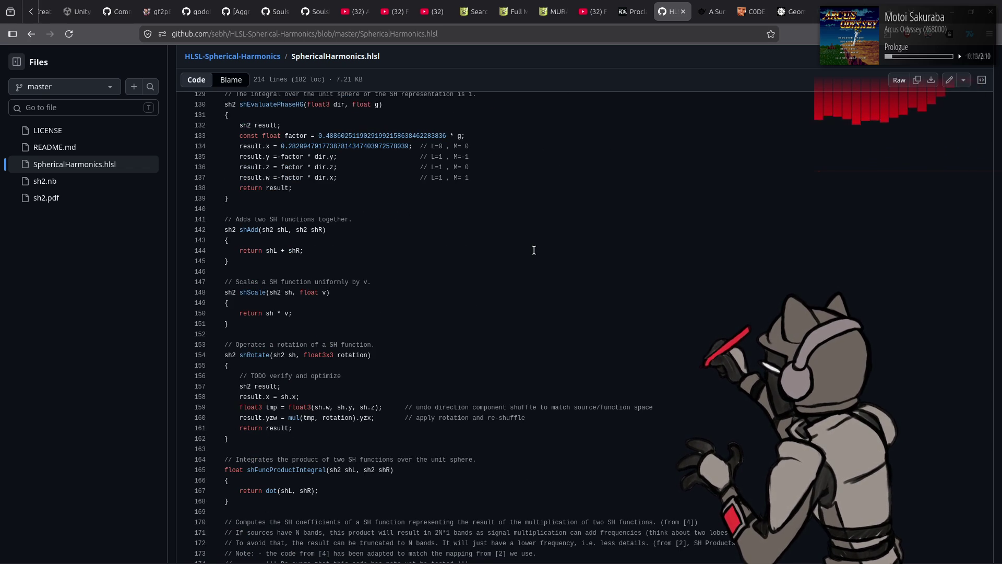
scroll(534, 250, down, 5)
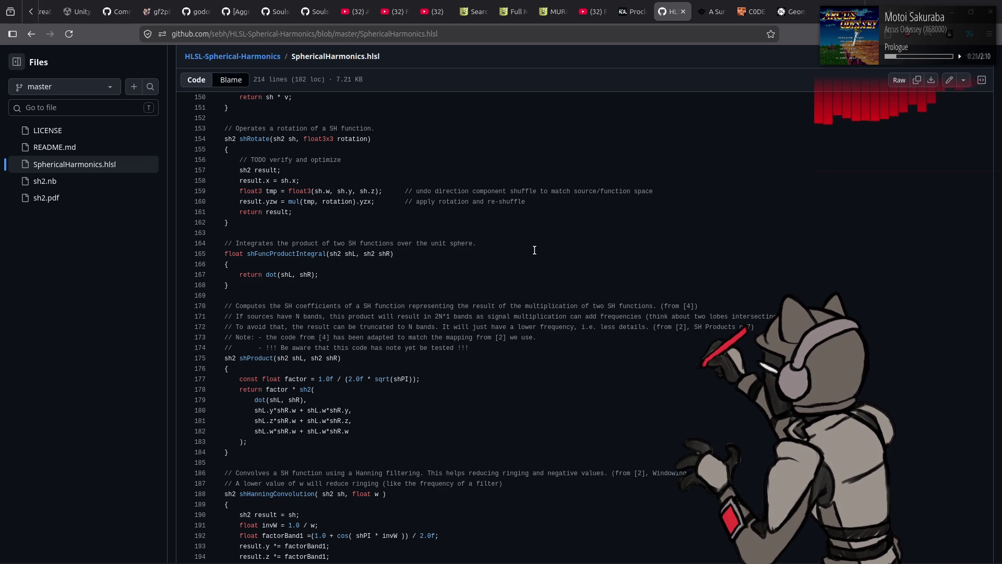
scroll(534, 250, down, 5)
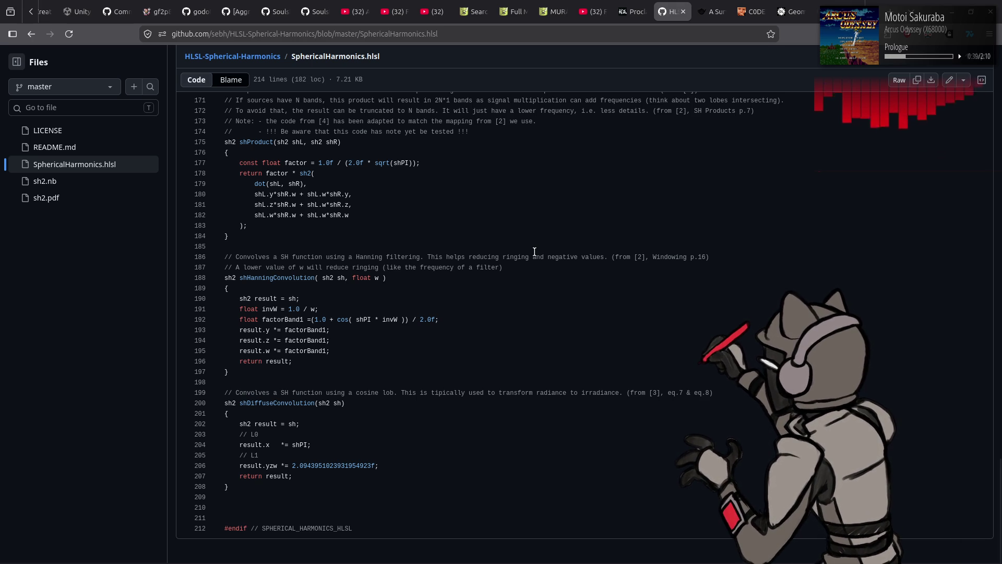
scroll(534, 252, up, 10)
scroll(535, 252, down, 10)
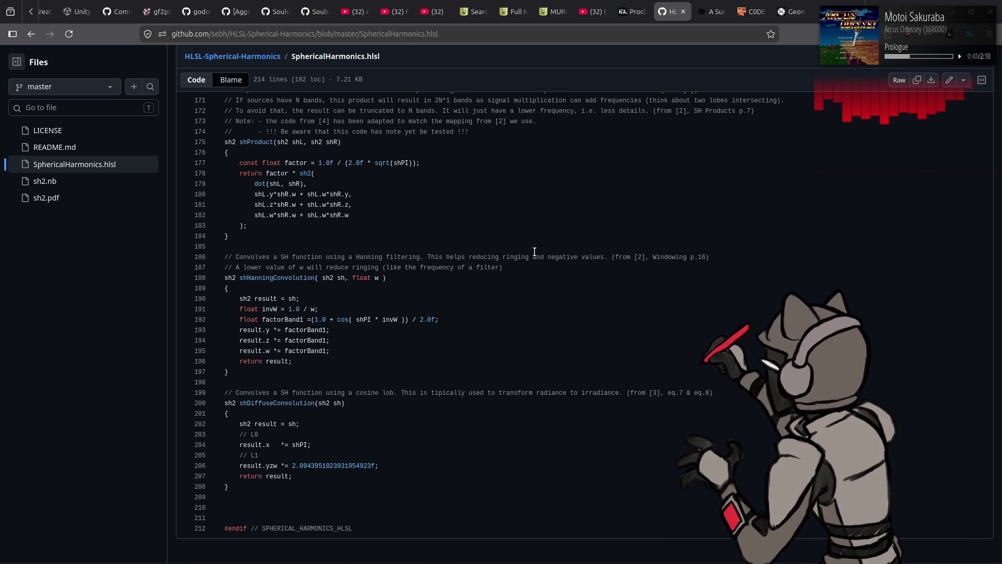
scroll(535, 251, up, 5)
key(alt+Left)
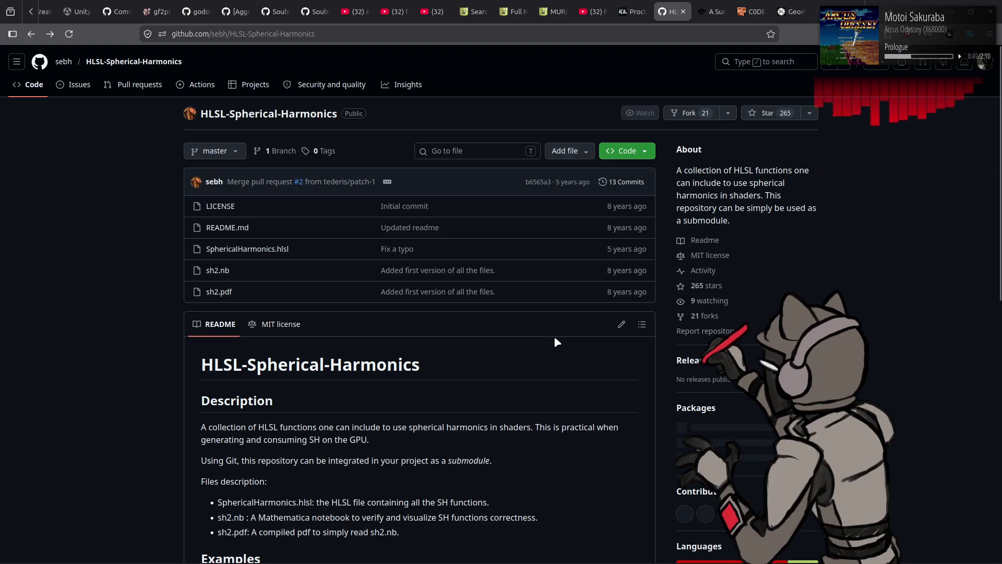
Return to the Google results, glance at the SphericalHarmonics.hlsl result, then open SHforHLSL
key(alt+Left)
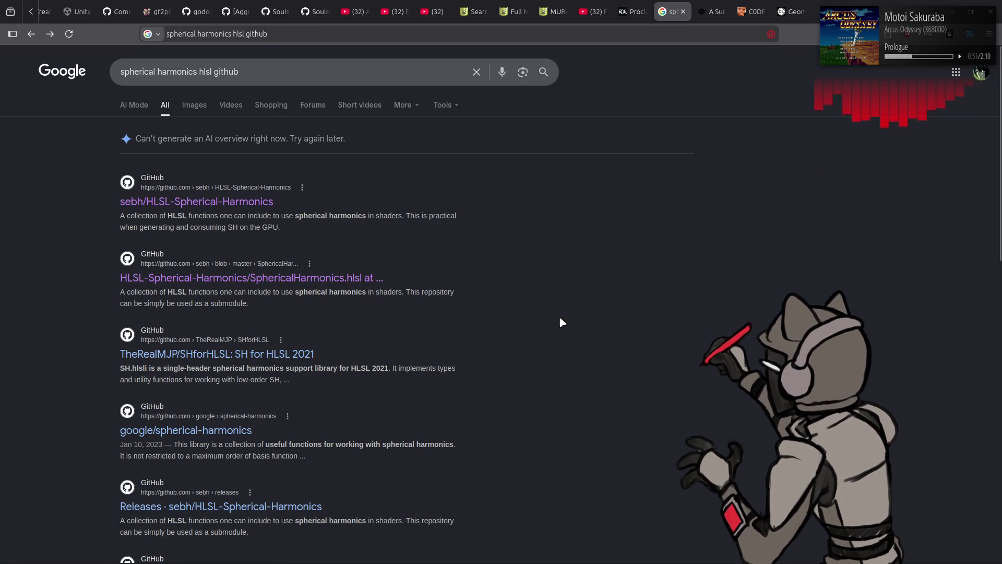
click(318, 279)
key(alt+Left)
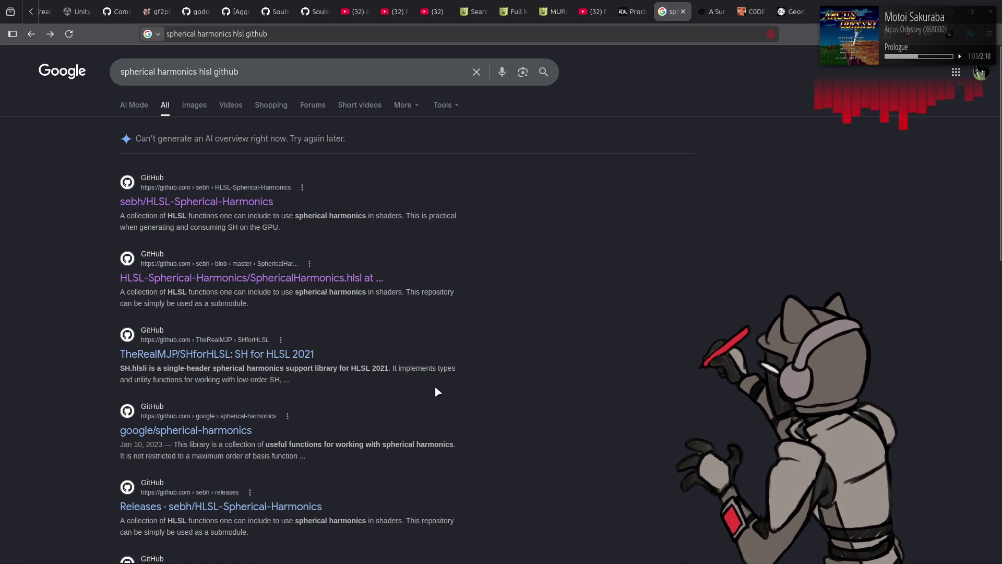
click(259, 357)
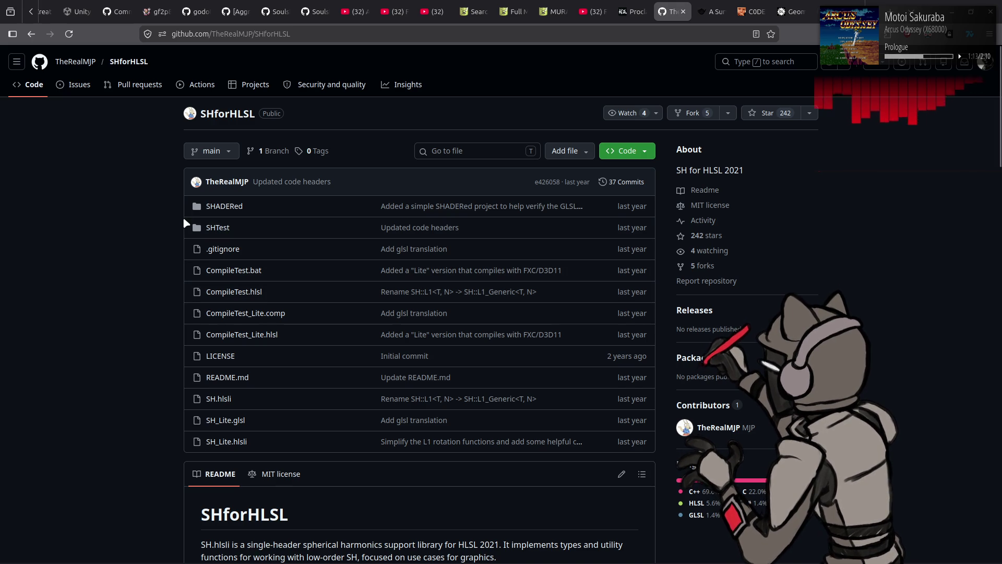
scroll(181, 216, down, 3)
scroll(180, 215, down, 5)
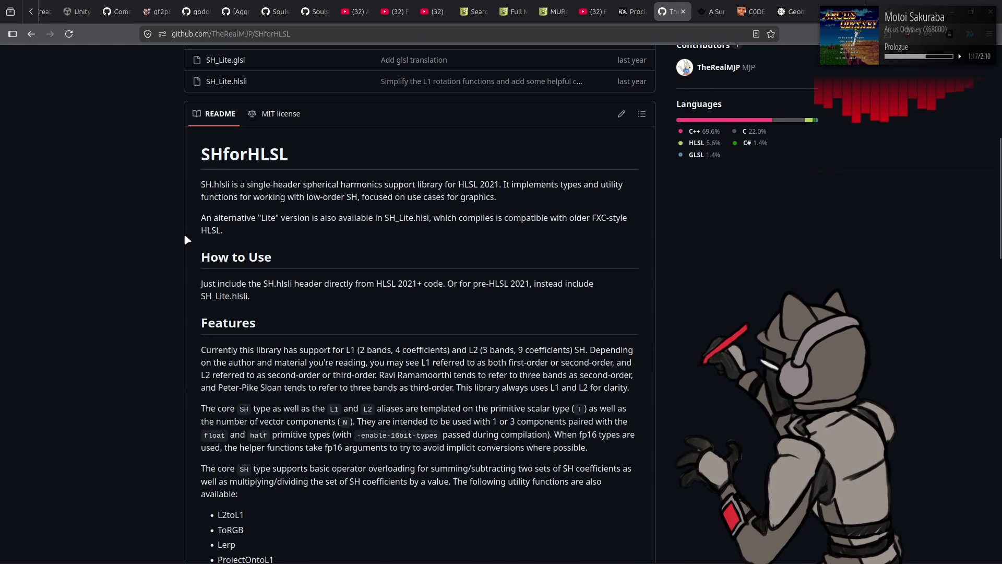
scroll(179, 237, down, 3)
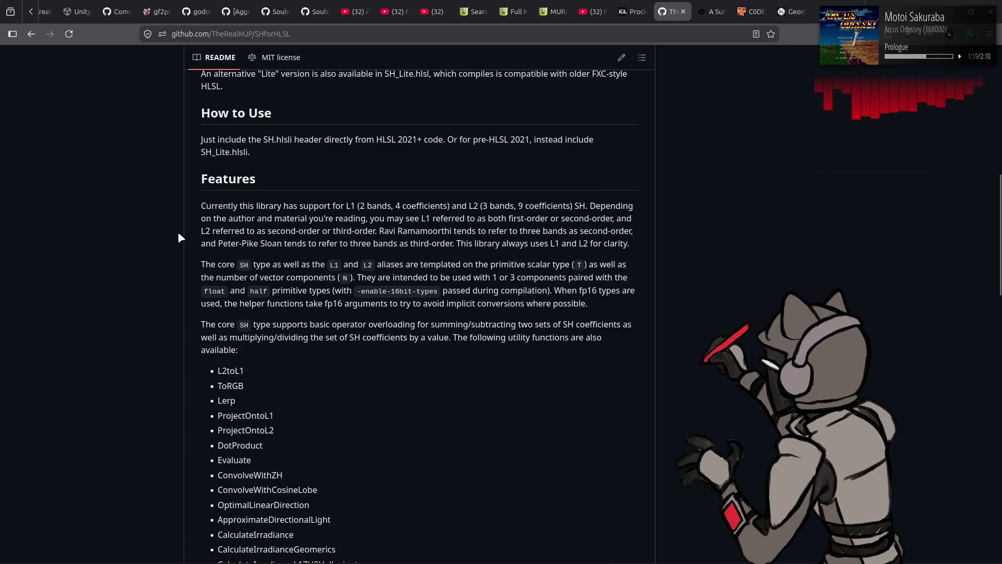
scroll(158, 241, down, 5)
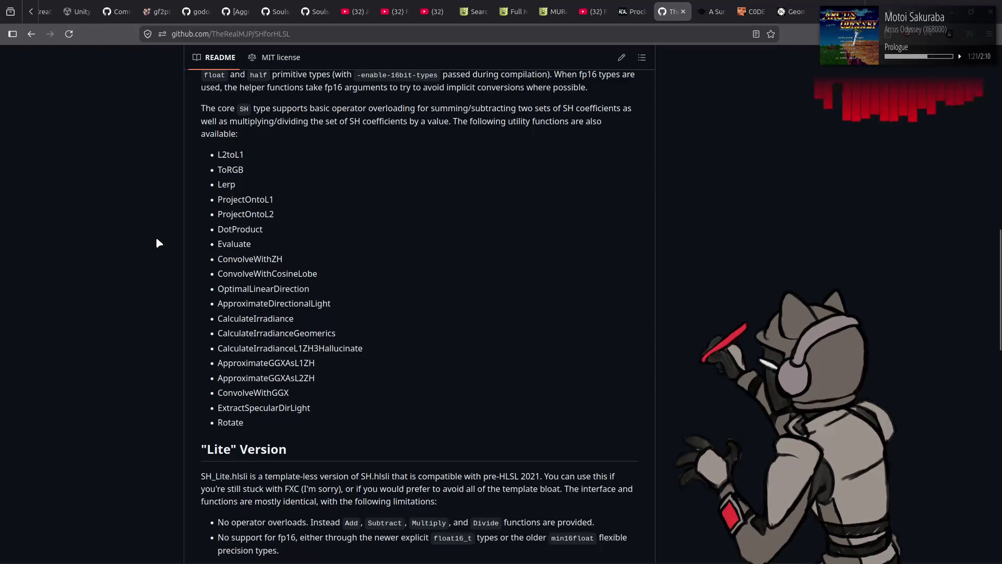
scroll(158, 243, down, 3)
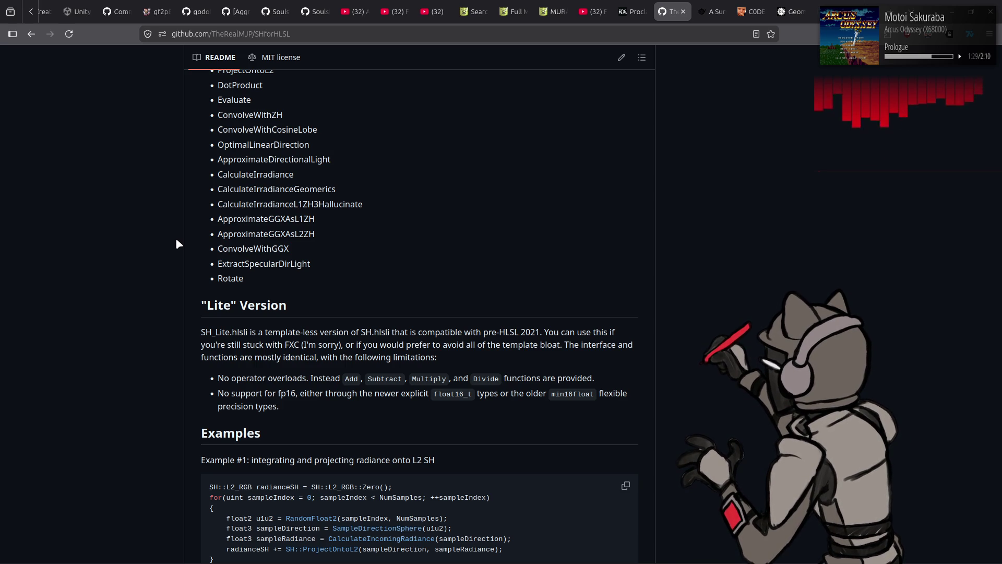
scroll(198, 246, up, 15)
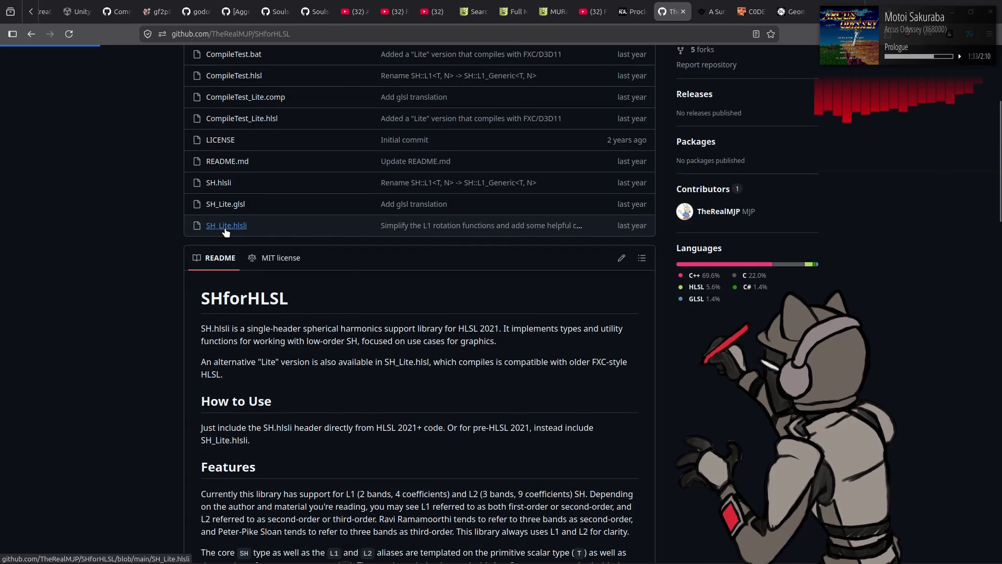
click(225, 226)
key(alt+Left)
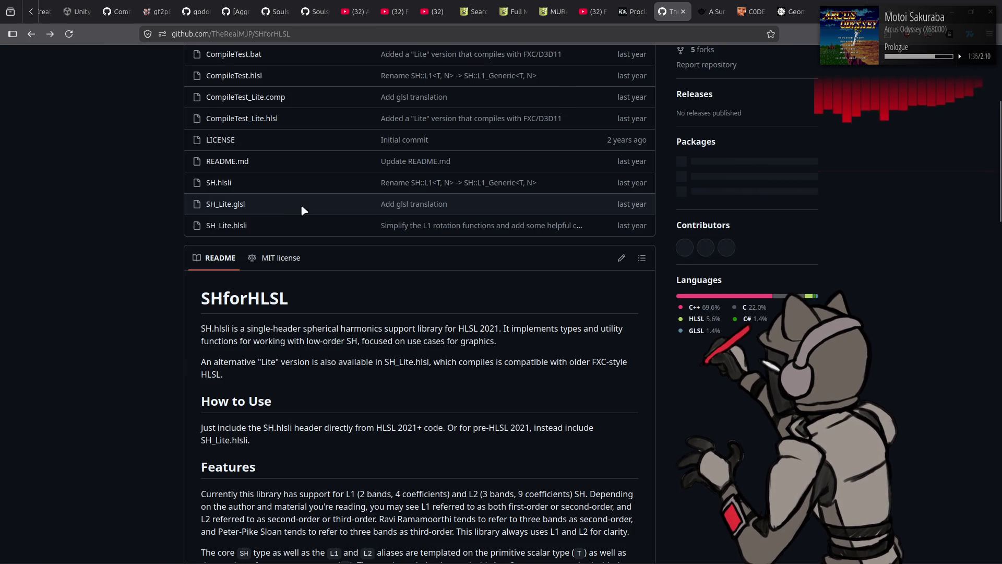
Read SH_Lite.glsl down to its SH_L1 and SH_L2 structs, then return to Godot
click(226, 206)
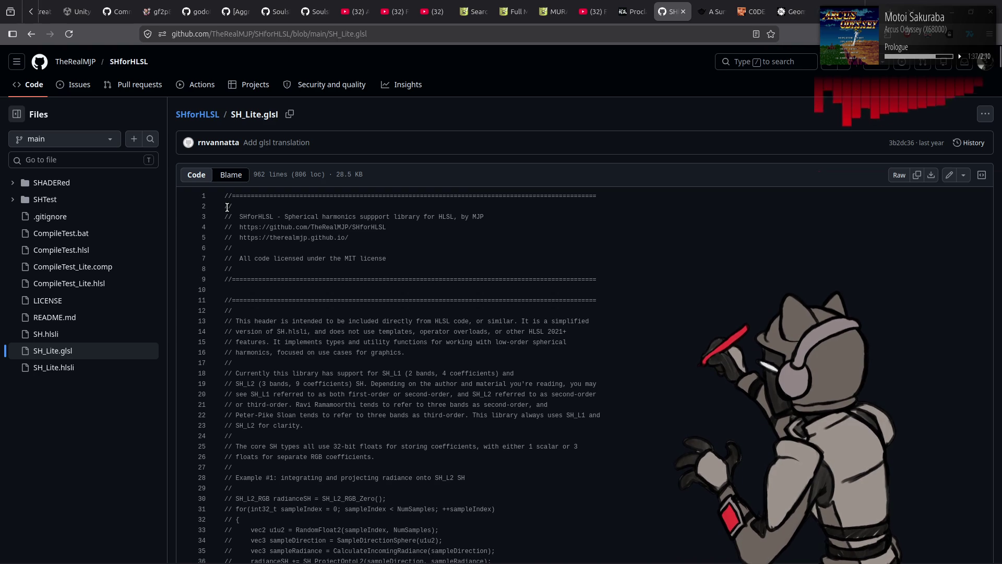
scroll(583, 252, down, 10)
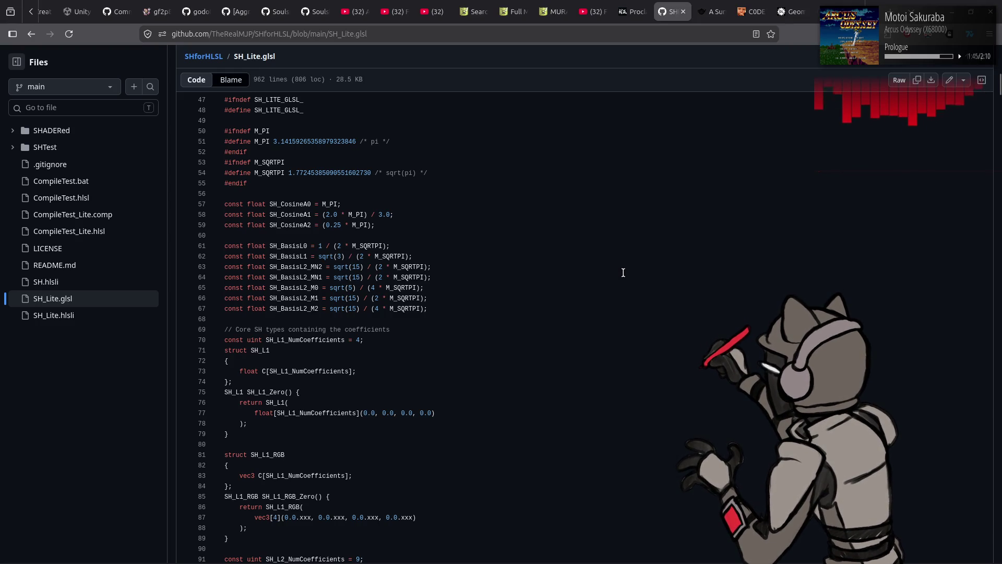
scroll(623, 273, down, 3)
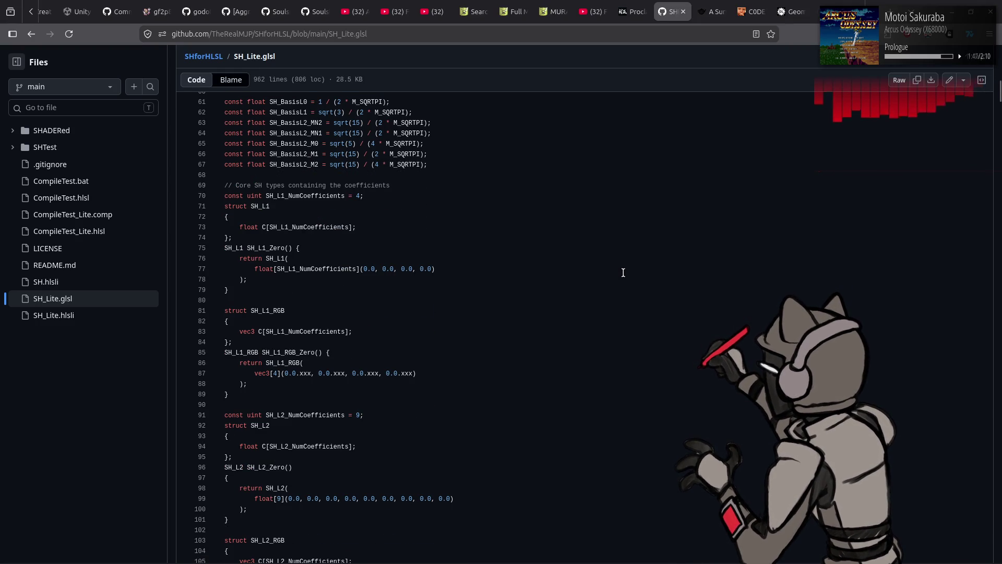
scroll(623, 272, down, 2)
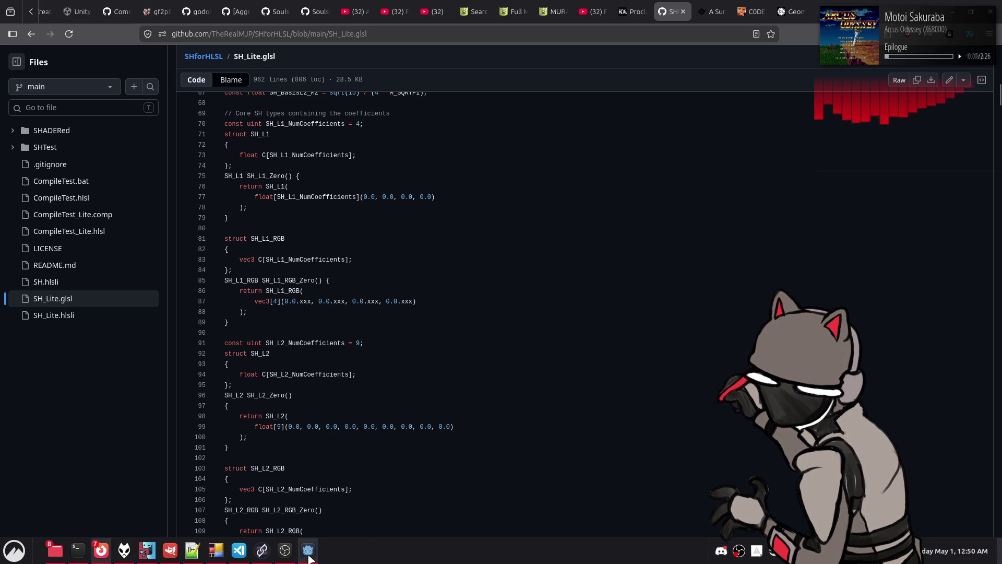
click(308, 556)
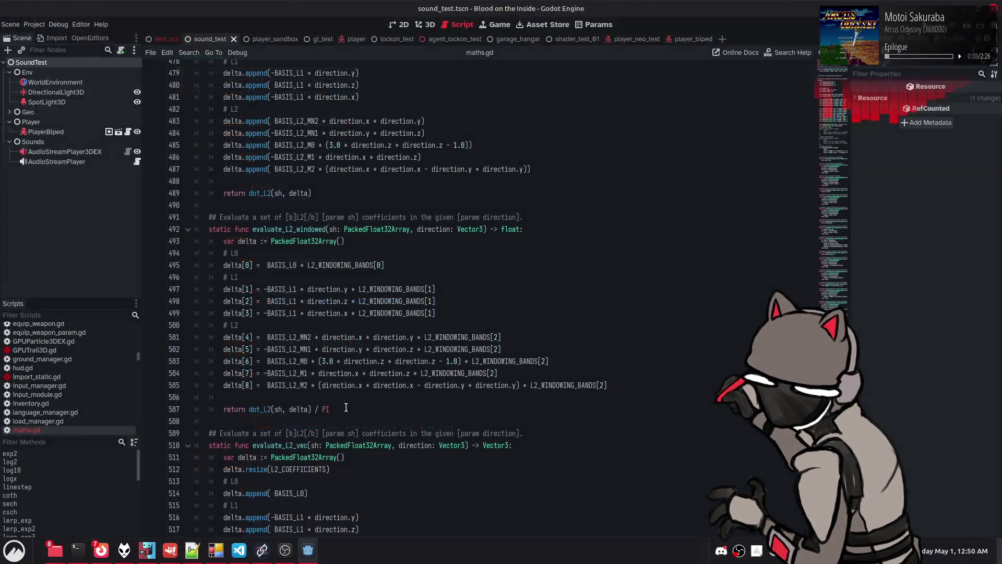
Delete the duplicate lerp_L2 function from maths.gd
click(473, 286)
key(Up)
key(Up)
key(Up)
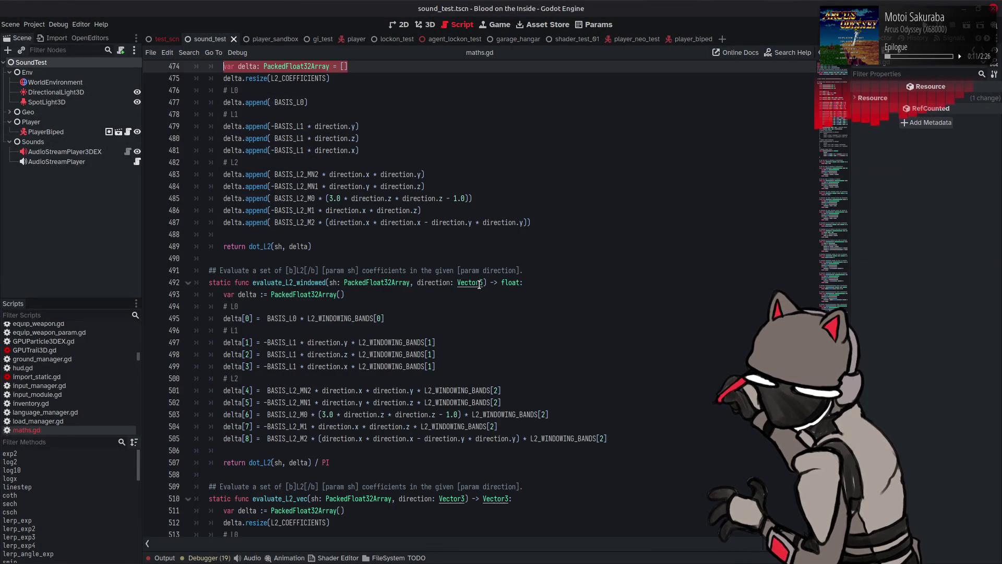
key(Up)
key(Up)
key(Up)
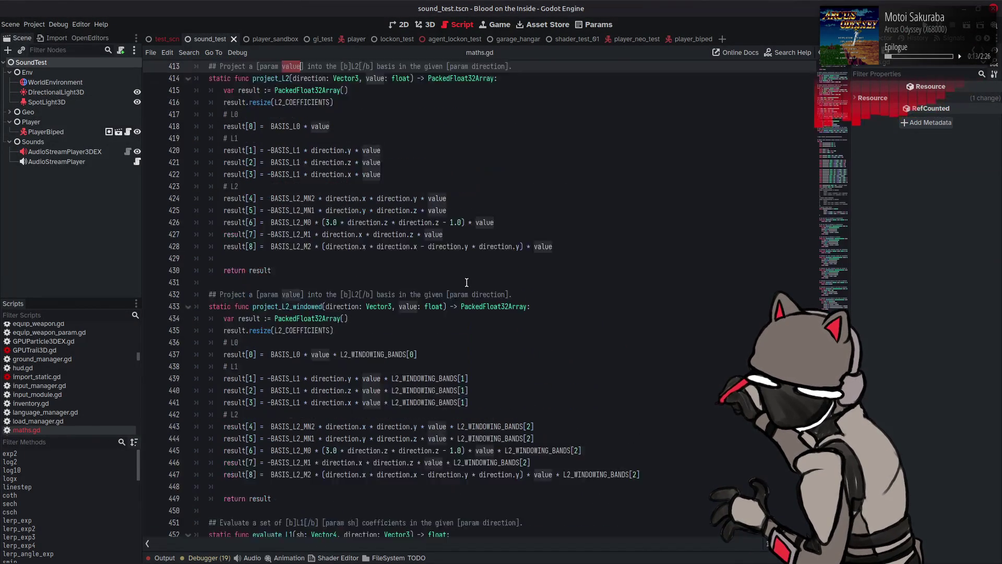
key(ctrl+shift+k)
key(ctrl+shift+k)
key(ctrl+shift+k)
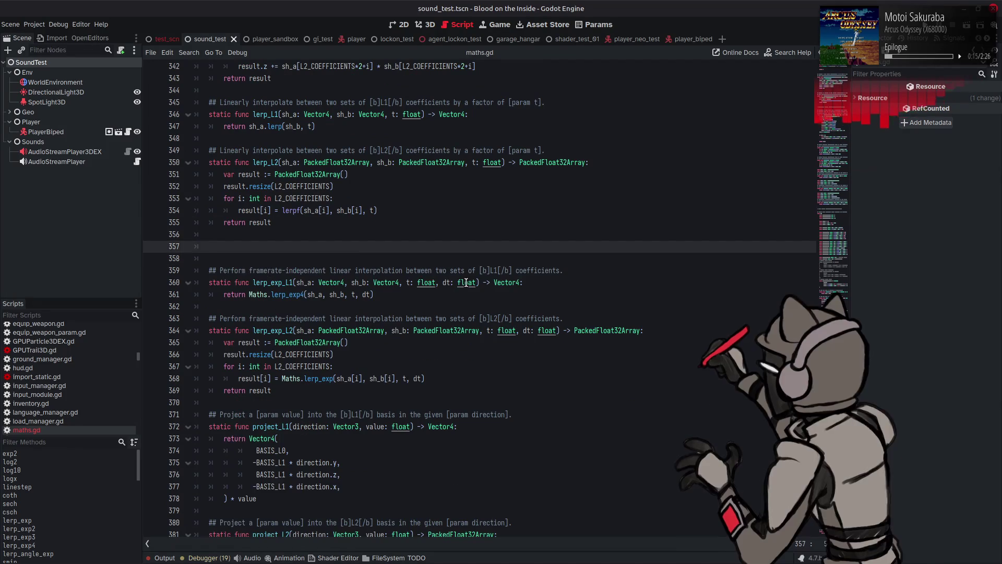
key(BackSpace)
key(BackSpace)
key(Up)
key(Up)
key(Up)
scroll(466, 282, up, 5)
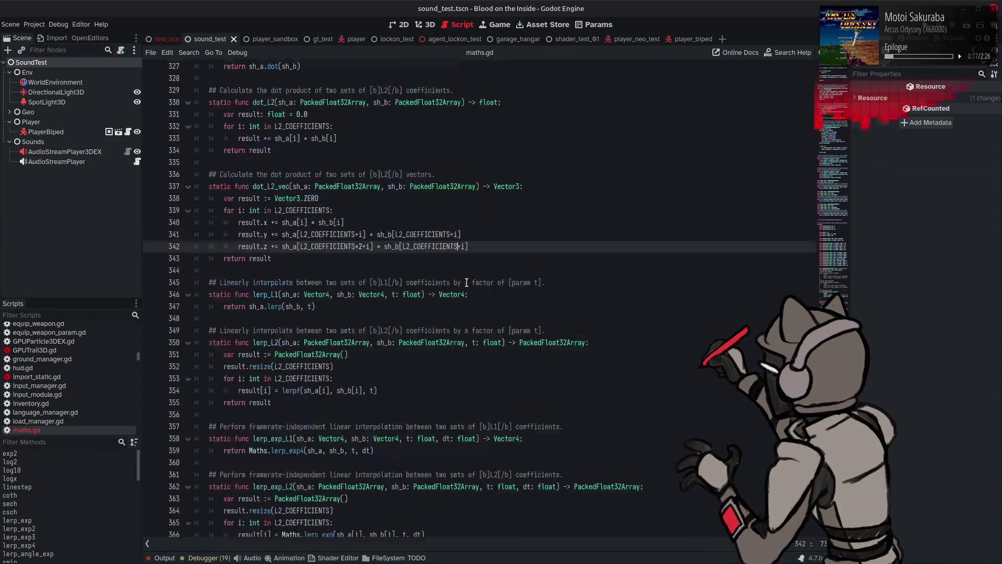
Remove the dot_L2_vec, scale_L2_vec and add_L2_vec drafts and leftover blank lines
key(ctrl+shift+k)
key(ctrl+shift+k)
key(ctrl+shift+k)
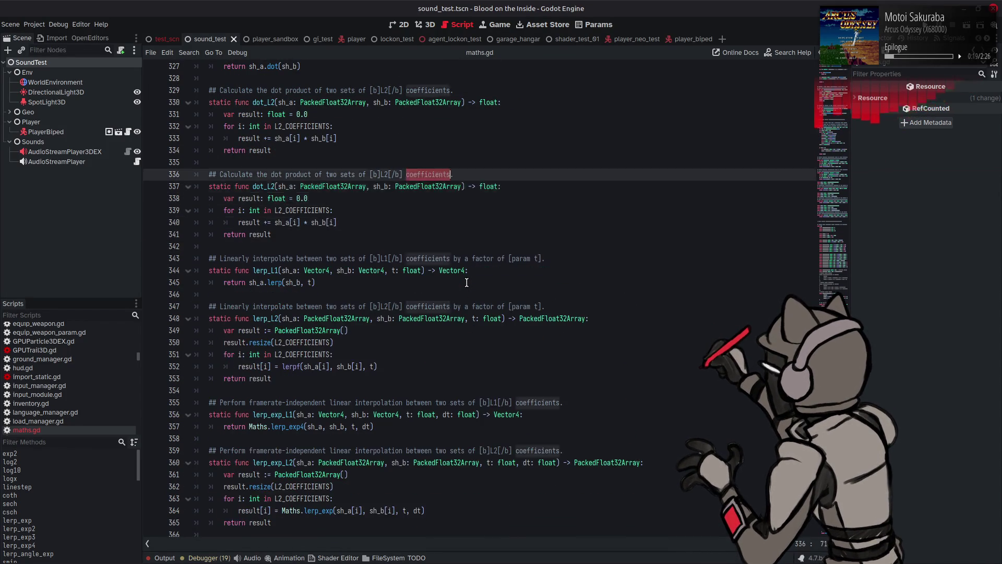
key(ctrl+shift+k)
key(Up)
key(Up)
key(Up)
scroll(467, 282, up, 5)
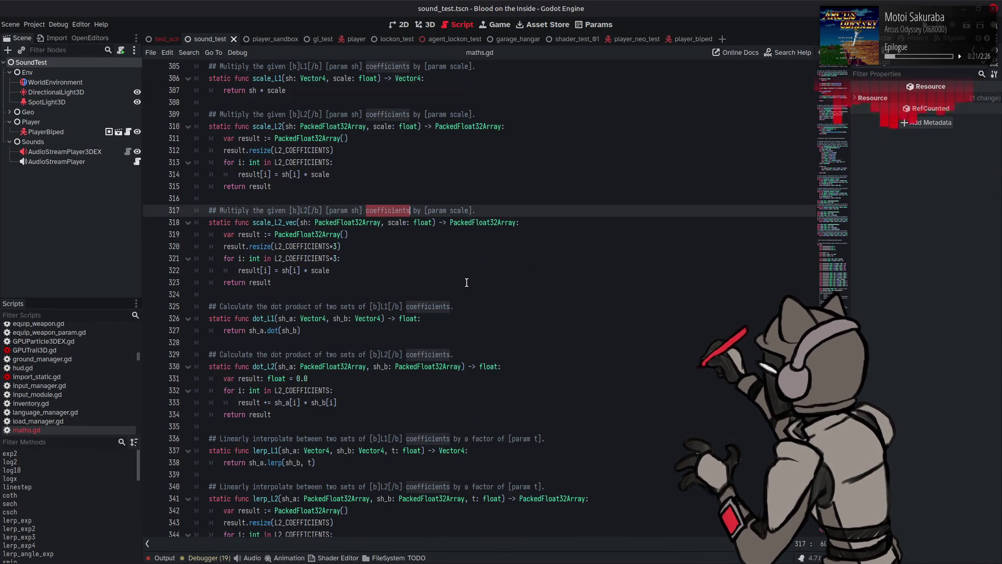
scroll(466, 282, up, 5)
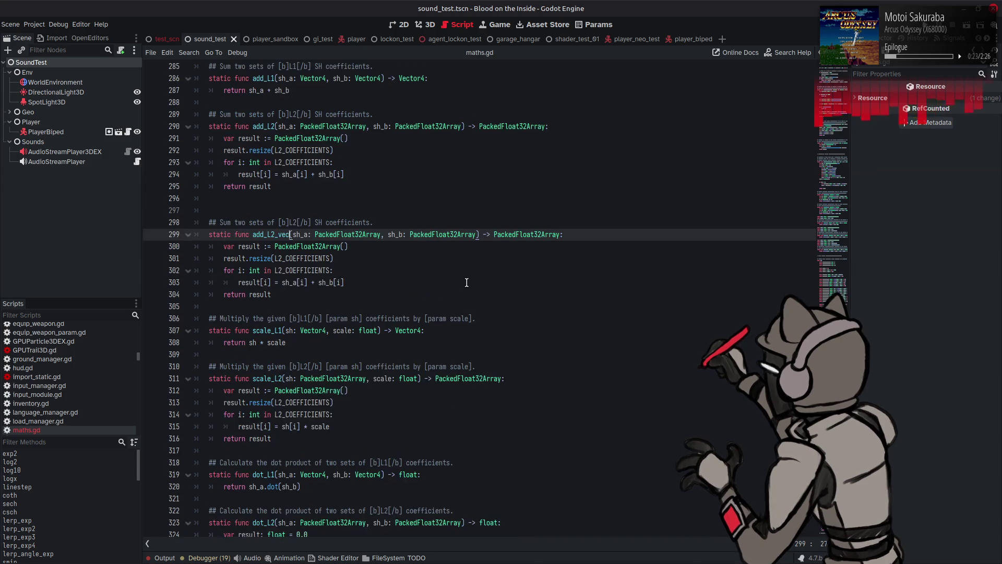
key(ctrl+shift+k)
key(ctrl+shift+k)
key(ctrl+shift+k)
key(Up)
key(Down)
text(## Sum two sets of [b]L2[/b] SH coefficients. static func add_L2(sh_a: PackedFloat32Array, sh_b: PackedFloat32Array) -> PackedFloat32Array: 	var result := PackedFloat32Array() 	result.resize(L2_COEFFICIENTS) 	for i: int in L2_COEFFICIENTS: 		result[i] = sh_a[i] + sh_b[i] 	return result)
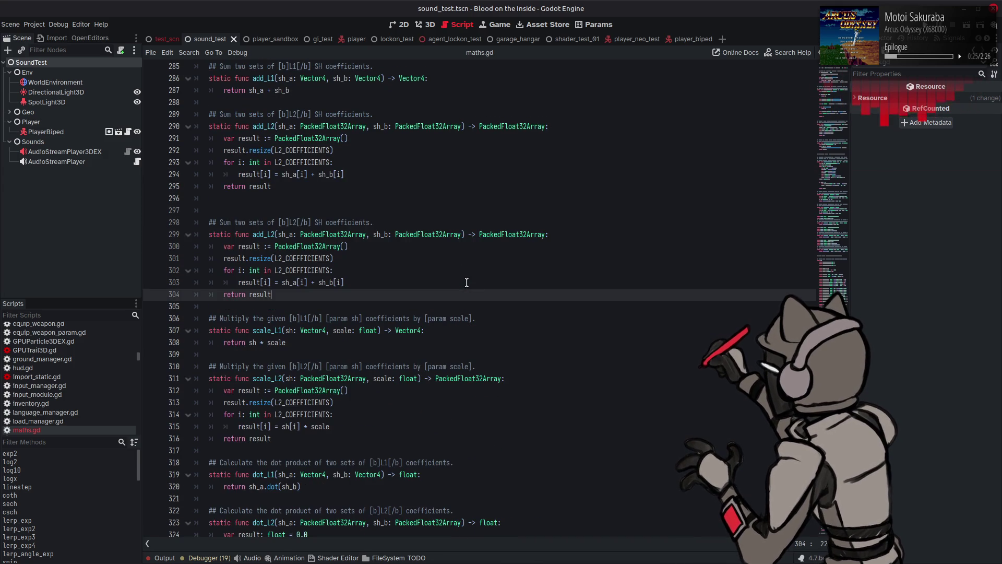
key(Up)
key(Up)
key(Up)
key(Up)
key(Up)
key(ctrl+shift+k)
key(ctrl+shift+k)
Fix the index to delta[8] on line 444 and save maths.gd
key(Page_Down)
key(Page_Down)
key(Page_Down)
text(8)
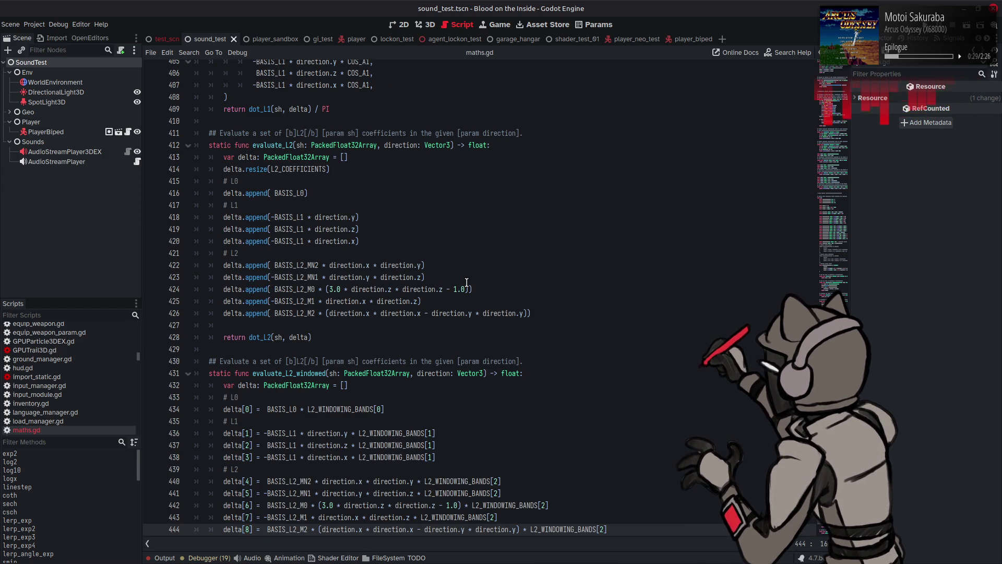
key(ctrl+s)
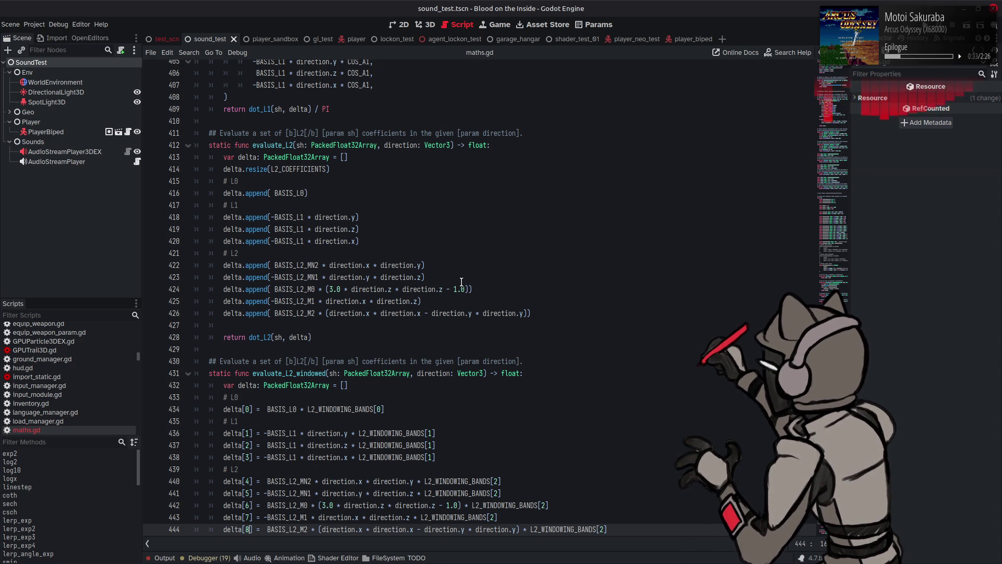
scroll(461, 281, up, 20)
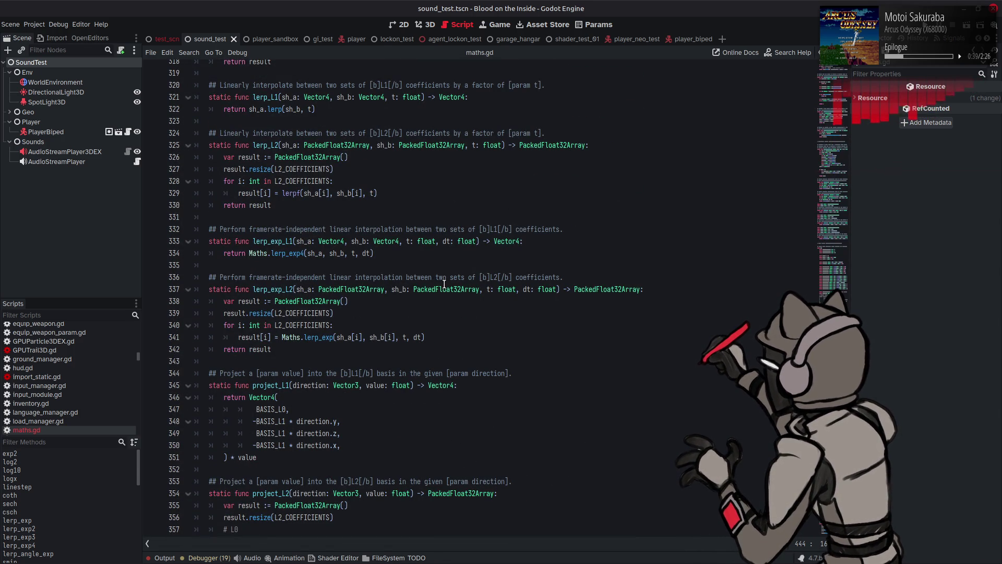
mouse_move(444, 284)
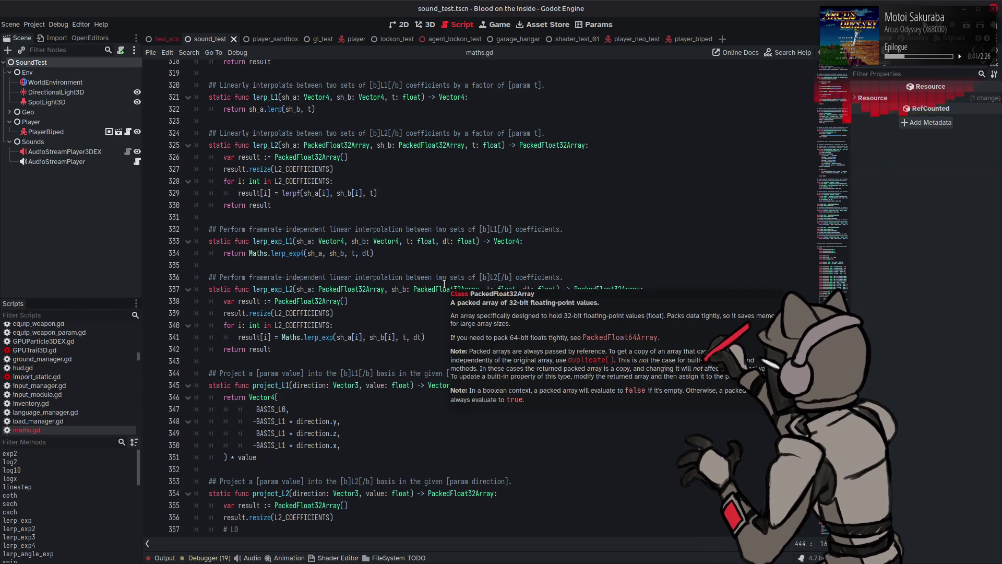
scroll(401, 292, up, 8)
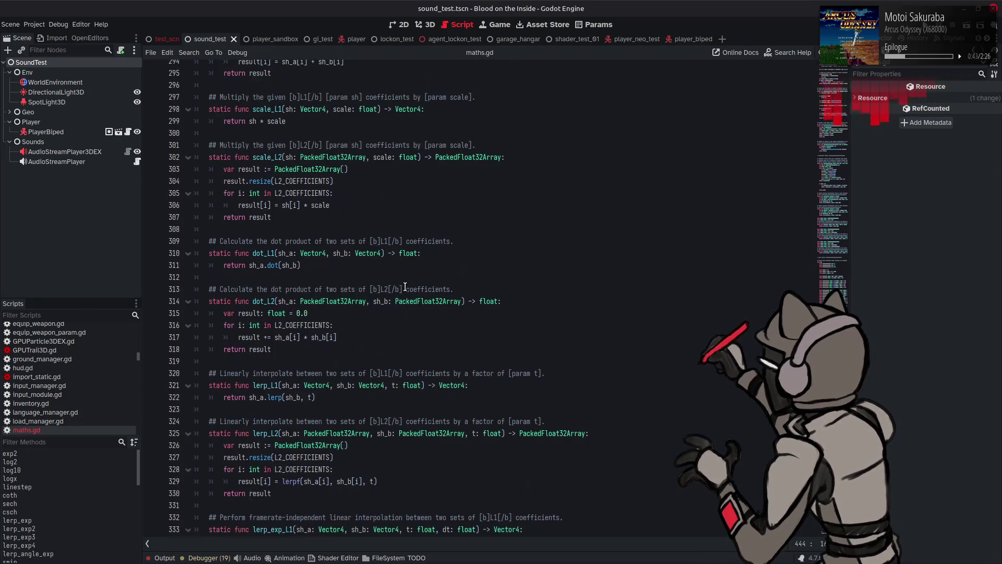
scroll(396, 283, up, 9)
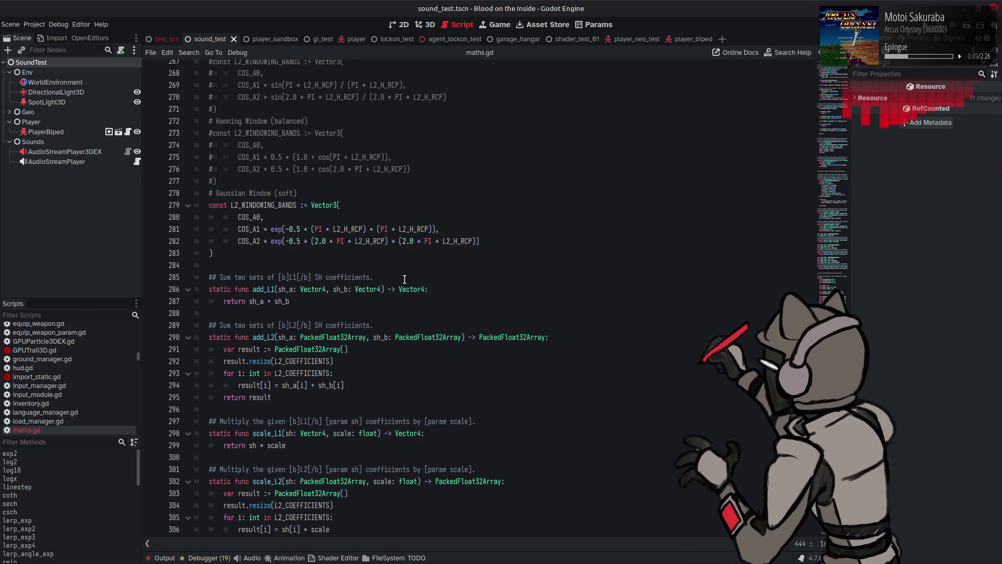
Paste a copy of add_L2 below it, renamed add_L2_vec, with 'vectors' in its comment
click(281, 396)
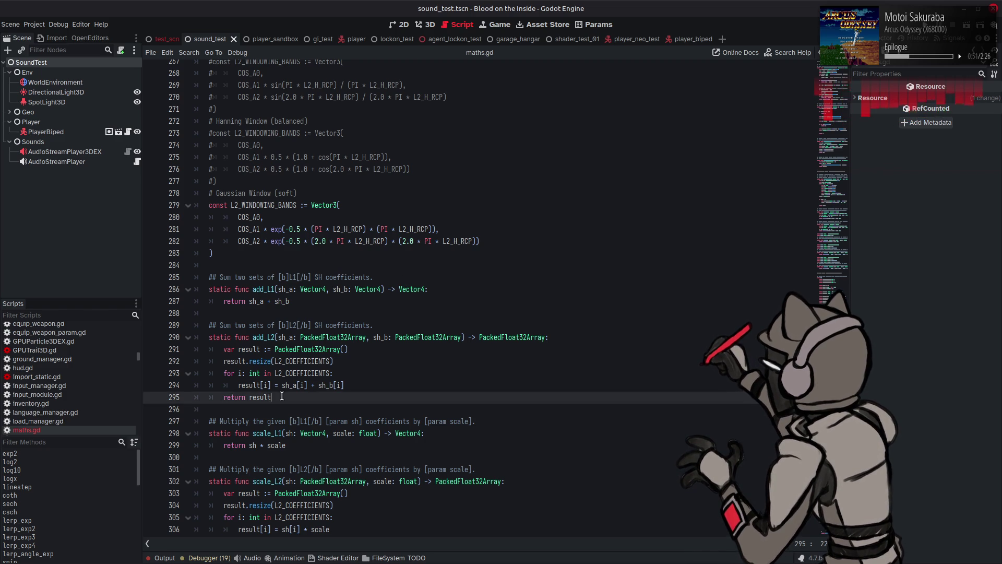
drag(281, 396, 209, 324)
key(ctrl+c)
click(297, 400)
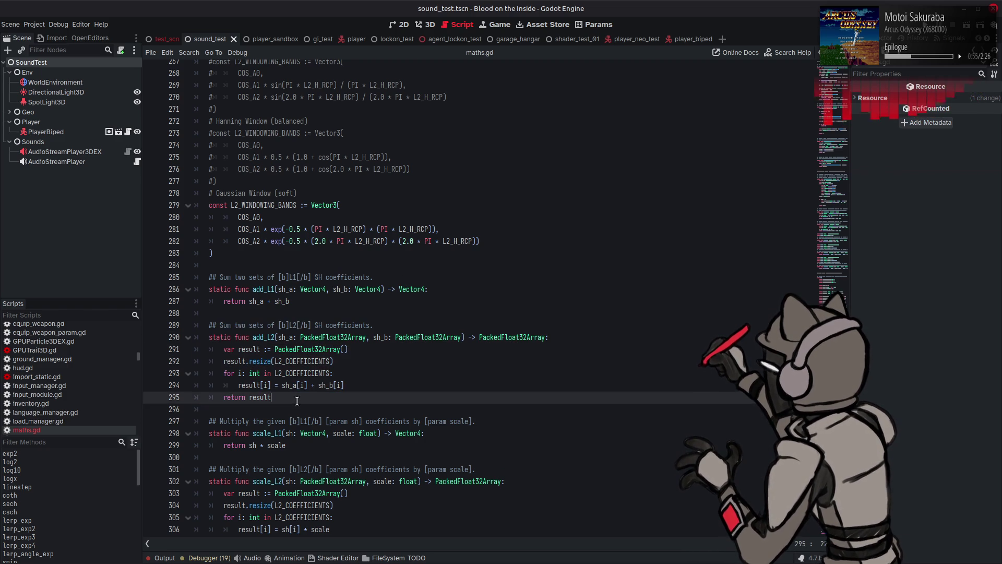
key(Return)
key(Return)
key(ctrl+v)
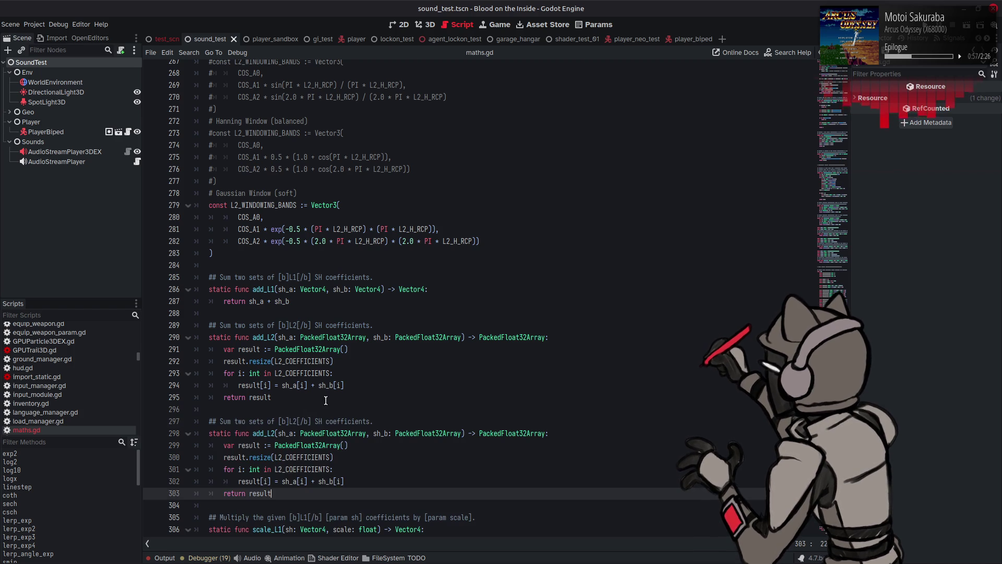
double_click(335, 420)
text(vectors)
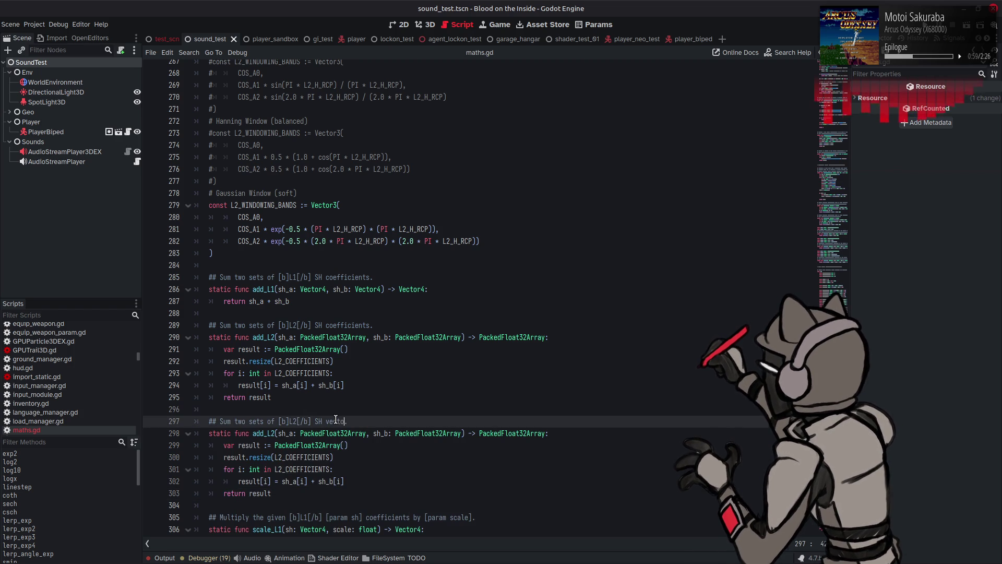
click(276, 433)
key(BackSpace)
text(2_vec)
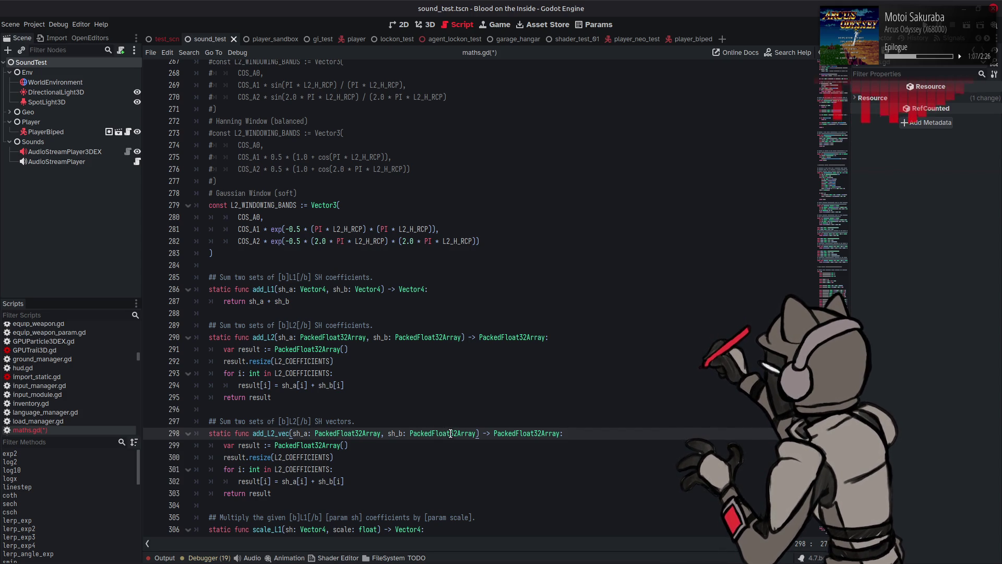
Change add_L2_vec's sh_a, sh_b and return types from PackedFloat32Array to PackedVector3Array
drag(471, 433, 438, 433)
text(V)
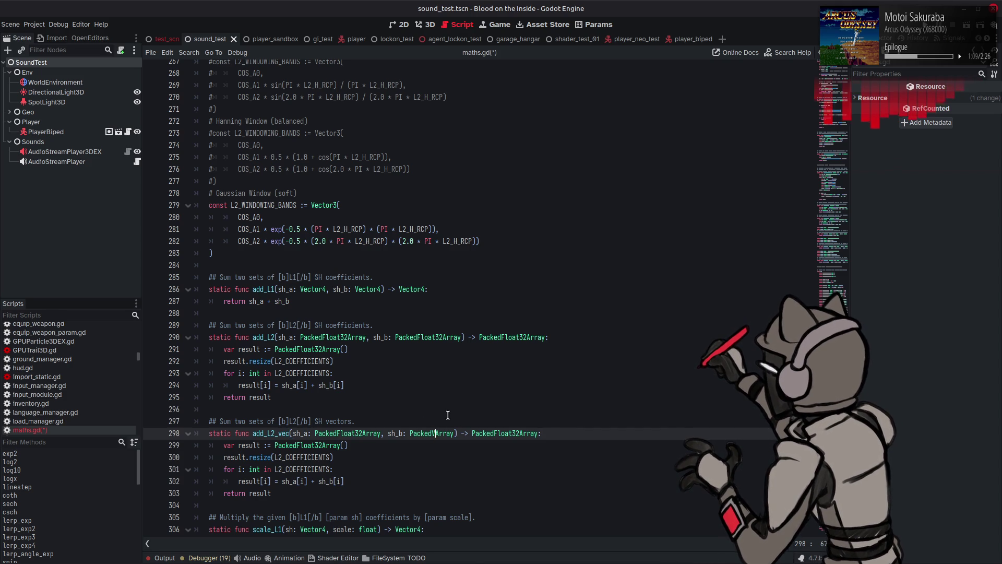
text(ector)
key(Return)
key(BackSpace)
key(BackSpace)
key(BackSpace)
double_click(471, 433)
key(ctrl+c)
double_click(526, 433)
key(ctrl+v)
double_click(347, 433)
key(ctrl+v)
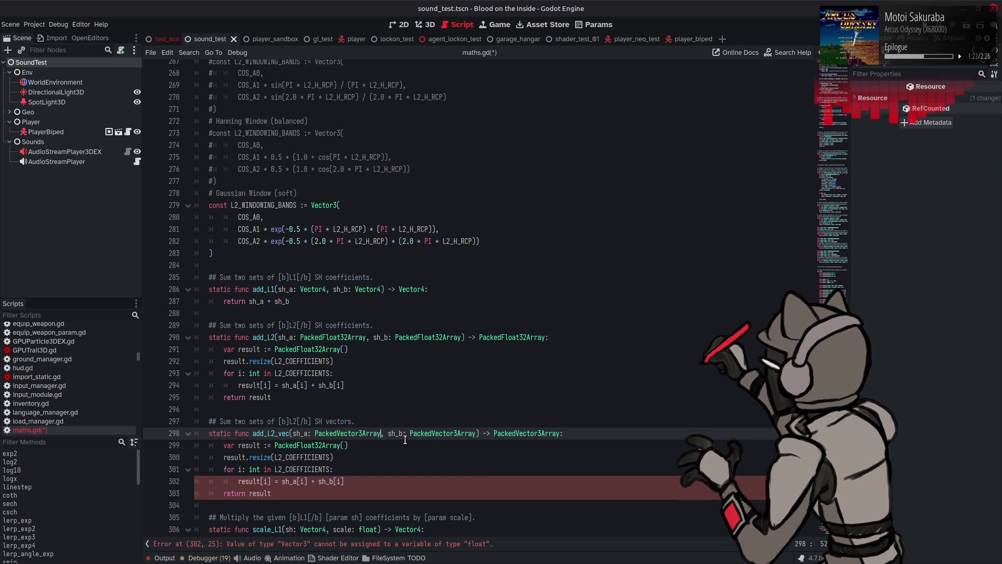
Make add_L2_vec's result array a PackedVector3Array and save maths.gd
double_click(321, 434)
key(ctrl+c)
double_click(320, 445)
key(ctrl+v)
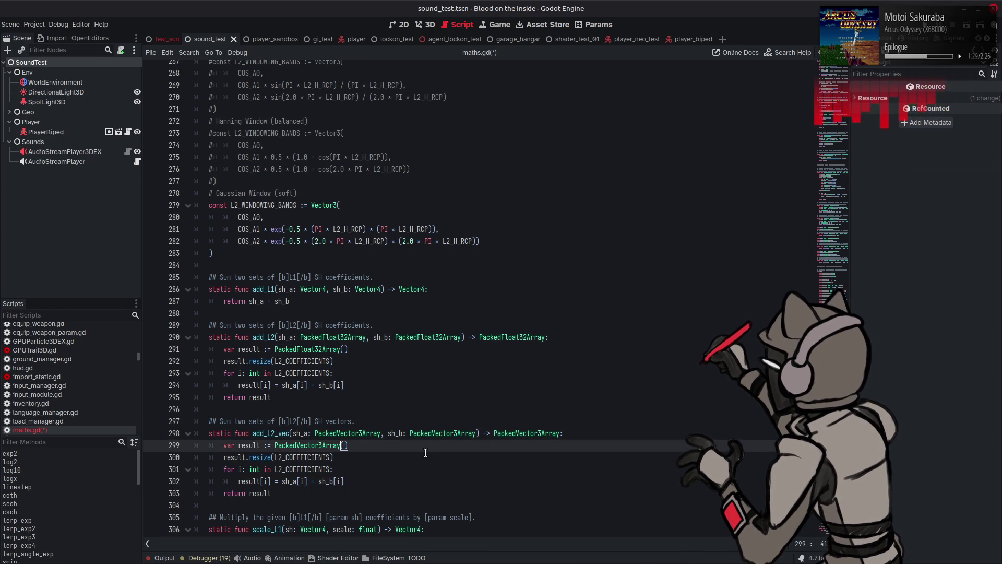
scroll(417, 448, down, 1)
key(ctrl+s)
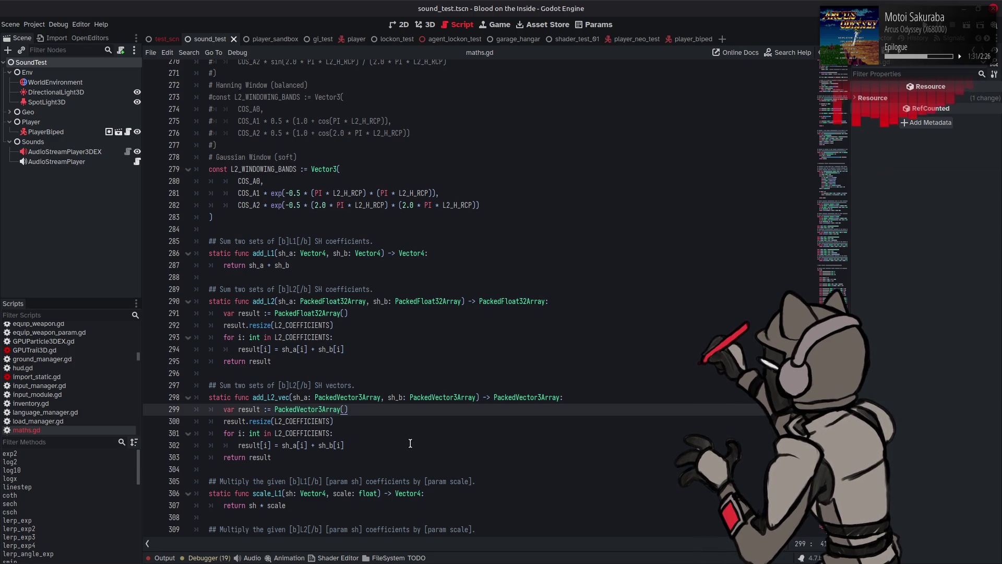
scroll(334, 420, down, 1)
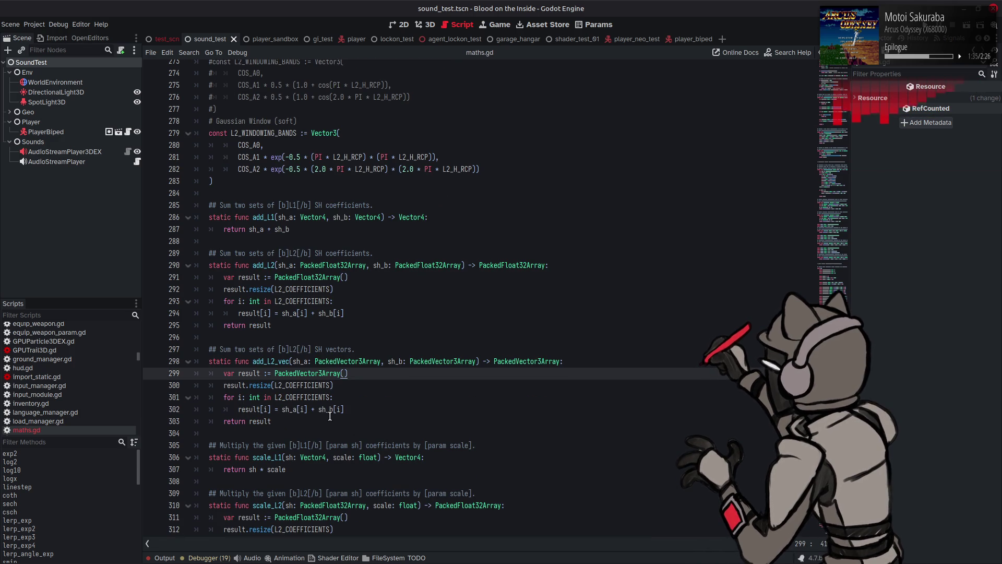
scroll(330, 416, down, 1)
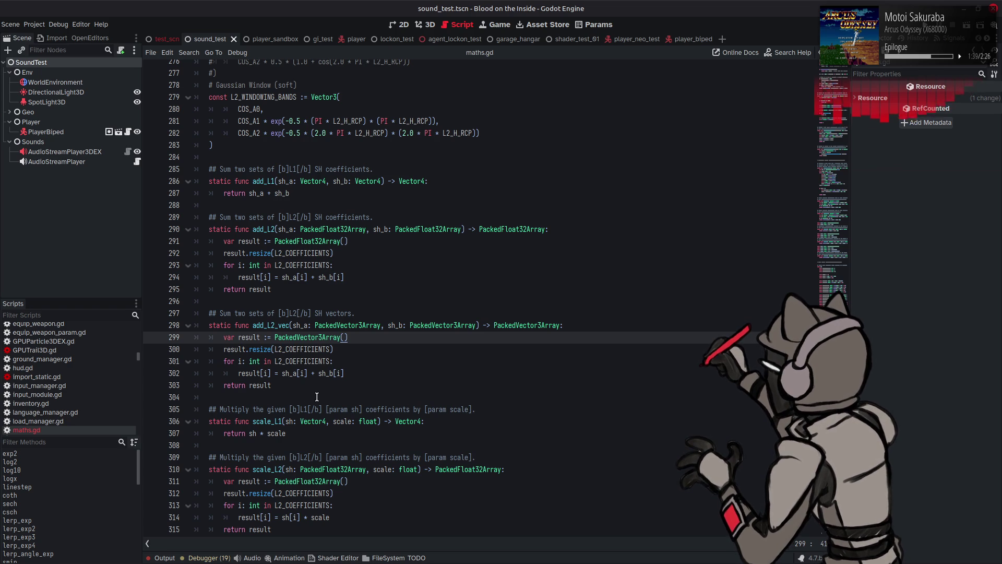
scroll(281, 287, up, 2)
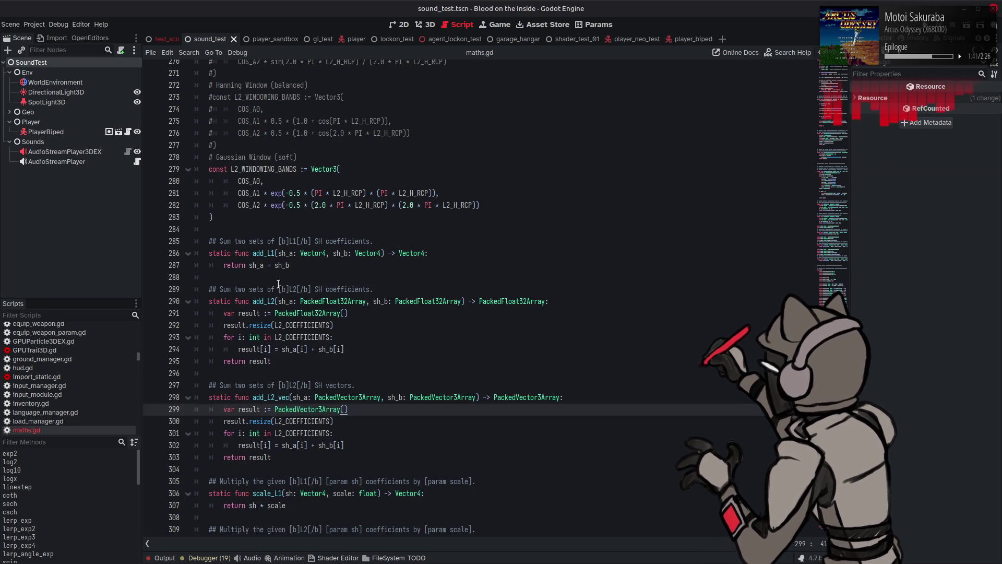
Duplicate the add_L1 comment and function below it, renamed add_L1_vec
drag(298, 267, 208, 241)
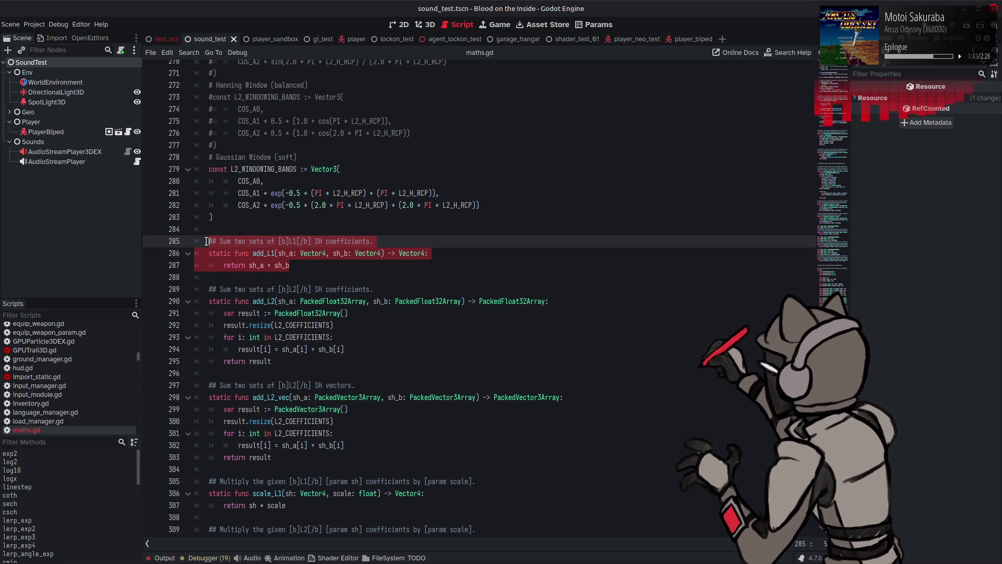
click(305, 263)
key(Down)
key(ctrl+v)
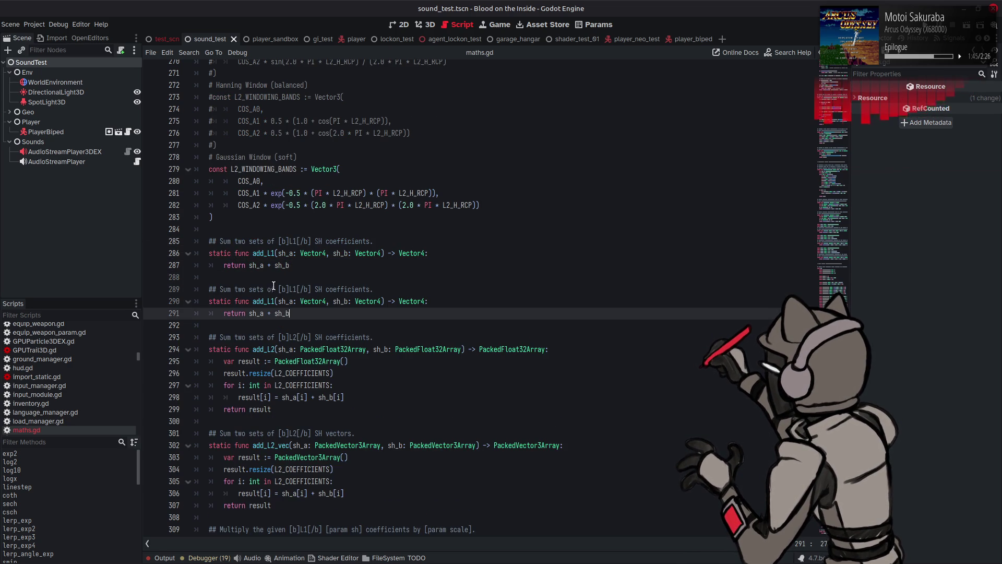
click(275, 301)
text(_vec)
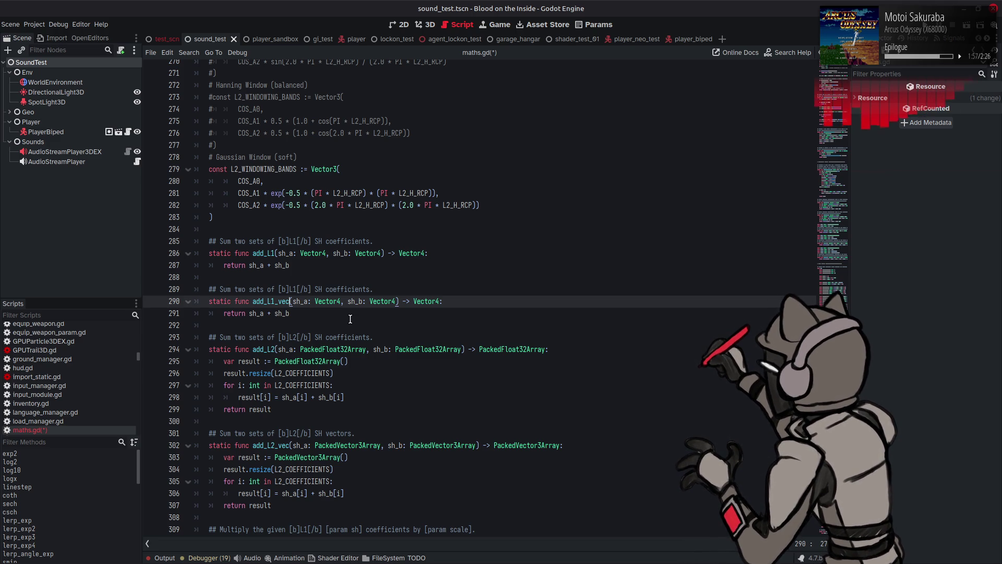
Change add_L1_vec's sh_a, sh_b and return types from Vector4 to PackedVector3Array
double_click(362, 444)
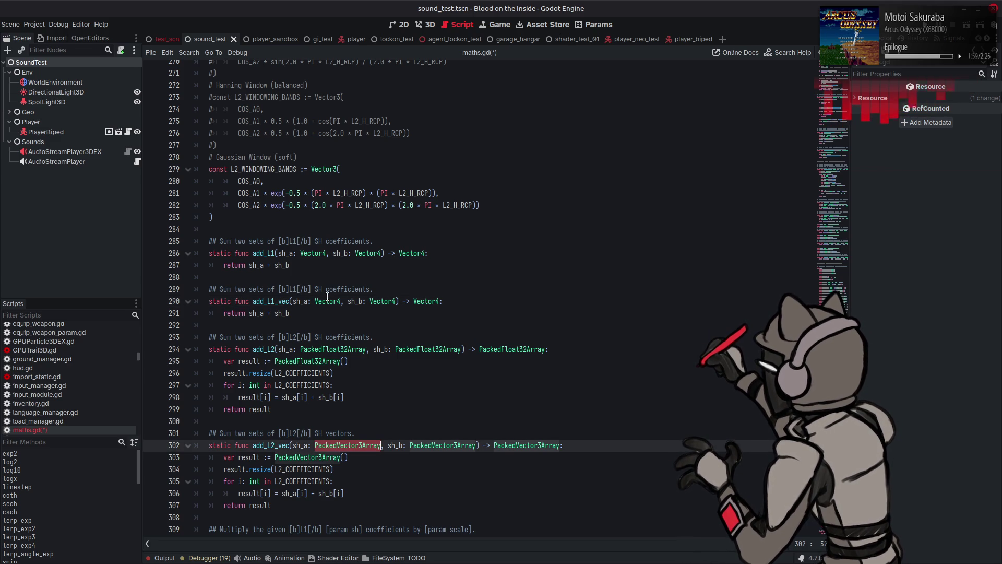
double_click(328, 302)
key(ctrl+v)
double_click(418, 301)
key(ctrl+v)
double_click(500, 301)
key(ctrl+v)
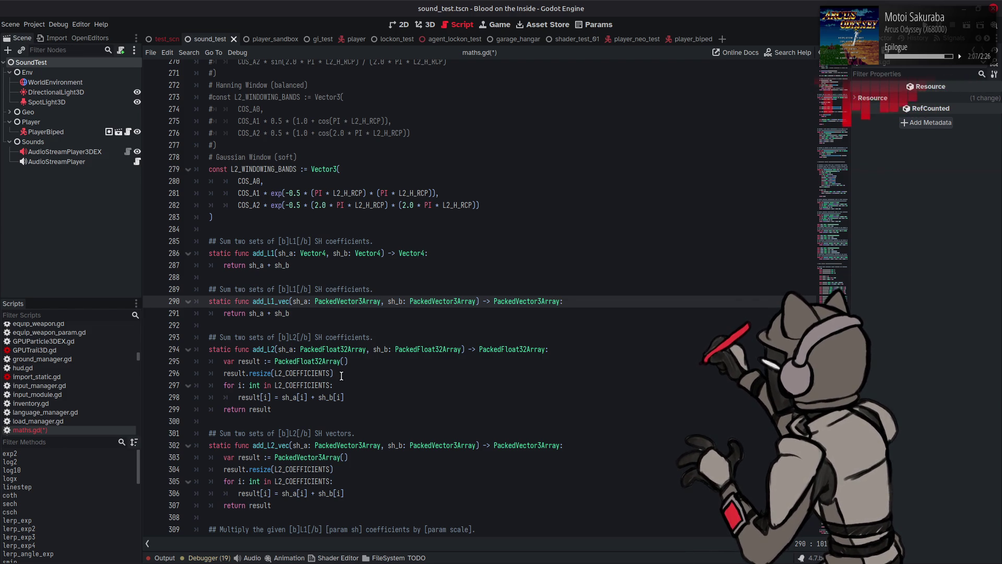
Replace add_L1_vec's body with add_L2_vec's loop, using L1_COEFFICIENTS instead of L2_COEFFICIENTS
mouse_move(279, 409)
mouse_down()
mouse_move(230, 398)
mouse_move(222, 363)
mouse_up()
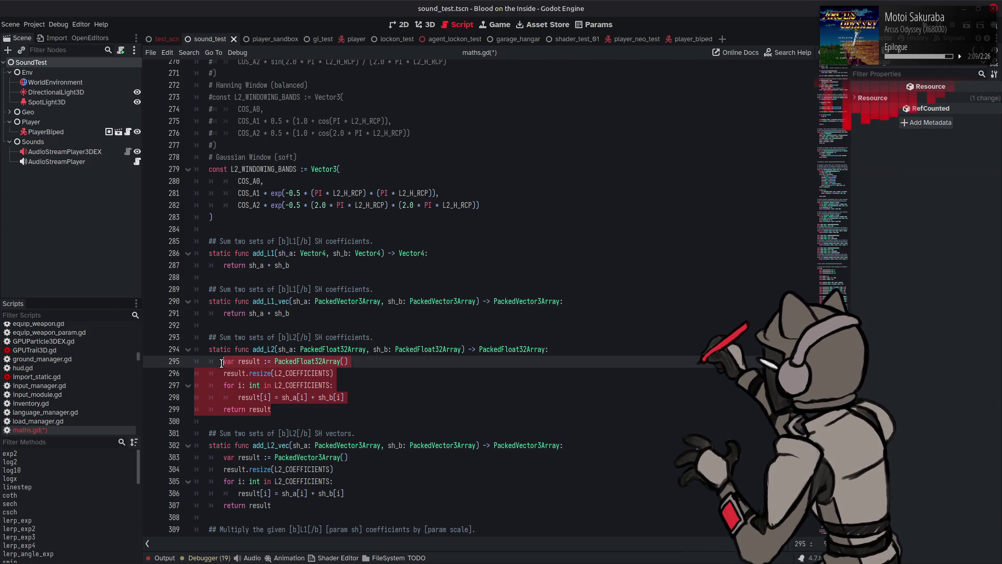
drag(281, 507, 223, 457)
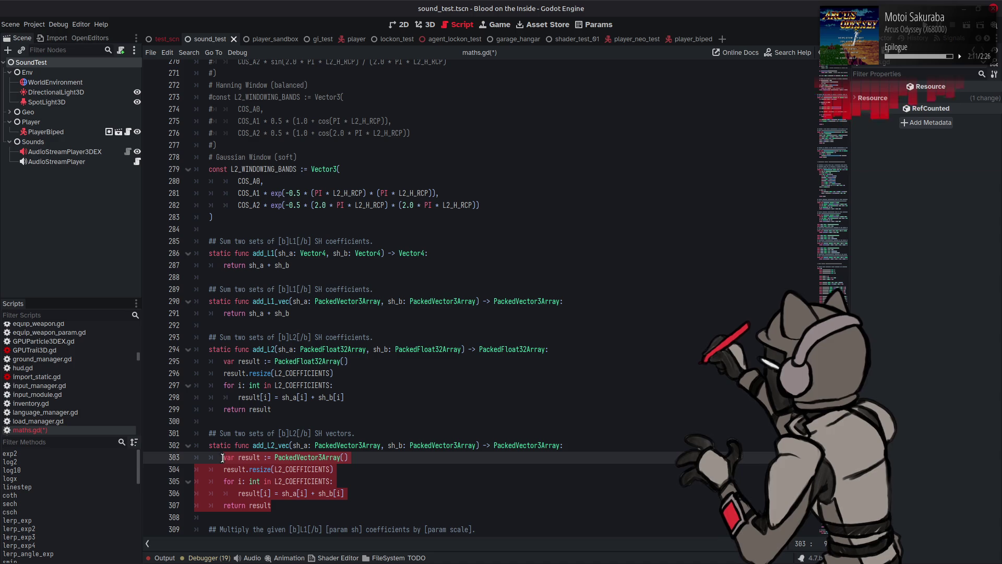
drag(290, 313, 223, 314)
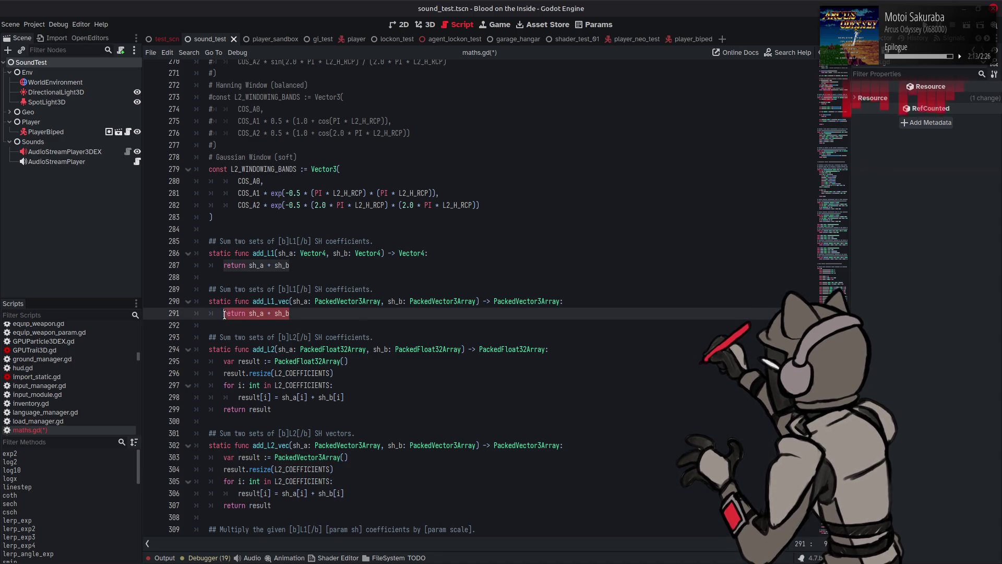
key(ctrl+v)
click(287, 325)
key(BackSpace)
key(BackSpace)
text(1_)
key(Return)
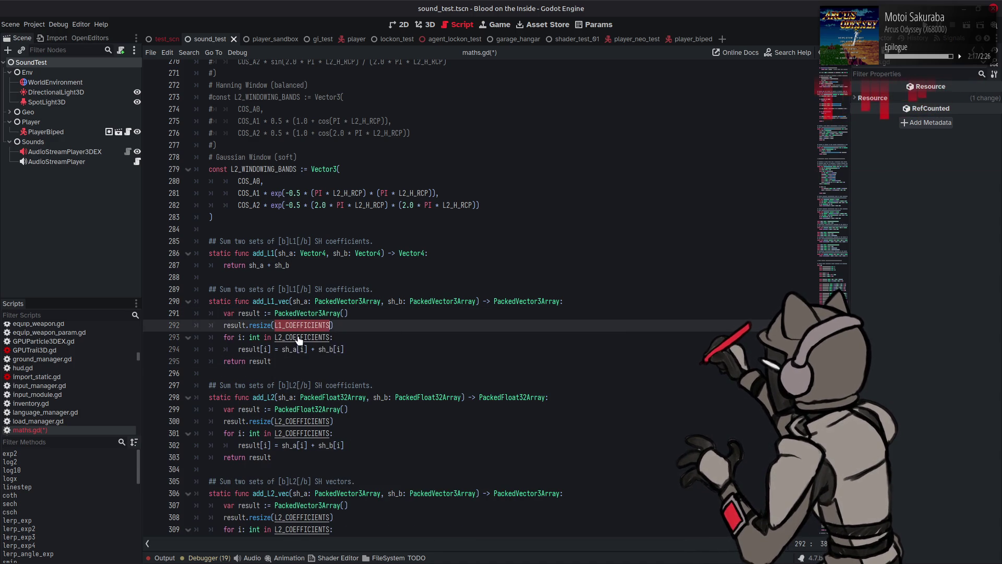
double_click(298, 338)
key(ctrl+v)
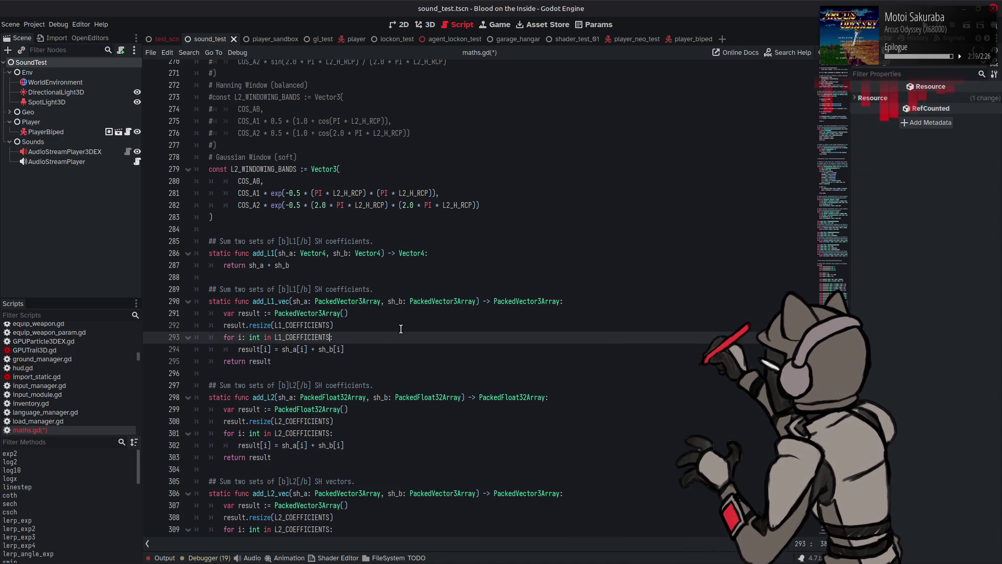
right_click(304, 313)
Look up PackedVector3Array in the docs and read the operator + description
click(346, 447)
scroll(409, 381, down, 5)
scroll(496, 356, down, 7)
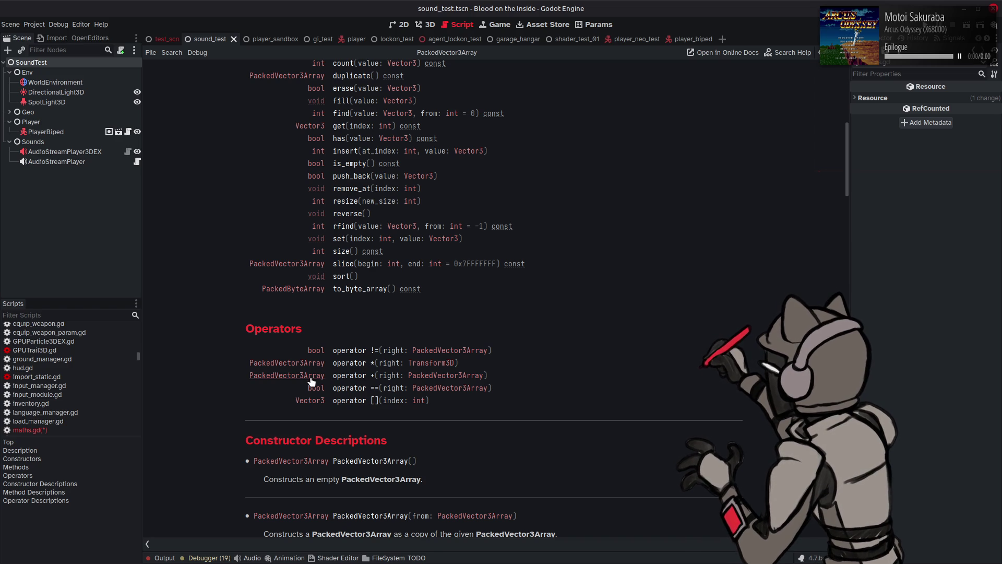
click(361, 377)
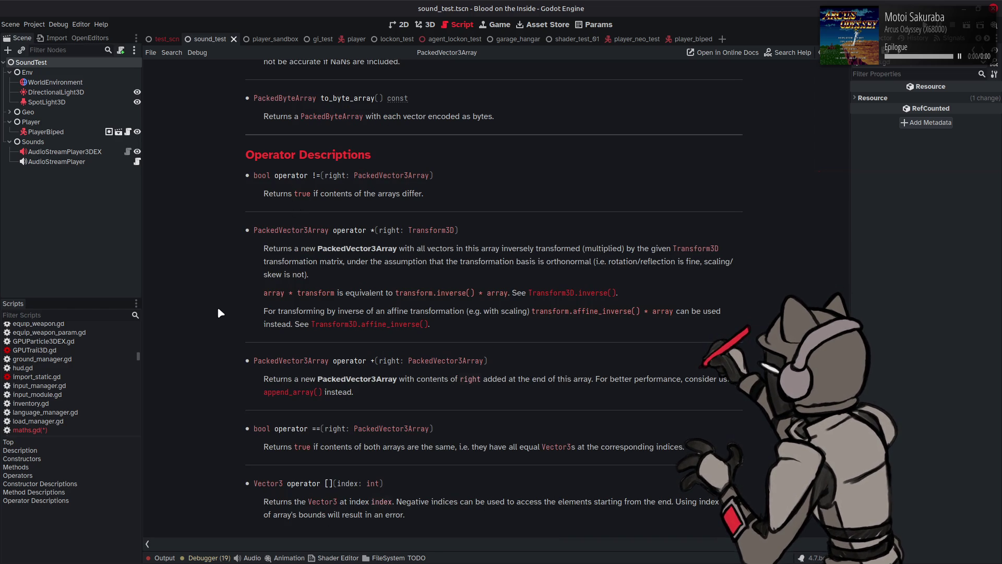
drag(269, 379, 578, 379)
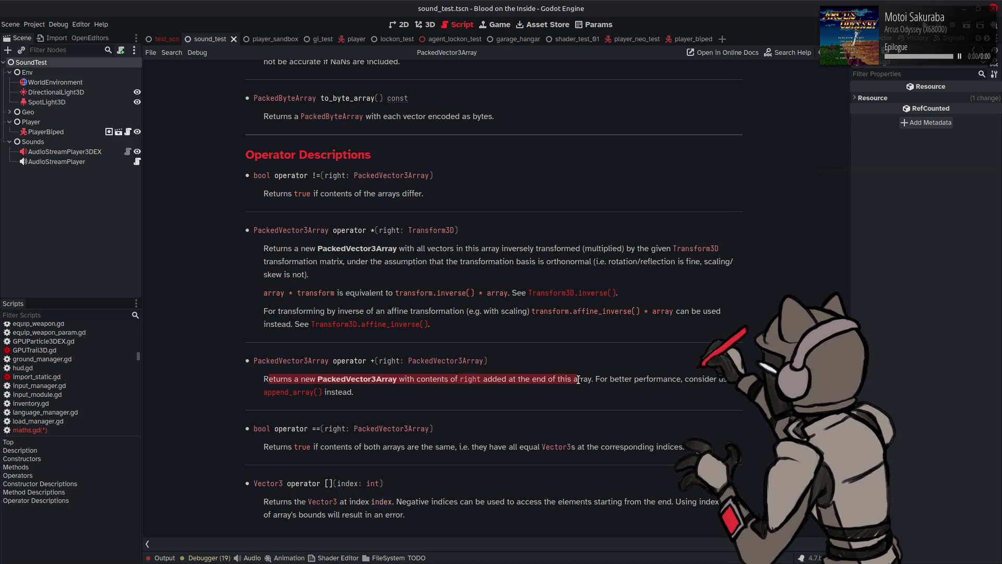
click(379, 390)
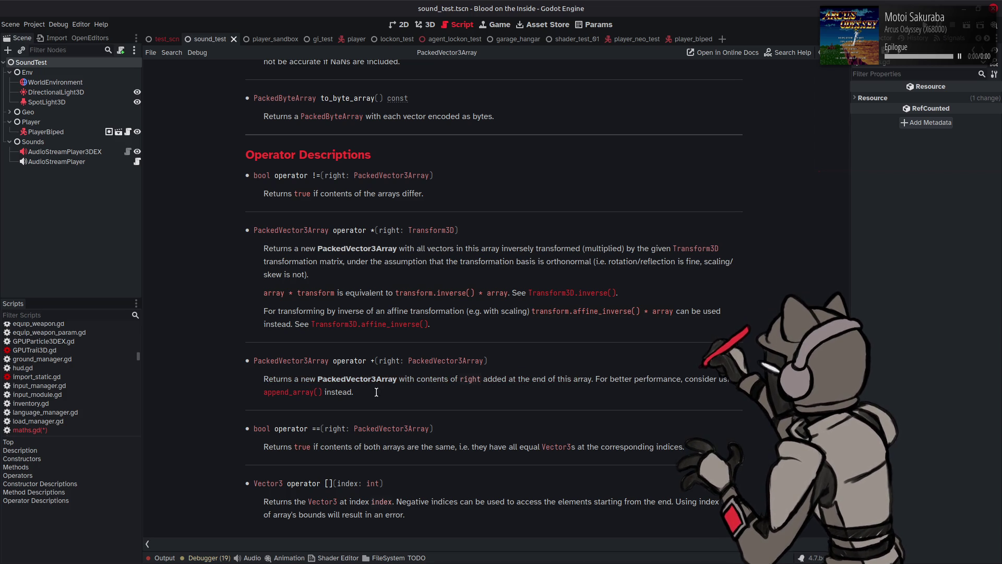
scroll(294, 397, up, 10)
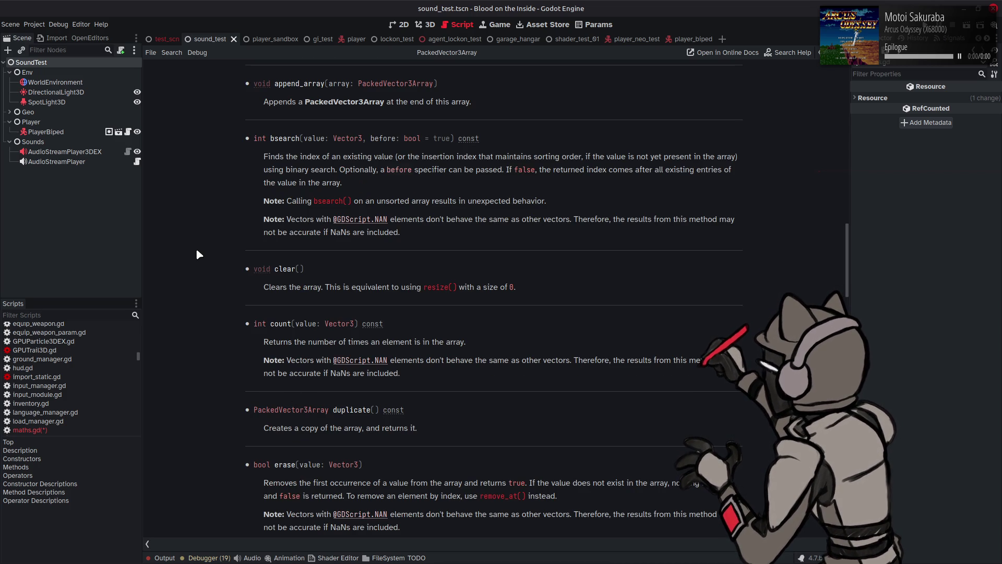
Glance back at maths.gd, then scroll through PackedVector3Array's method and constructor descriptions
key(alt+Left)
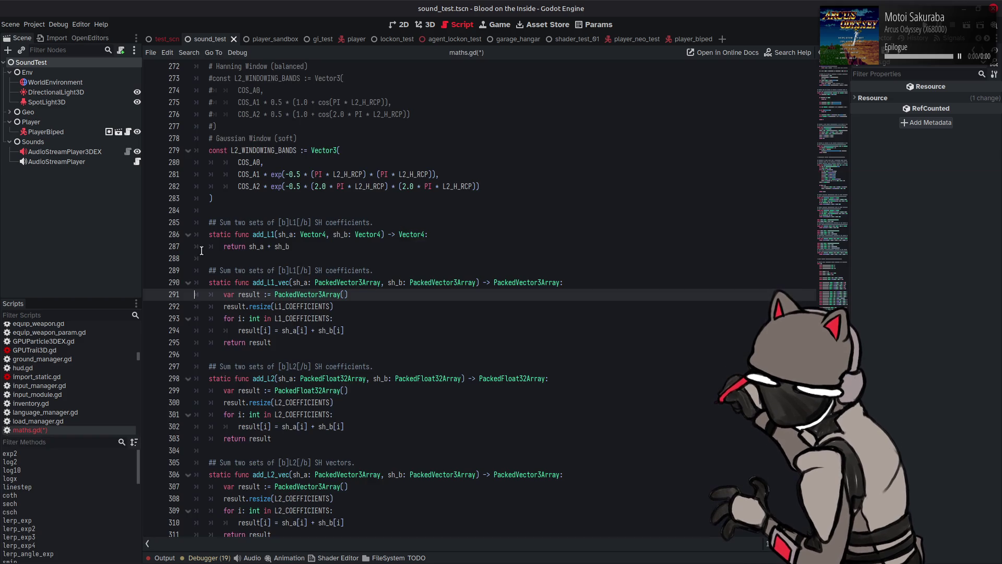
key(alt+Right)
scroll(368, 277, down, 1)
scroll(368, 276, up, 15)
scroll(368, 277, down, 1)
scroll(368, 277, down, 3)
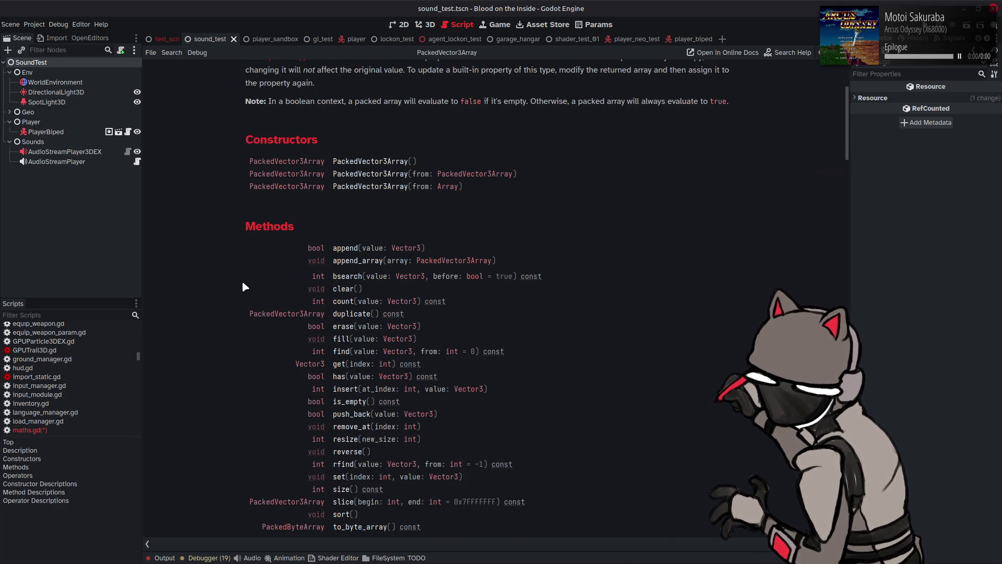
scroll(231, 283, down, 3)
scroll(233, 286, down, 3)
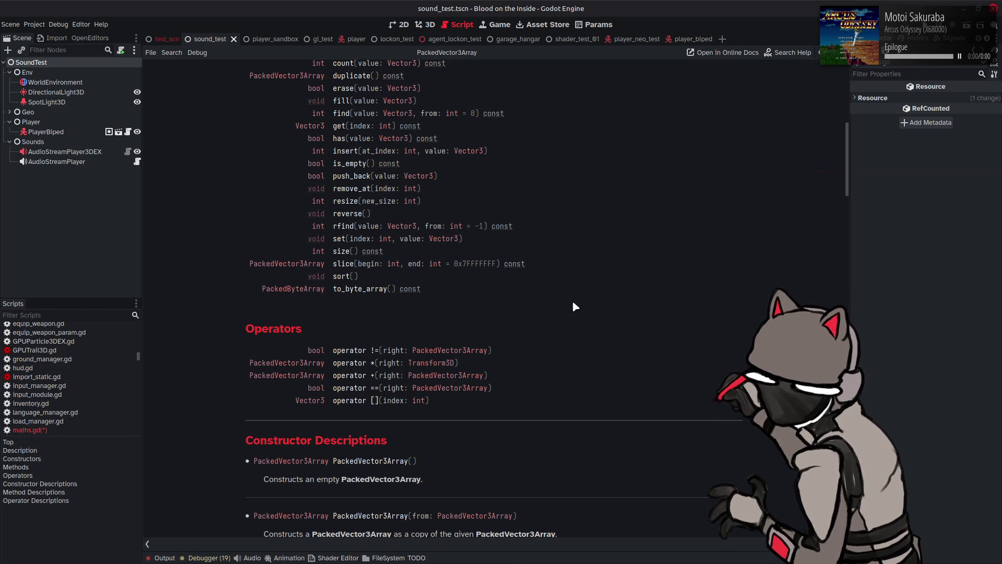
scroll(571, 302, down, 5)
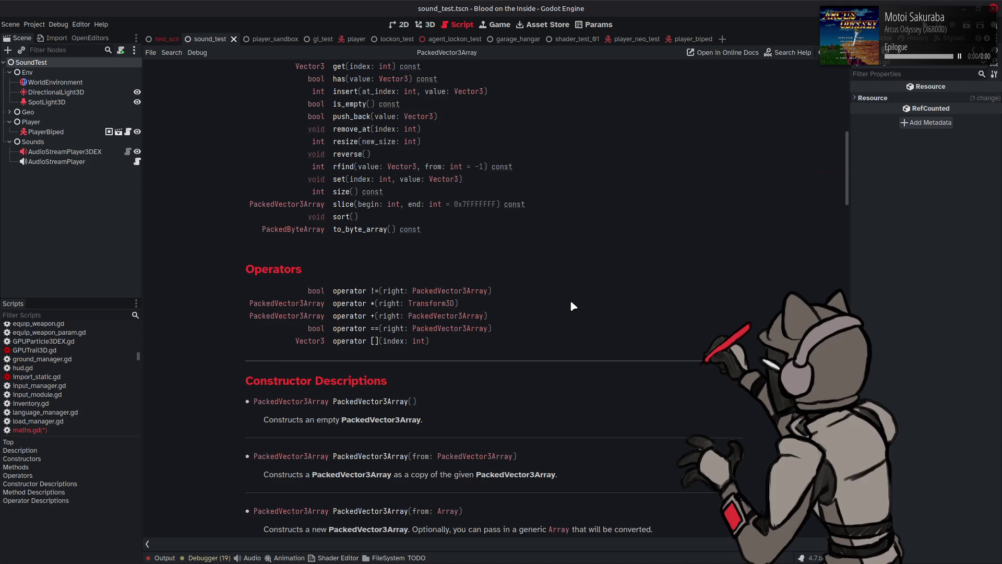
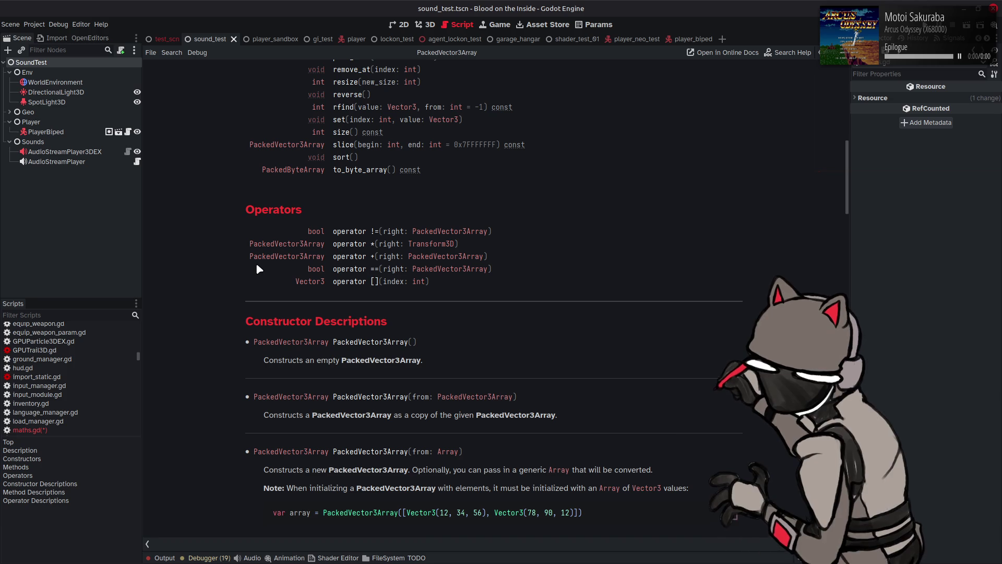
Scroll the PackedVector3Array docs to Method Descriptions, then return to maths.gd at add_L1_vec
scroll(259, 269, down, 3)
scroll(201, 271, down, 4)
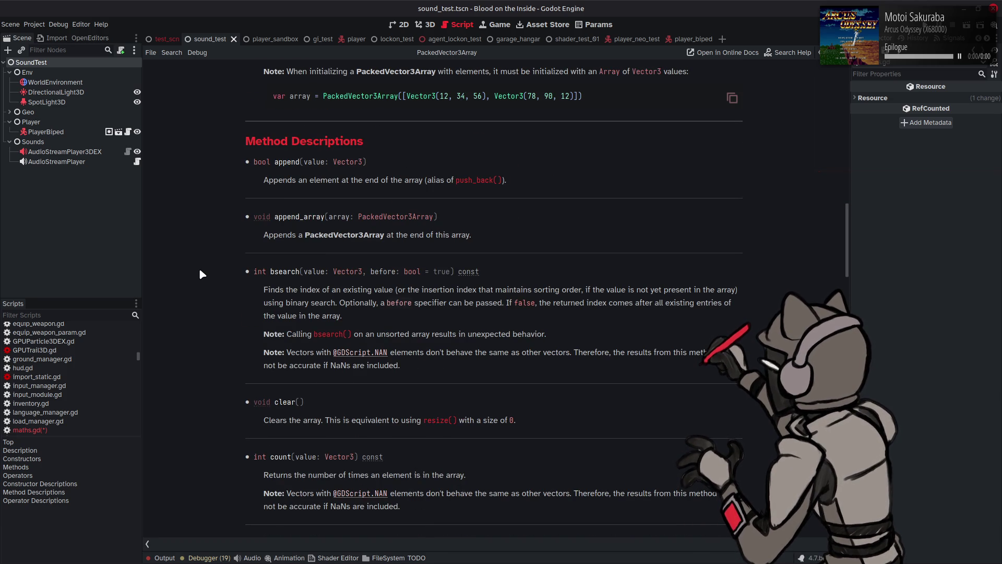
key(alt+Left)
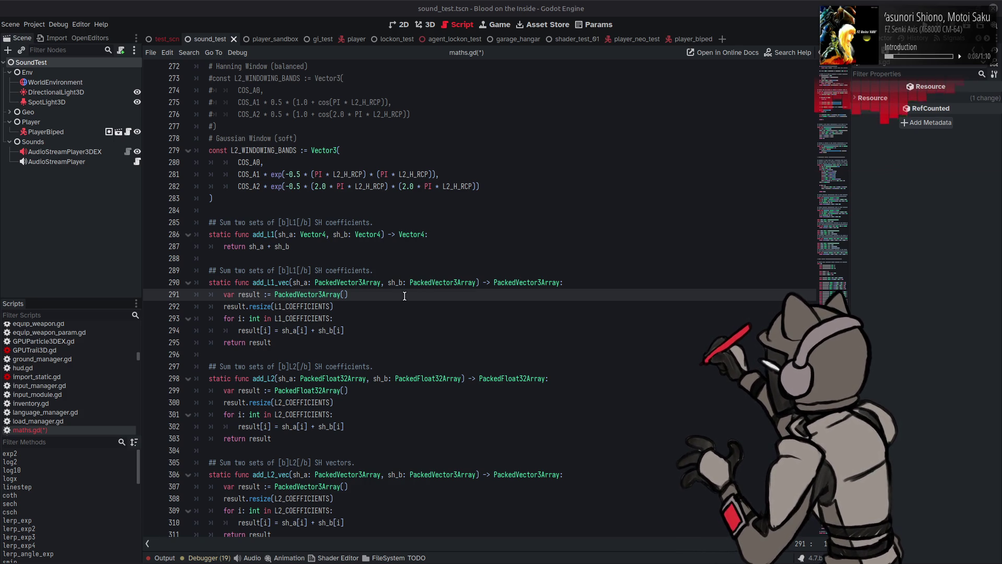
click(386, 305)
Save the maths.gd changes and select the scale_L1 function lines below
scroll(386, 305, down, 1)
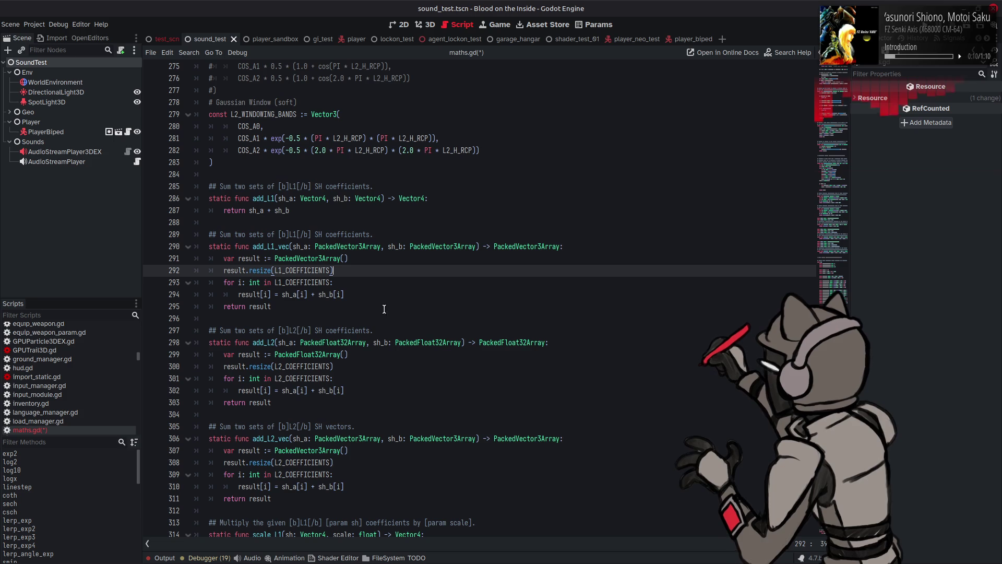
key(ctrl+s)
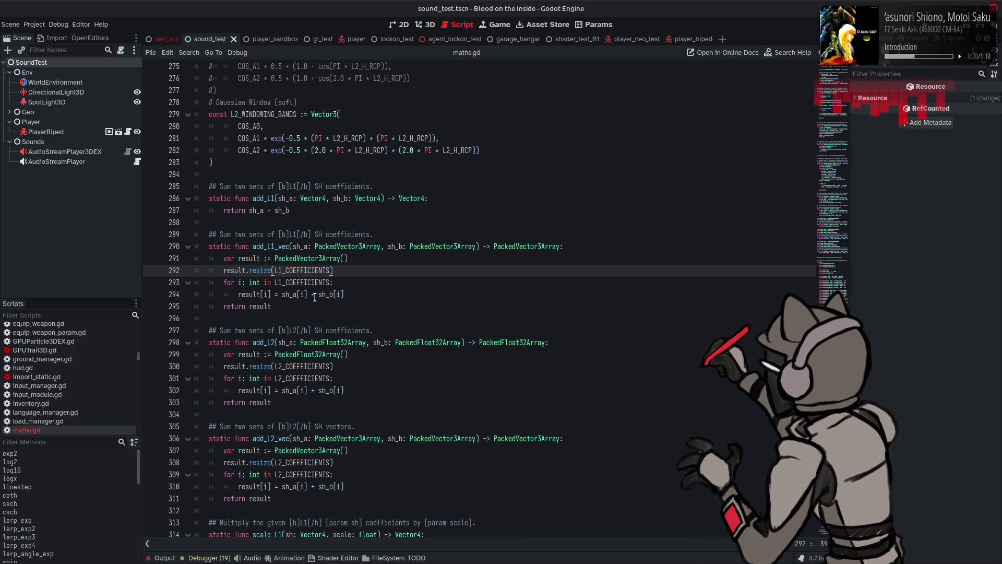
scroll(303, 286, down, 6)
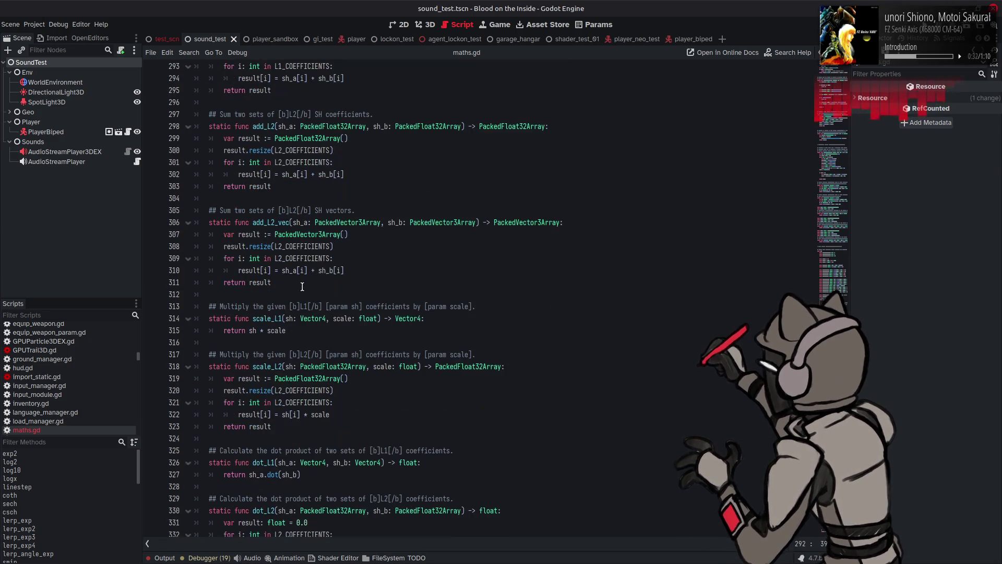
drag(290, 330, 207, 305)
key(ctrl+c)
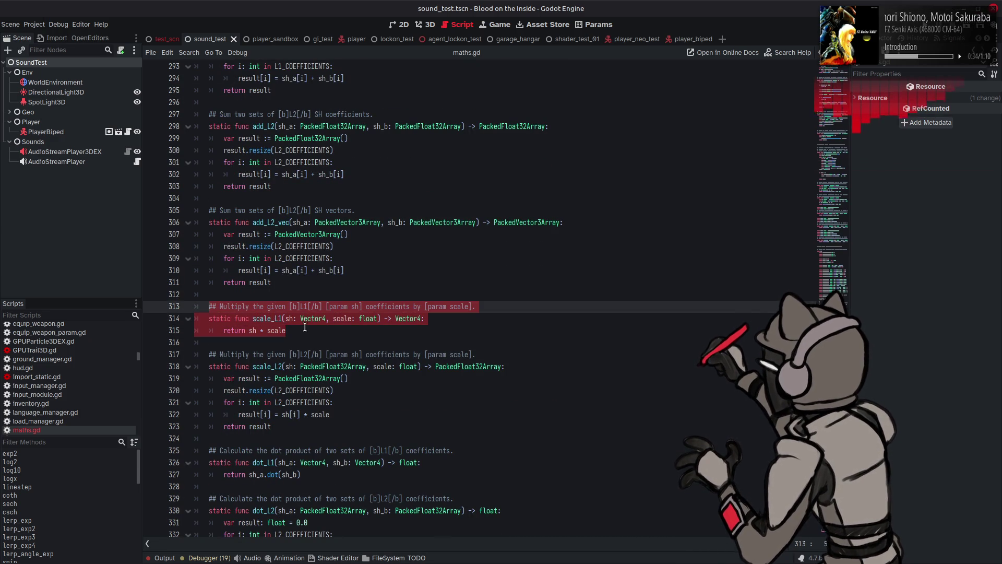
Paste a copy of scale_L1 below it and rename the copy scale_L1_vec
click(302, 329)
key(Return)
key(Return)
key(ctrl+v)
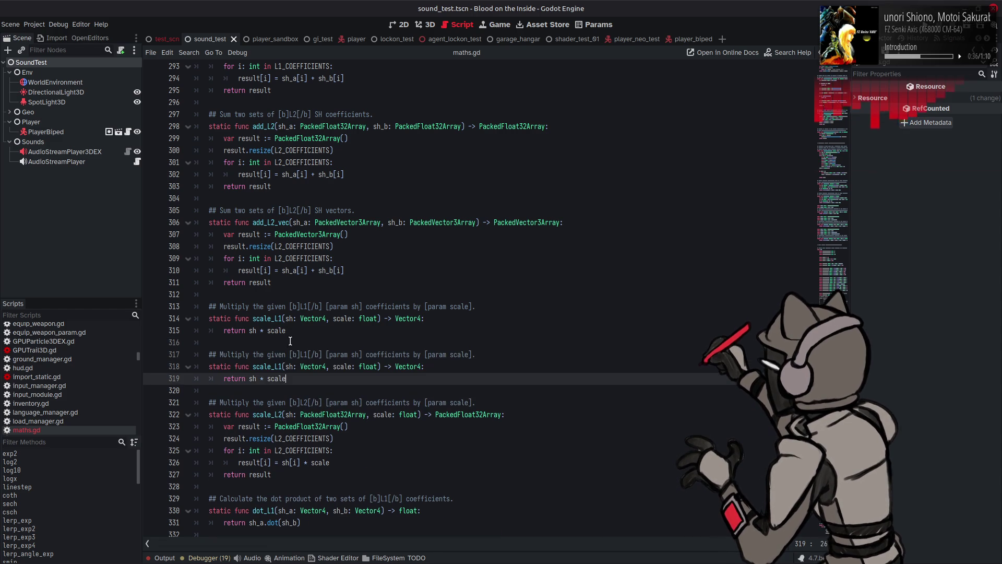
click(285, 366)
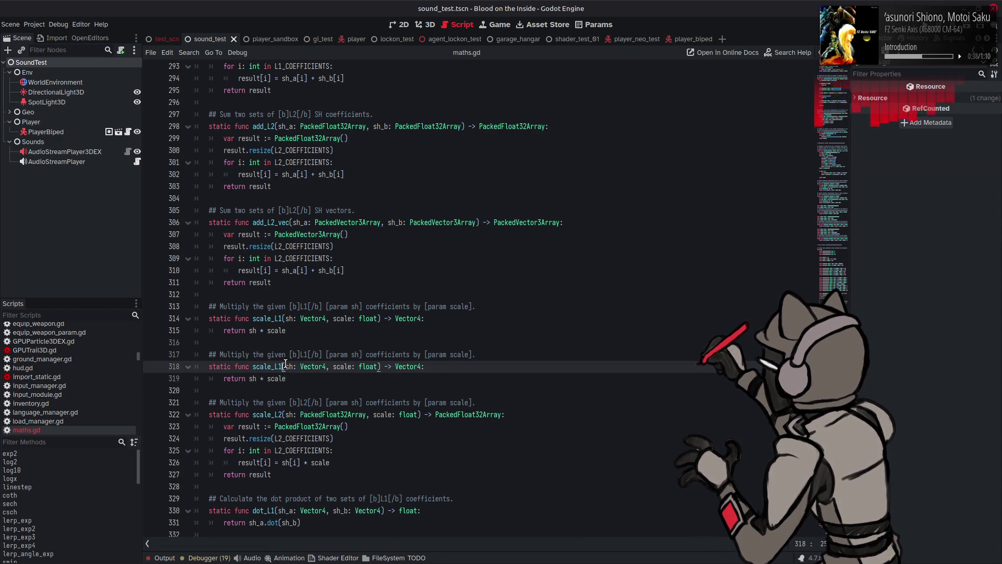
text(_vec)
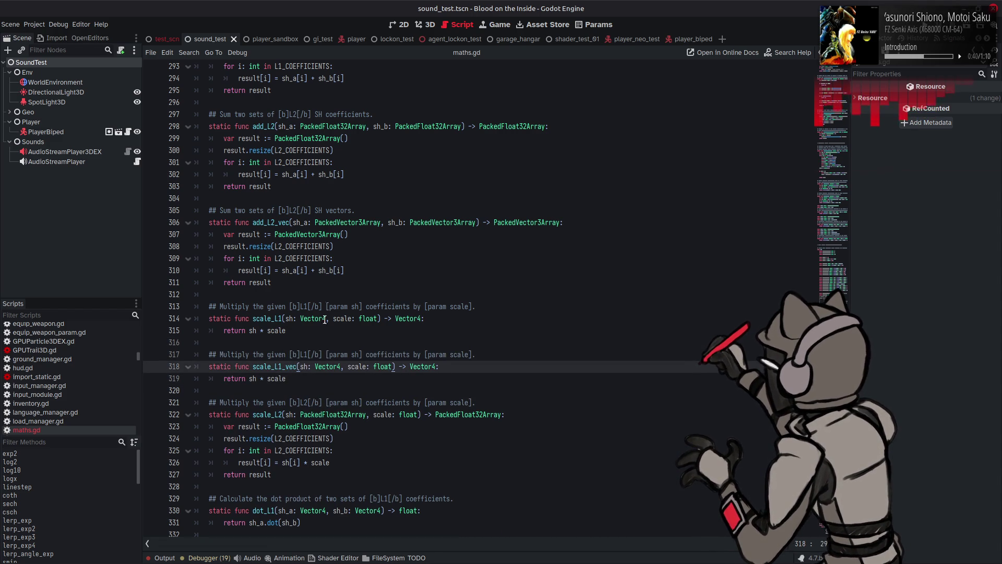
Change scale_L1_vec's parameter and return types from Vector4 to PackedVector3Array
double_click(343, 223)
key(ctrl+c)
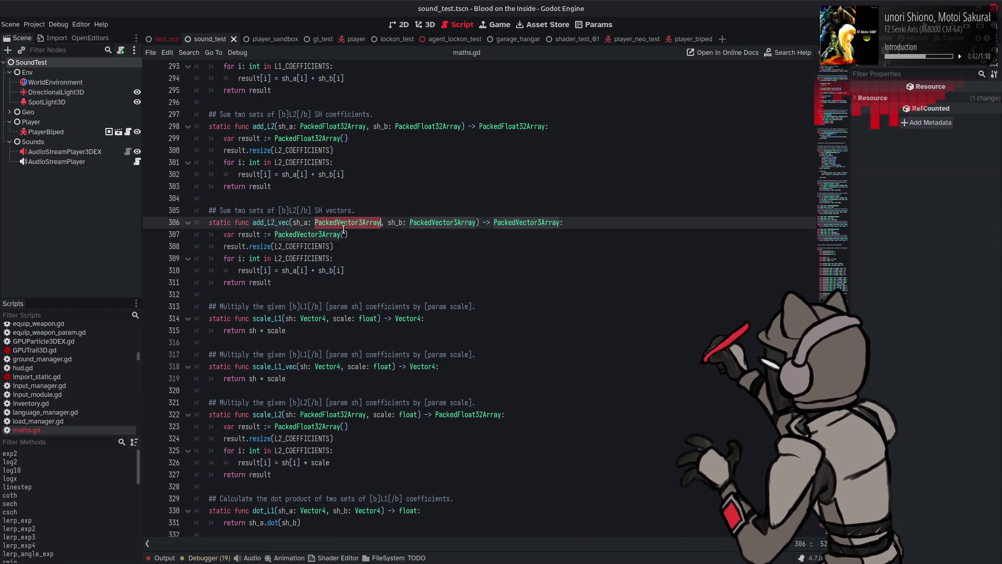
scroll(343, 222, up, 4)
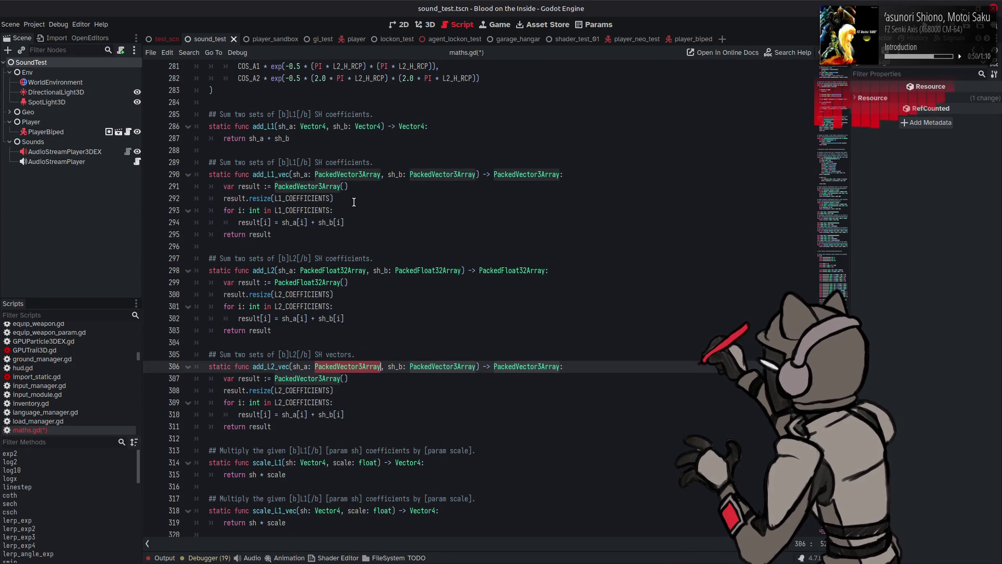
double_click(354, 176)
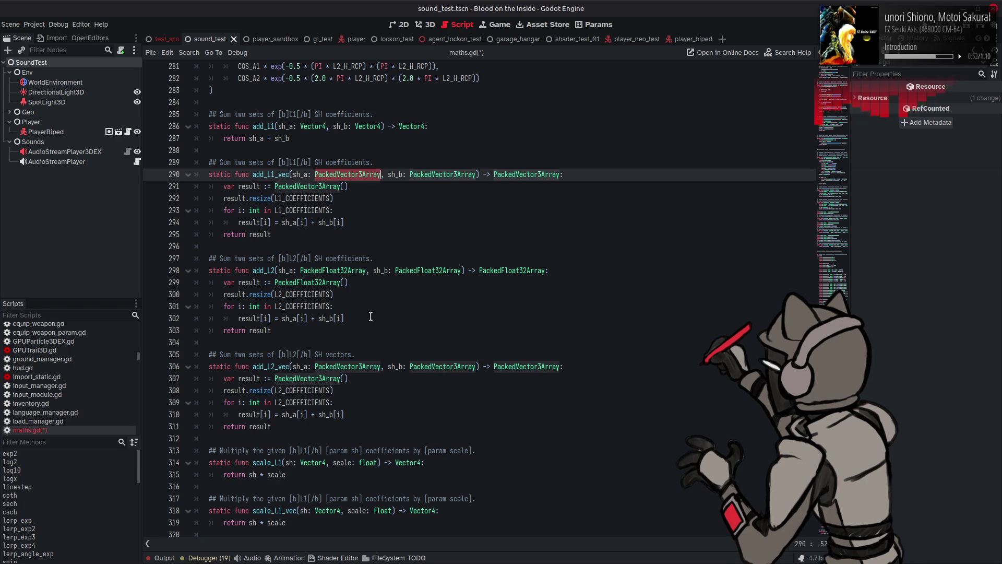
scroll(374, 316, down, 5)
double_click(328, 330)
key(ctrl+v)
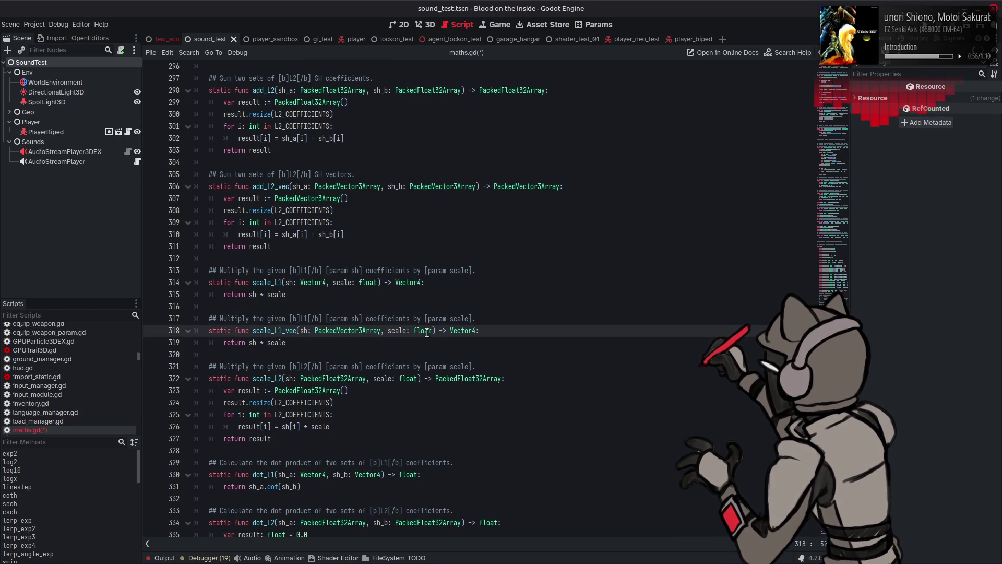
key(End)
key(Left)
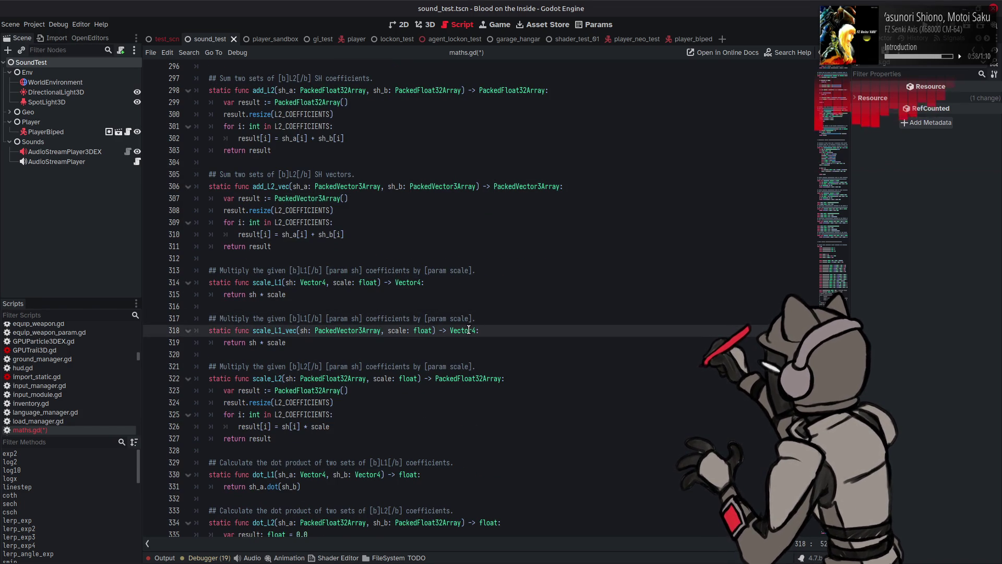
key(ctrl+shift+Left)
key(ctrl+v)
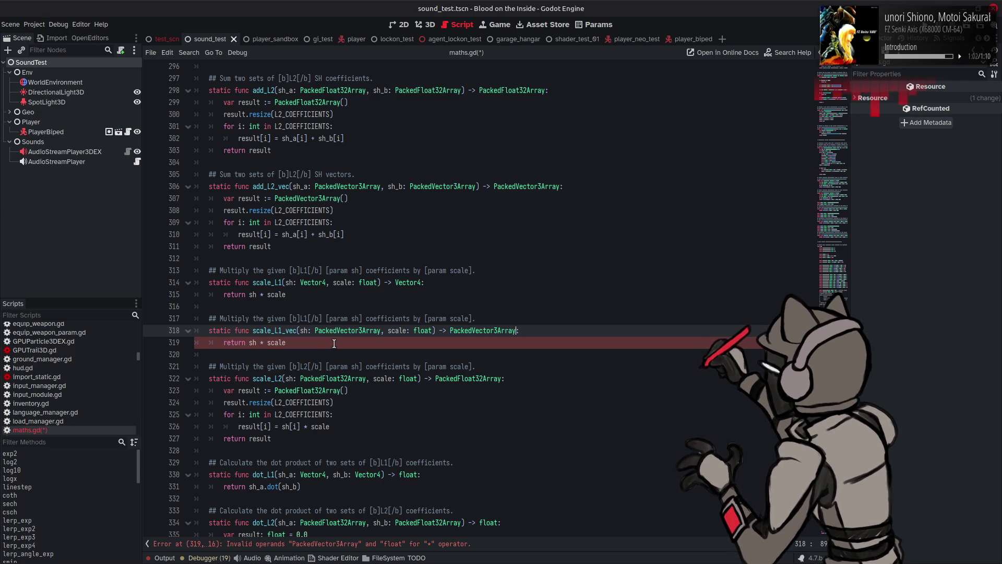
scroll(280, 217, up, 3)
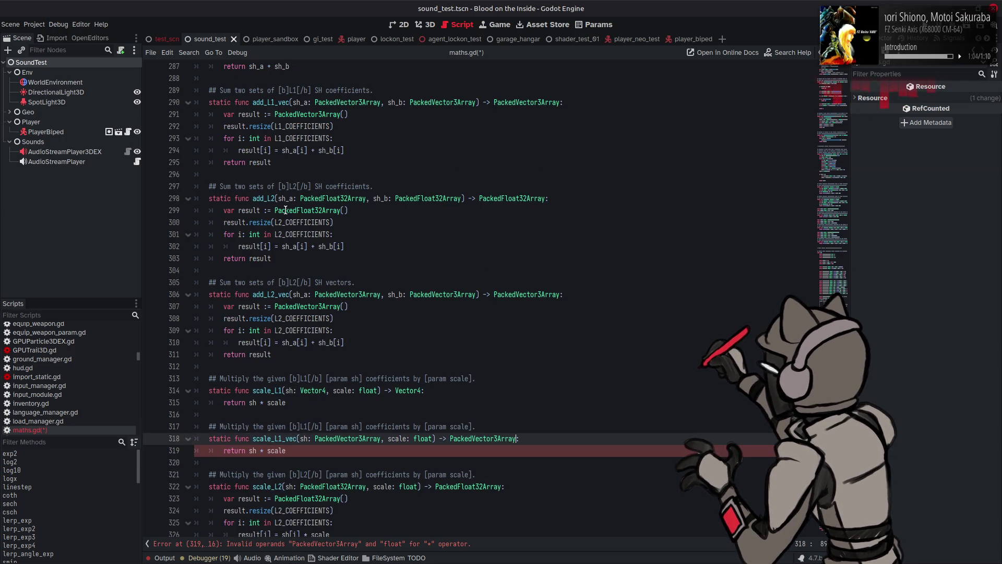
text(:)
Replace scale_L1_vec's return line with a copy of scale_L2's loop body
drag(279, 162, 224, 115)
scroll(291, 330, down, 4)
drag(291, 306, 218, 307)
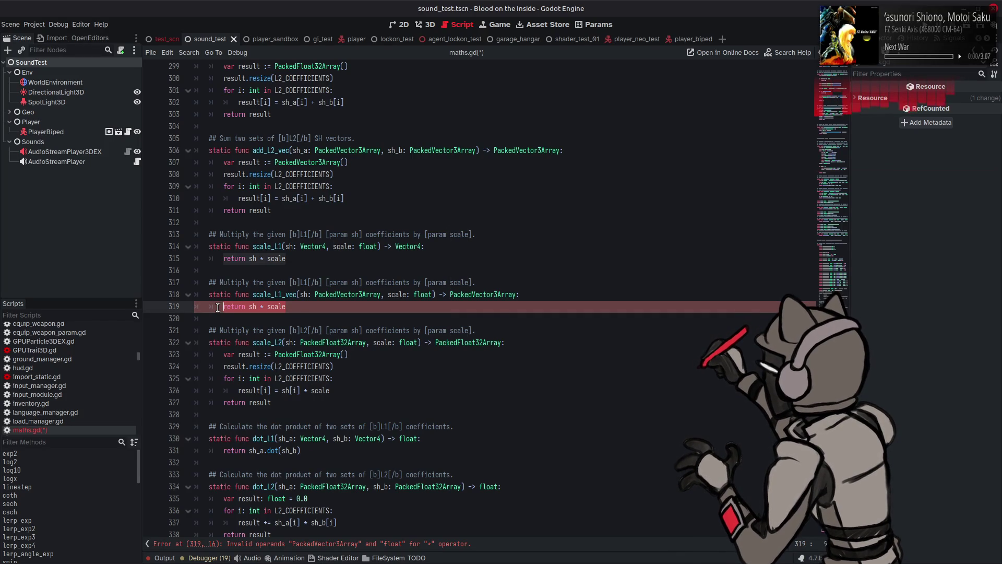
drag(278, 403, 221, 356)
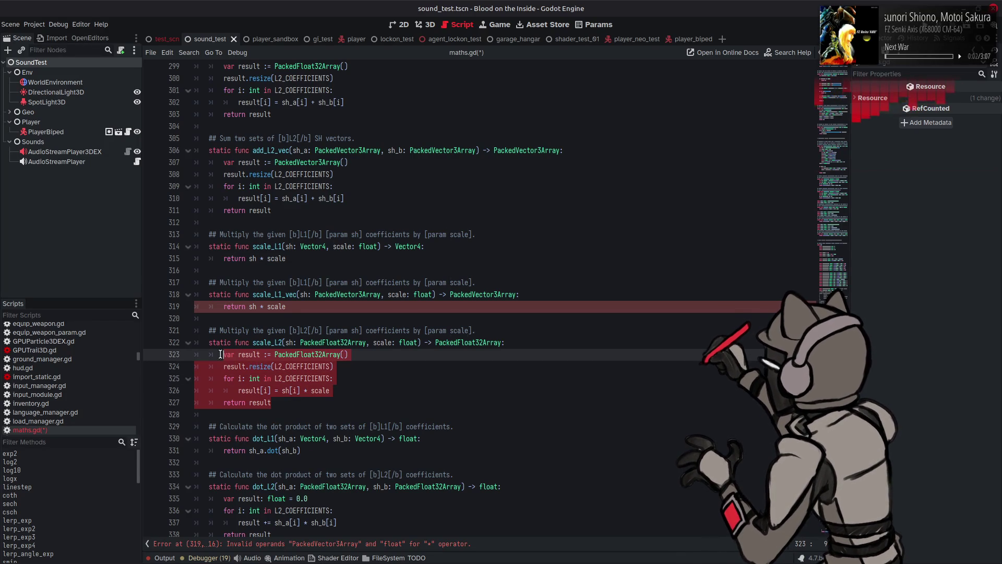
key(ctrl+c)
drag(291, 307, 219, 307)
key(ctrl+v)
Switch the loop to L1_COEFFICIENTS and make the result array a PackedVector3Array
click(284, 318)
key(BackSpace)
key(BackSpace)
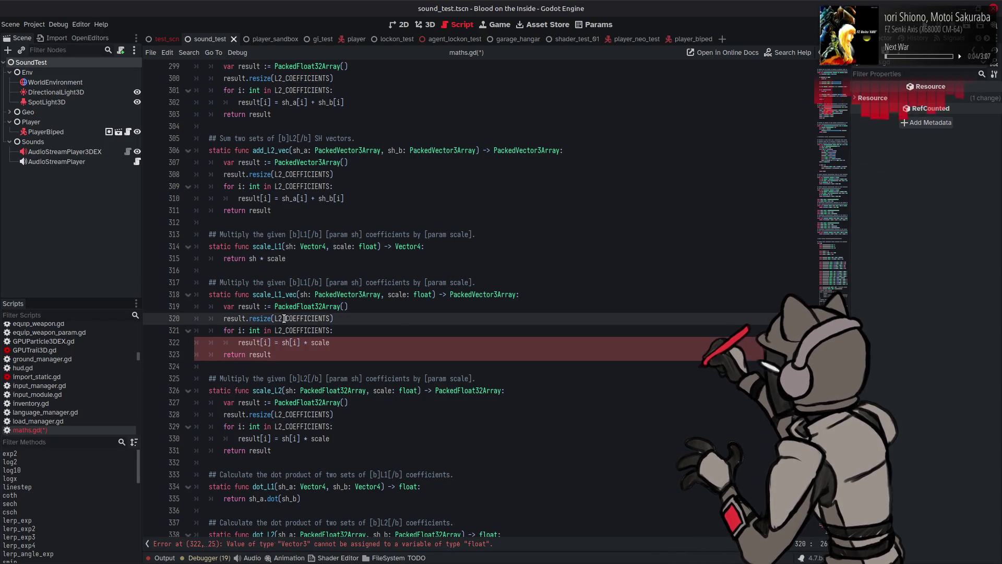
text(1_)
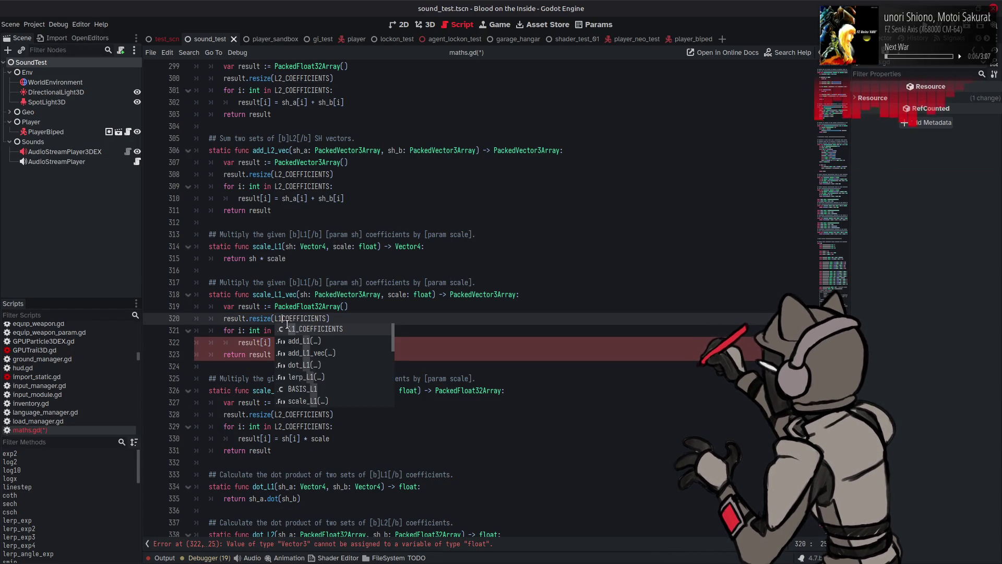
click(283, 331)
key(BackSpace)
text(1_COEFFICIENTS:)
double_click(483, 295)
key(ctrl+c)
double_click(306, 306)
key(ctrl+v)
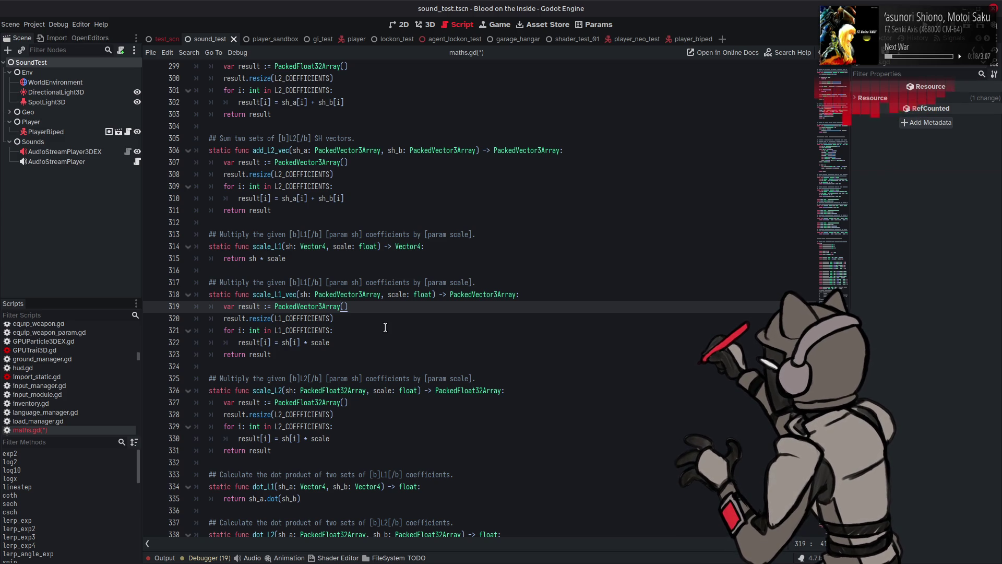
Save maths.gd and switch to the SH_Lite.glsl reference in the browser
scroll(384, 327, down, 5)
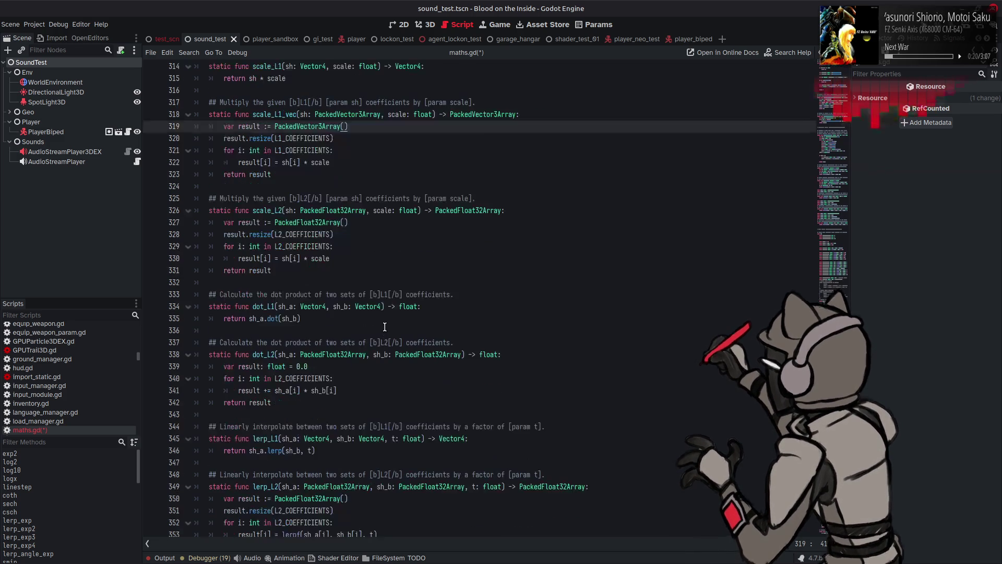
click(326, 319)
key(ctrl+s)
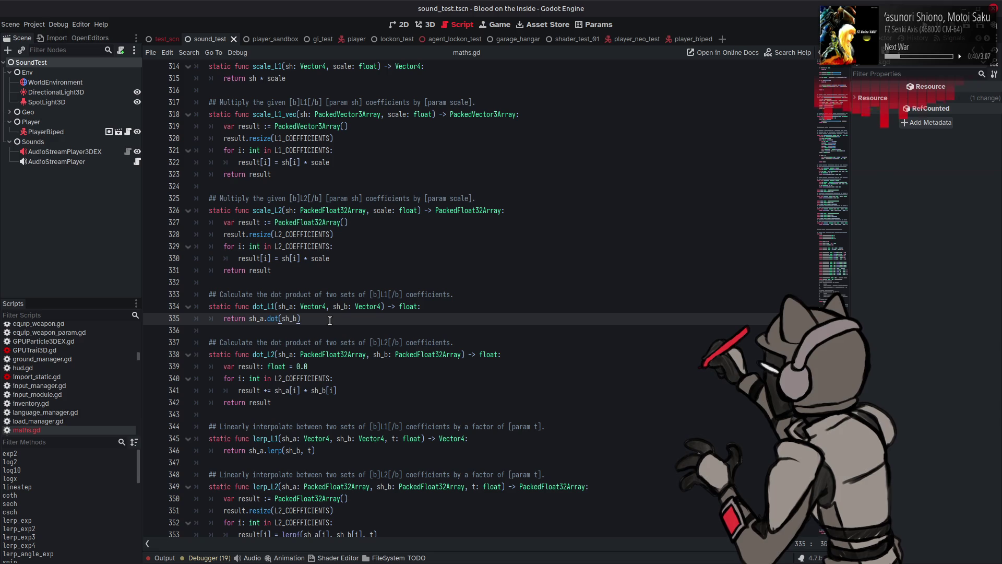
key(alt+Tab)
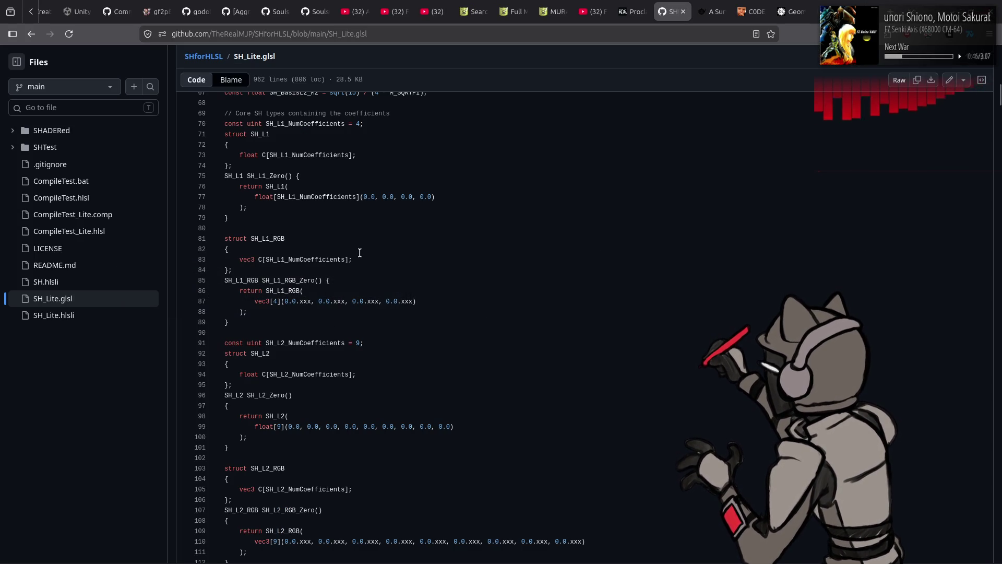
Read further through SH_Lite.glsl on GitHub, briefly opening its symbol outline
scroll(360, 253, down, 10)
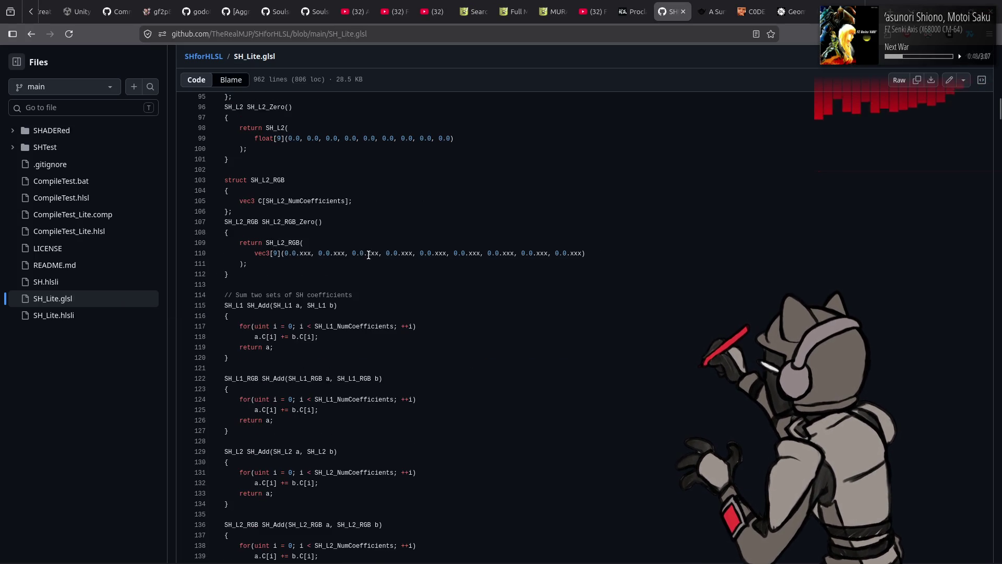
click(982, 80)
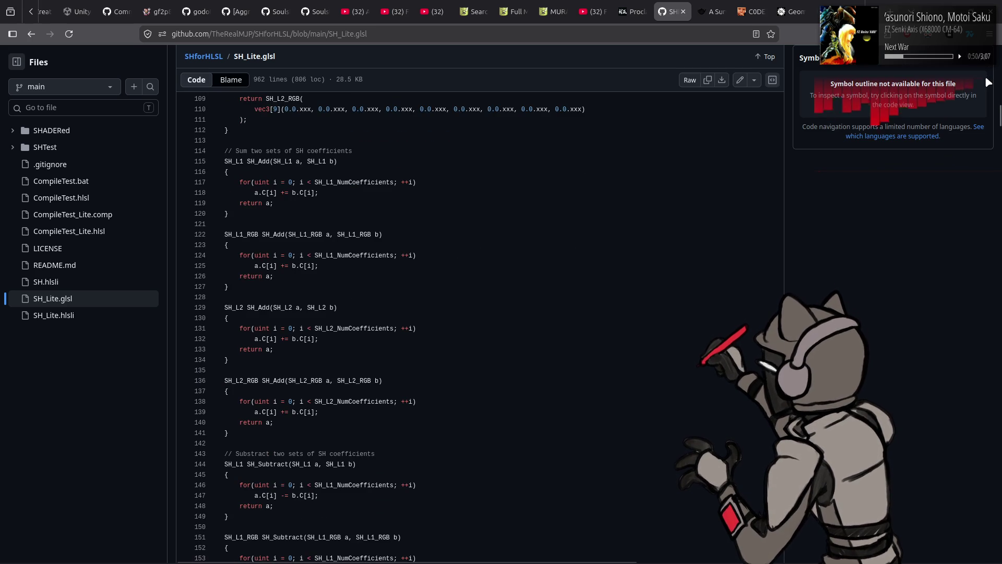
click(982, 57)
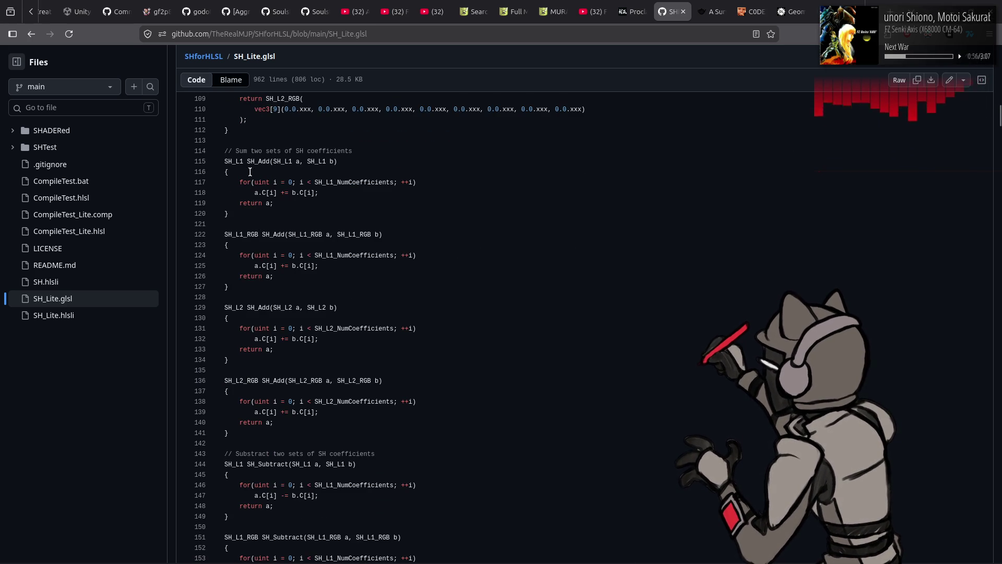
scroll(285, 185, up, 5)
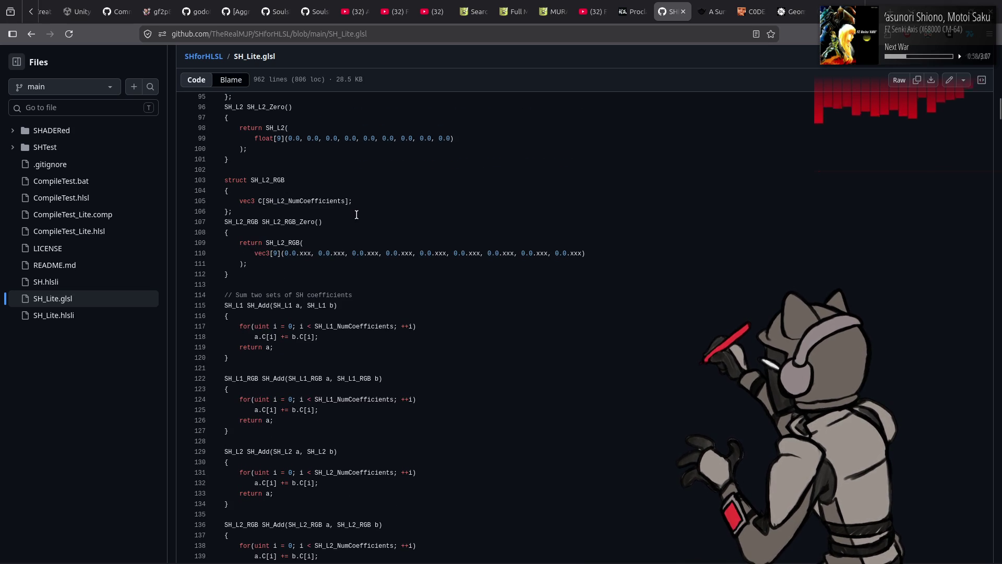
scroll(357, 215, down, 7)
scroll(416, 291, down, 7)
scroll(417, 292, down, 7)
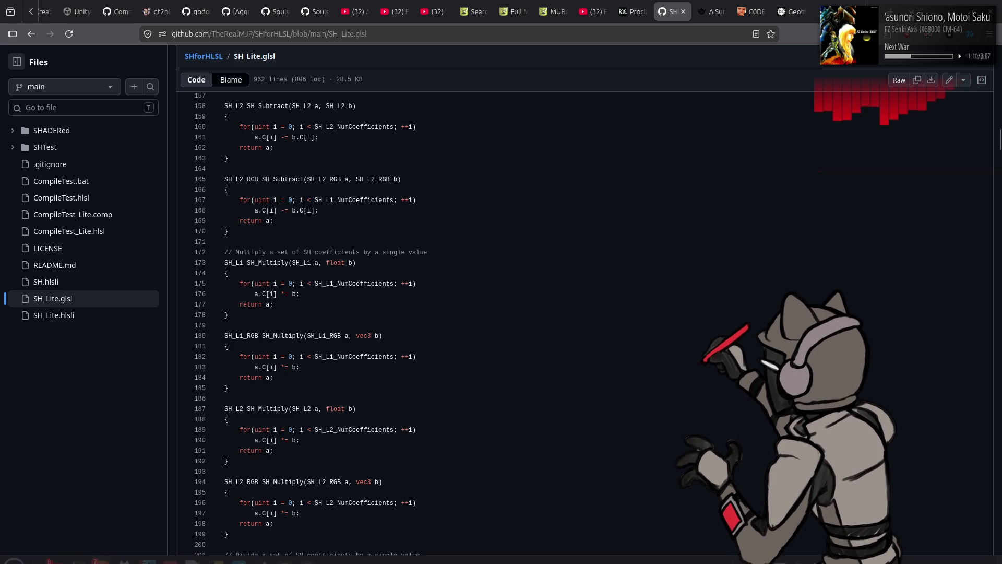
Look at the PrePass_ps.hlsl shader in Notepad++, then bring Godot back in front
mouse_move(782, 562)
click(193, 549)
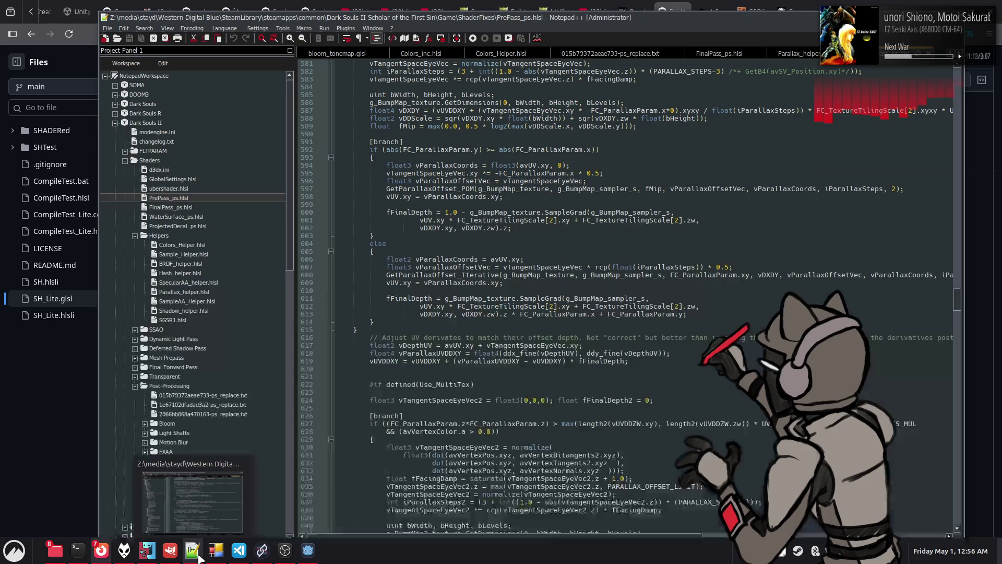
click(308, 550)
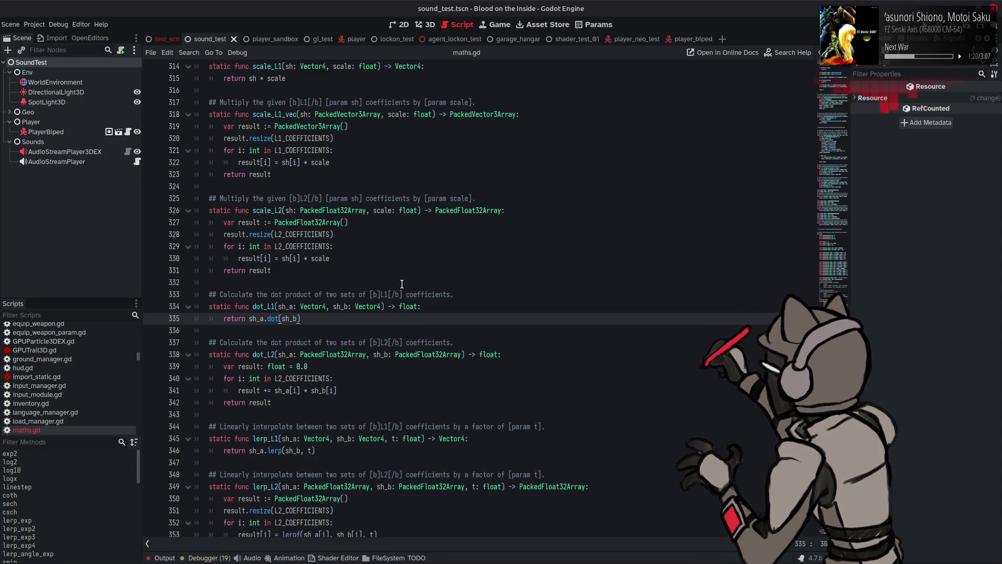
Change scale_L1_vec's scale parameter type from float to Vector3 and save
scroll(404, 277, up, 2)
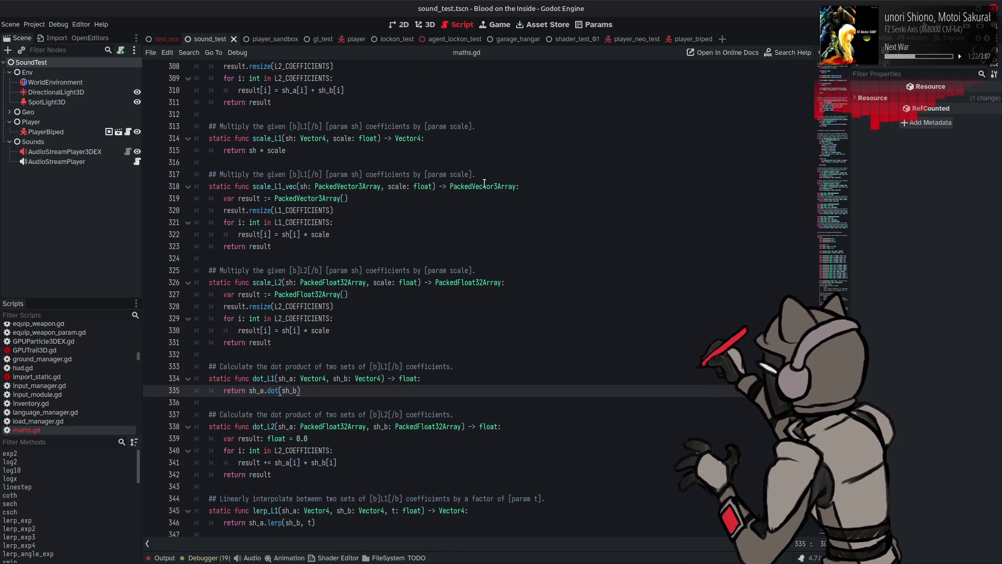
double_click(426, 186)
text(Vec)
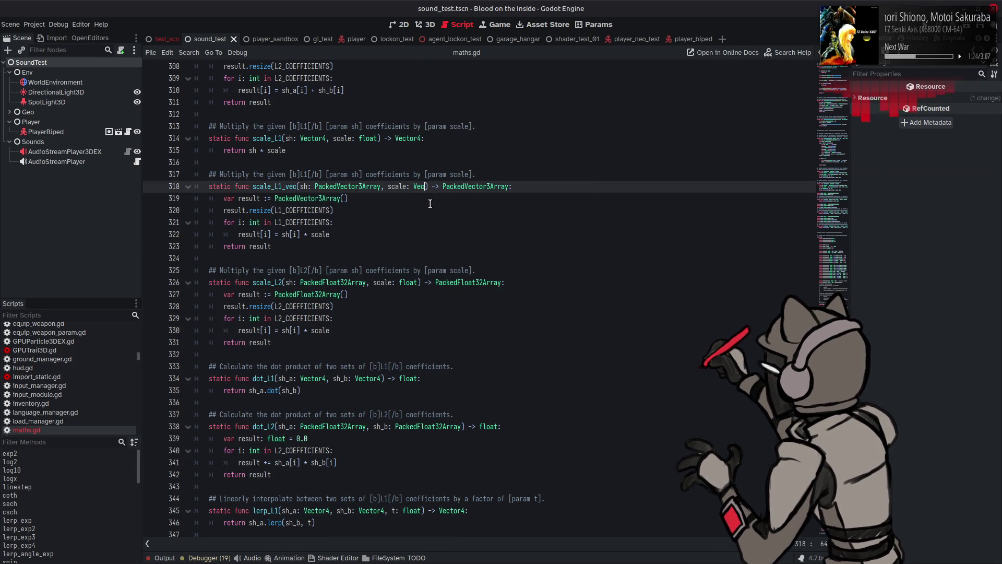
click(440, 221)
click(426, 208)
key(ctrl+s)
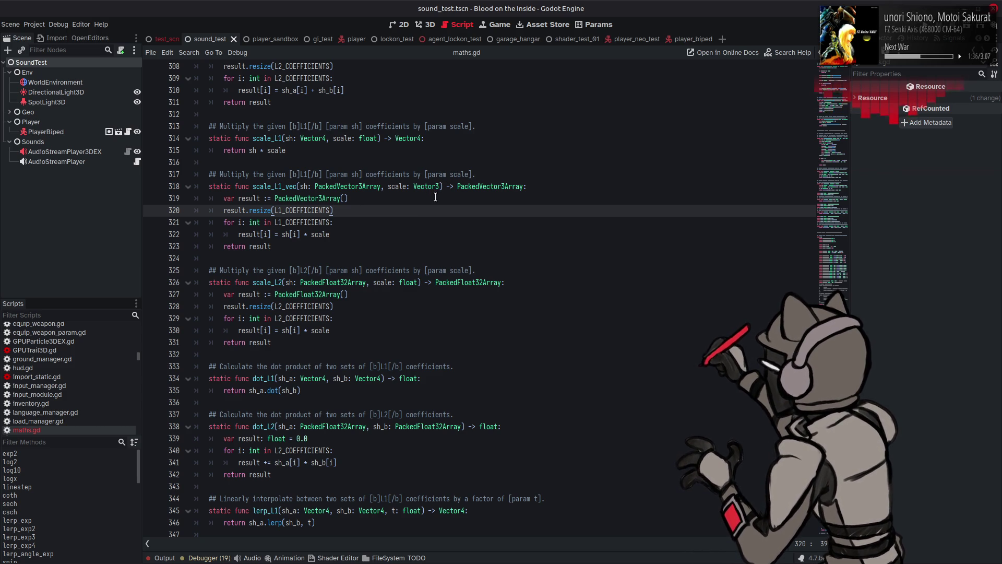
Reword the scale_L1_vec and add_L1_vec comments to say 'vector' and 'vectors', then save
double_click(379, 174)
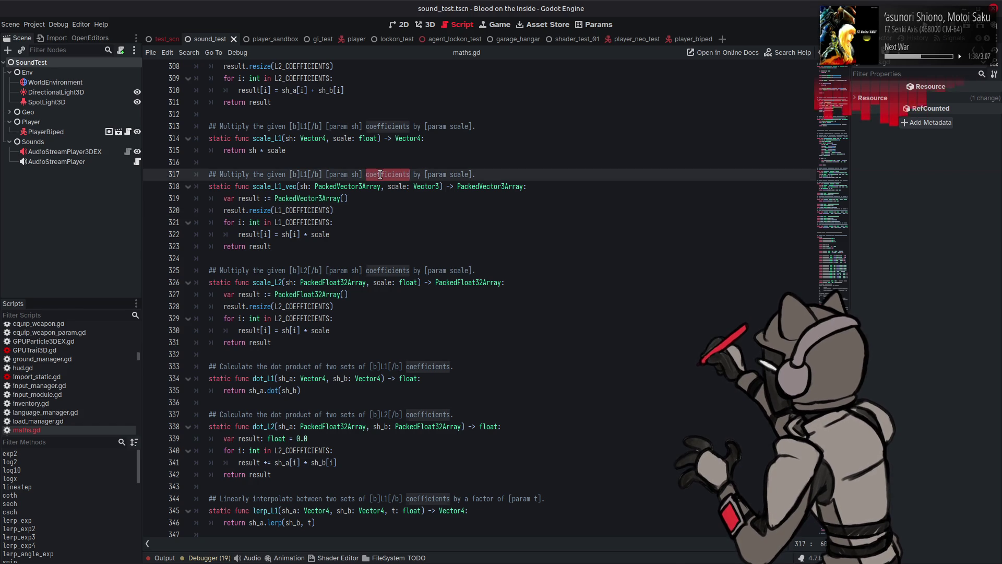
text(vector)
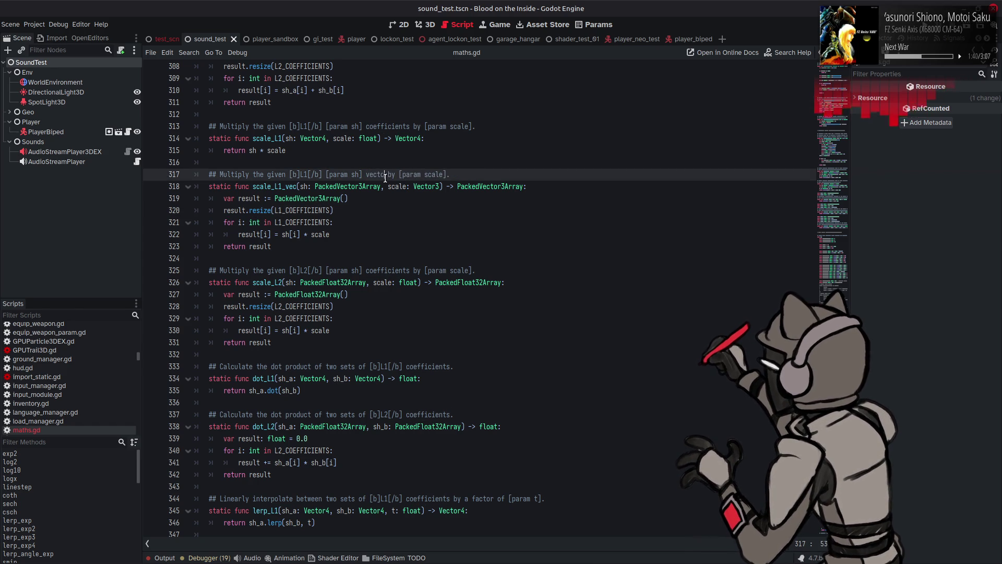
scroll(379, 175, up, 5)
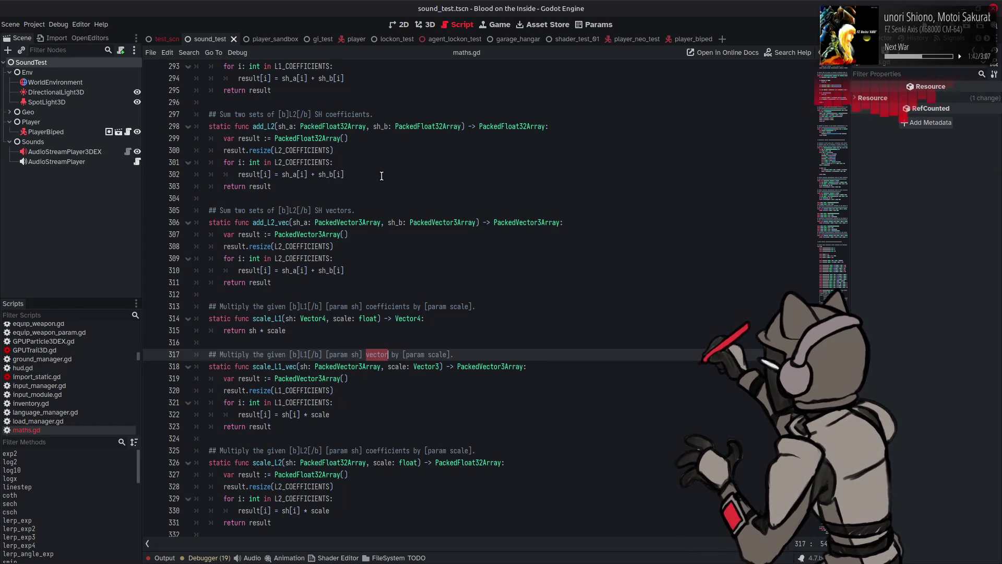
scroll(334, 210, up, 4)
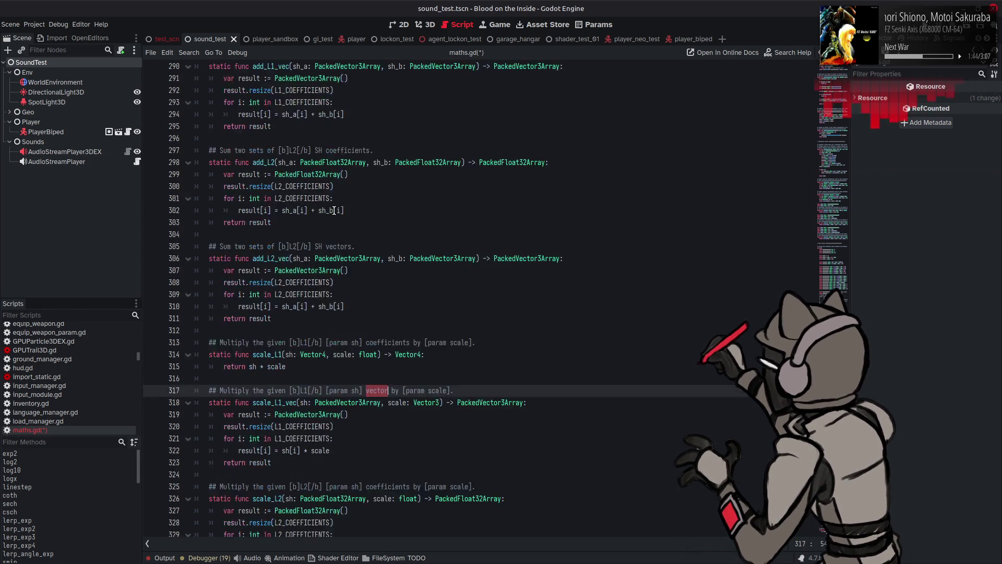
double_click(348, 162)
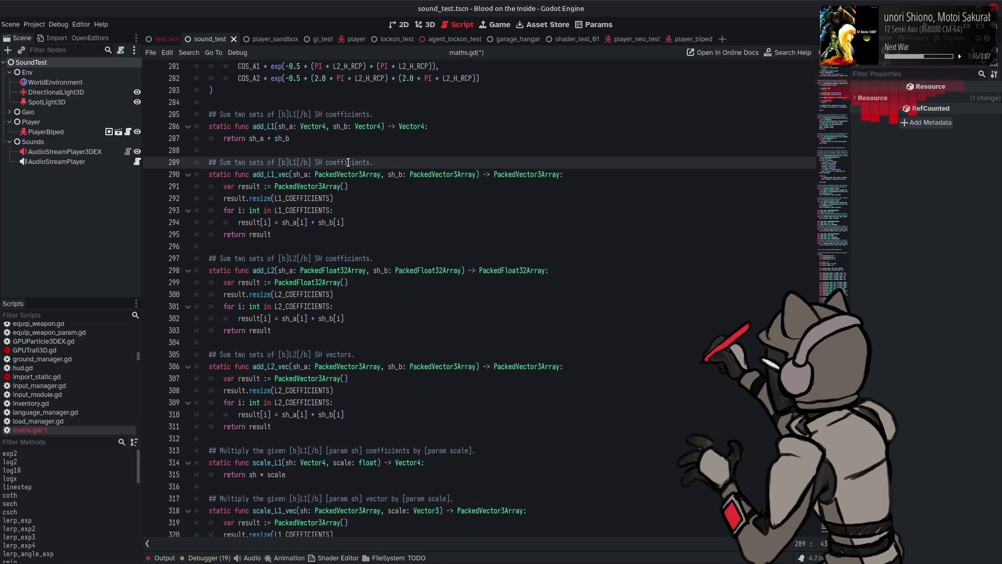
text(vector)
scroll(392, 201, up, 3)
text(s)
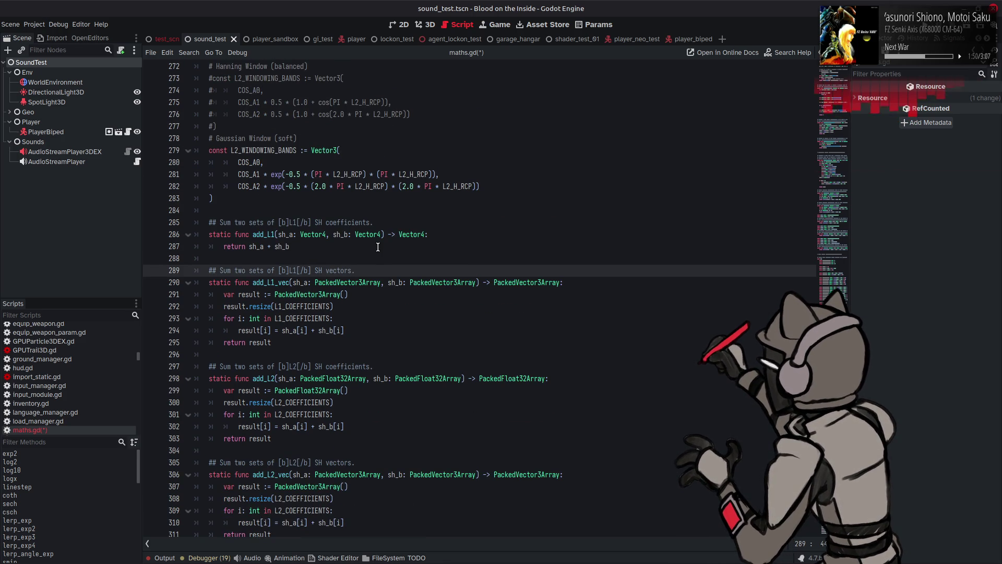
key(ctrl+s)
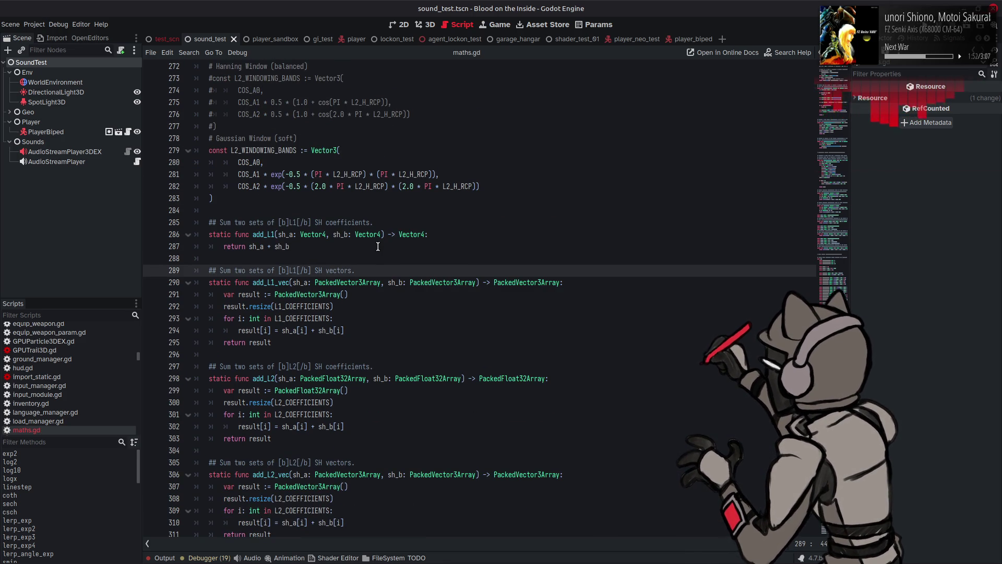
Delete 'sets of' from the add_L1_vec comment on line 289 and save
drag(275, 271, 249, 271)
key(BackSpace)
key(BackSpace)
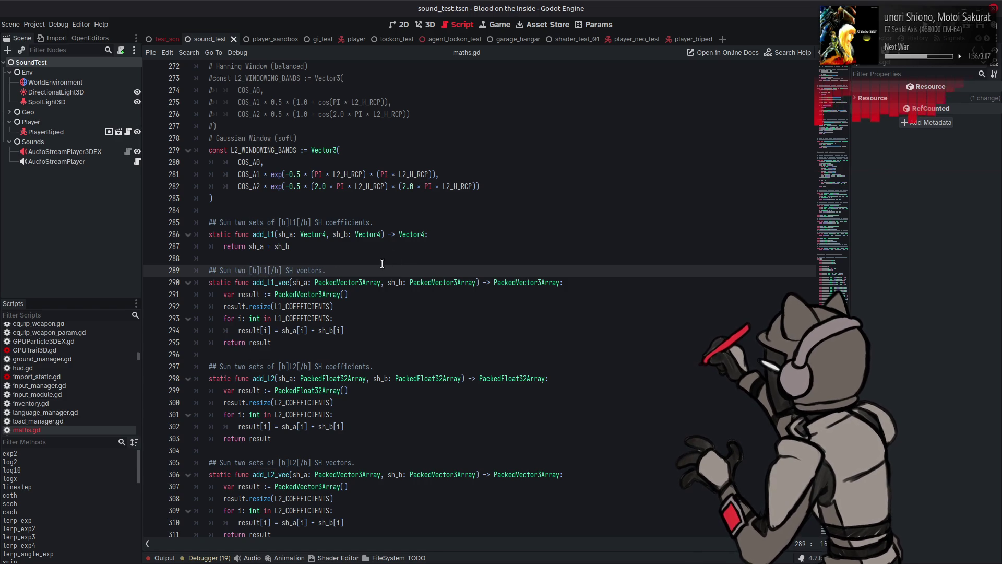
key(ctrl+s)
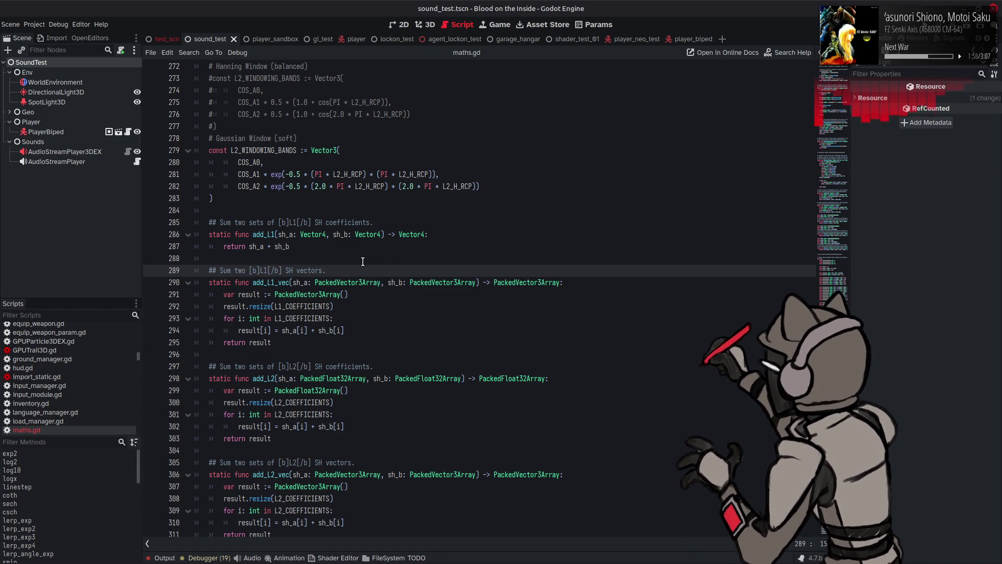
scroll(363, 261, down, 3)
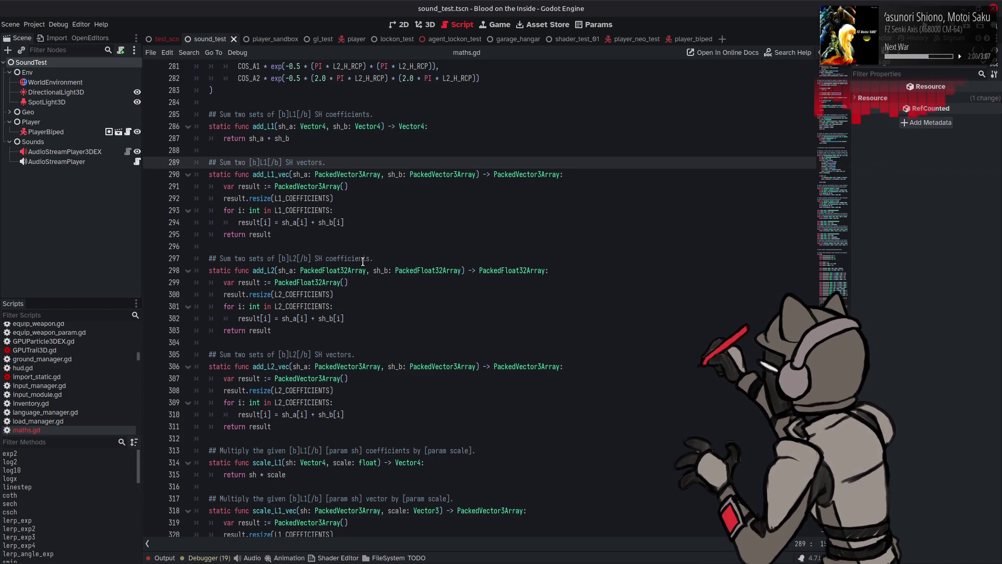
scroll(363, 261, down, 2)
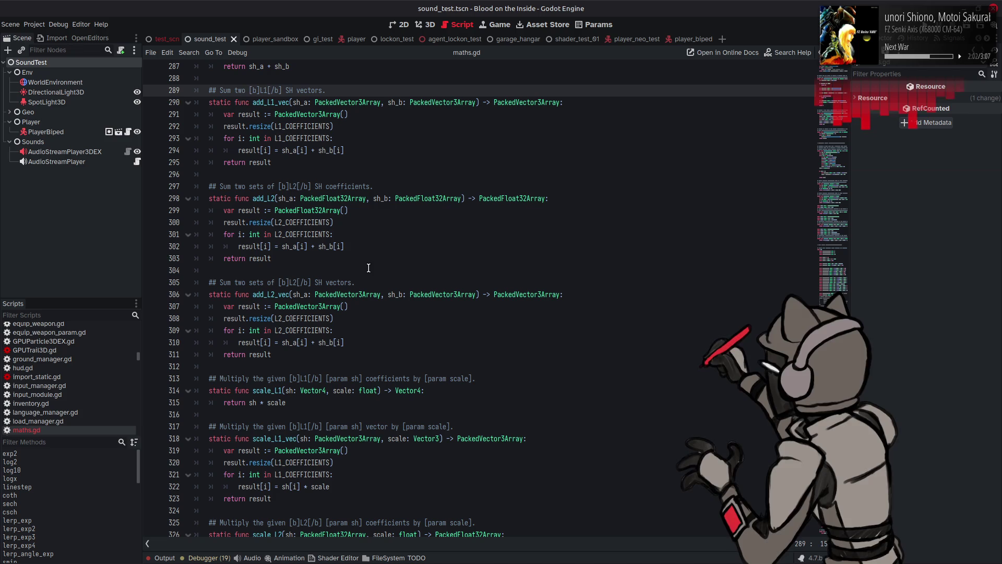
Delete 'sets of' from the add_L2_vec comment on line 305, then return to the browser
drag(276, 282, 250, 283)
key(BackSpace)
key(BackSpace)
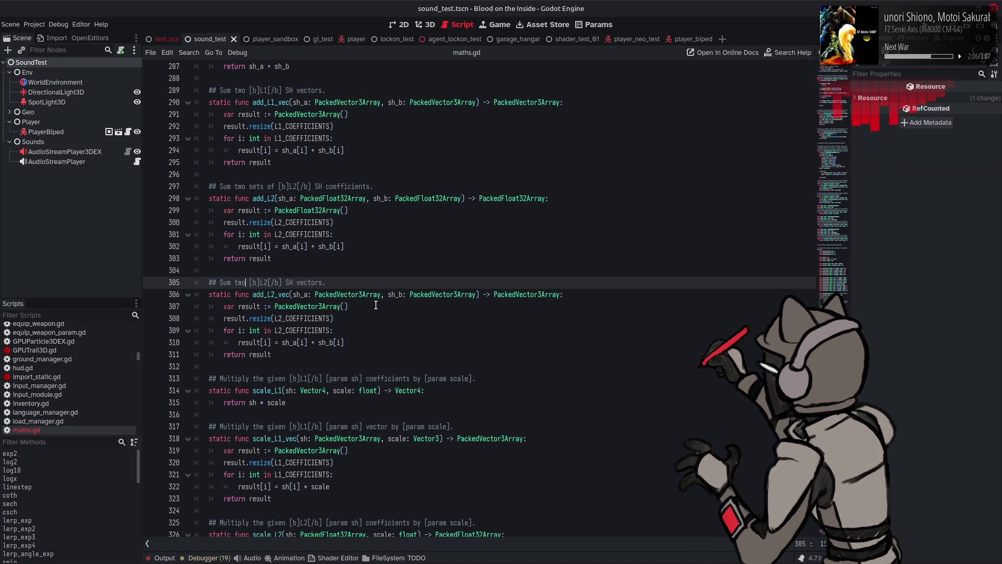
scroll(354, 305, down, 3)
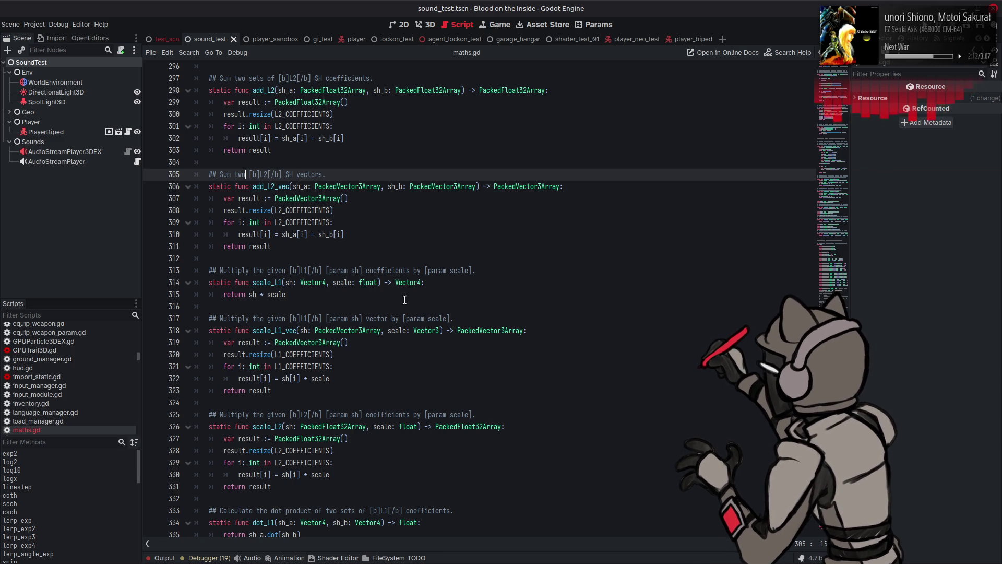
scroll(402, 295, down, 2)
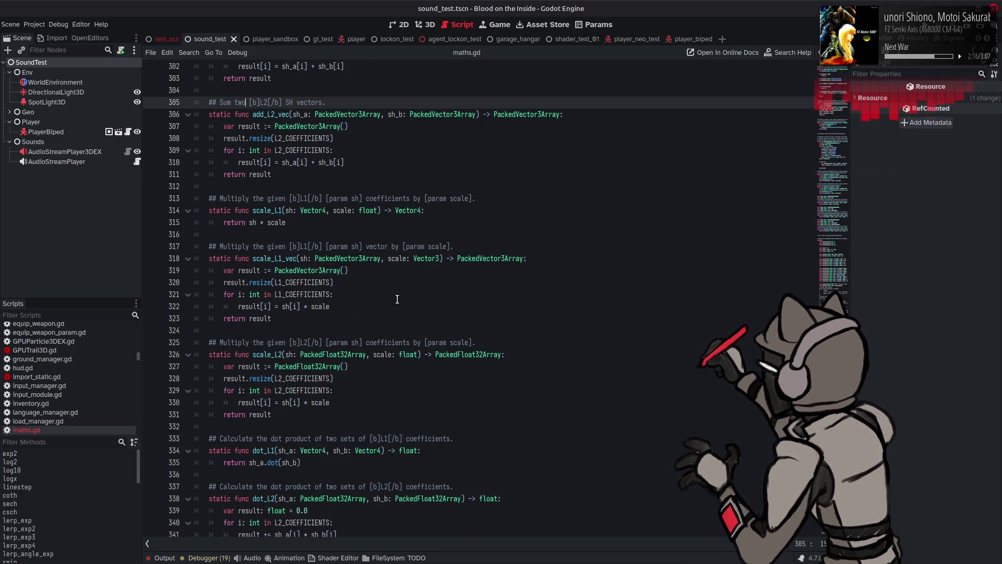
scroll(397, 300, down, 2)
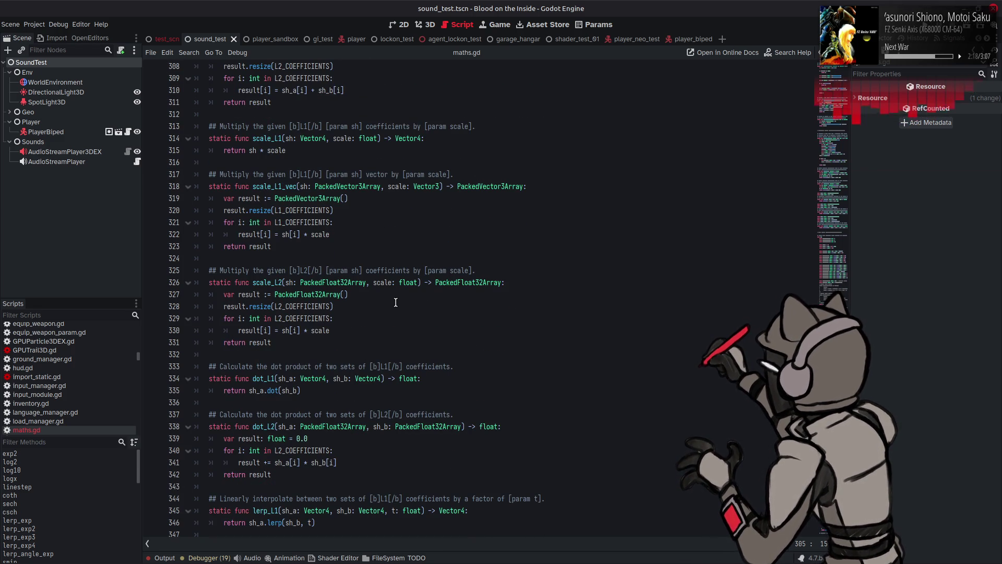
scroll(396, 303, down, 2)
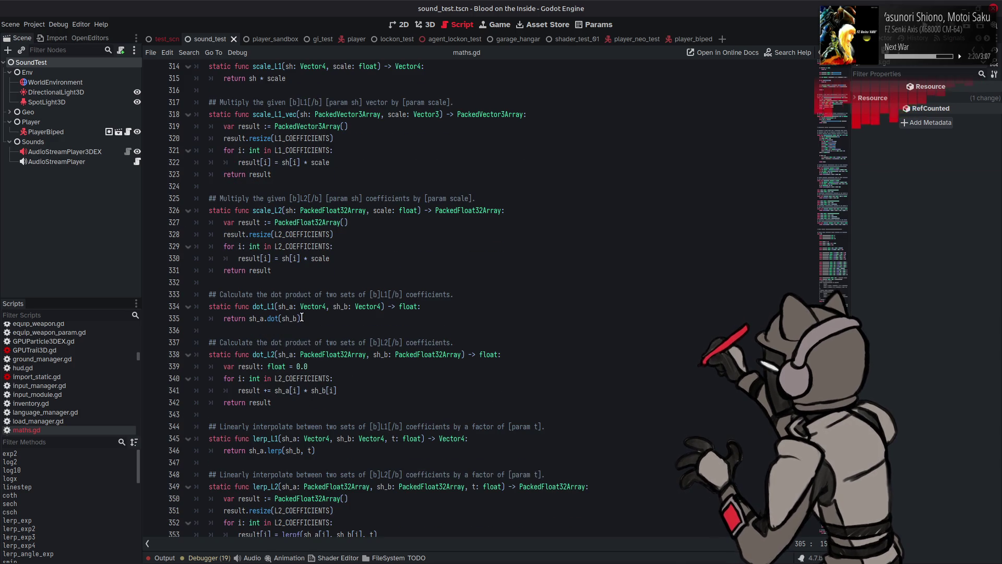
key(alt+Tab)
key(Tab)
key(Tab)
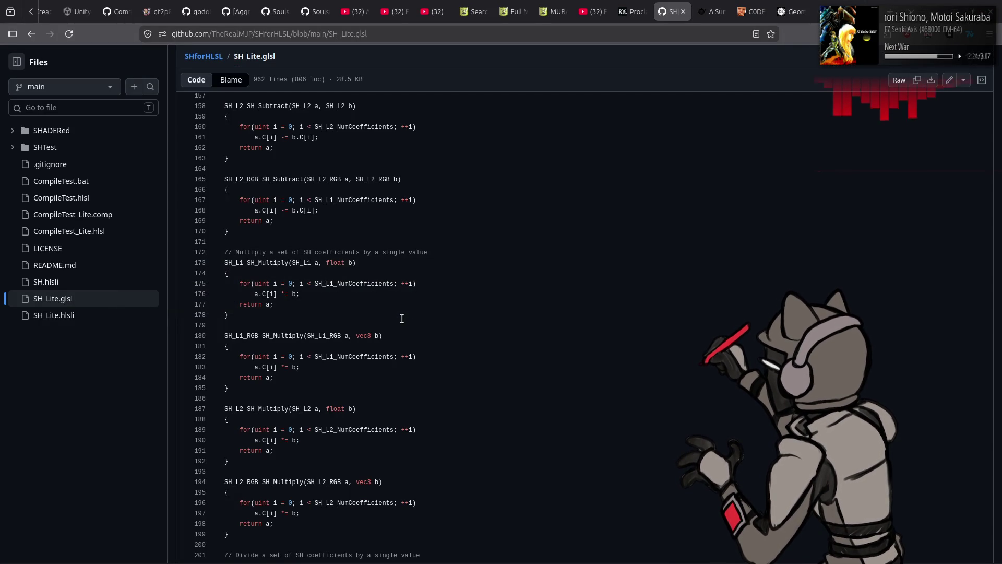
Scroll up and down through SH_Lite.glsl on GitHub reviewing its projection functions
scroll(402, 319, down, 5)
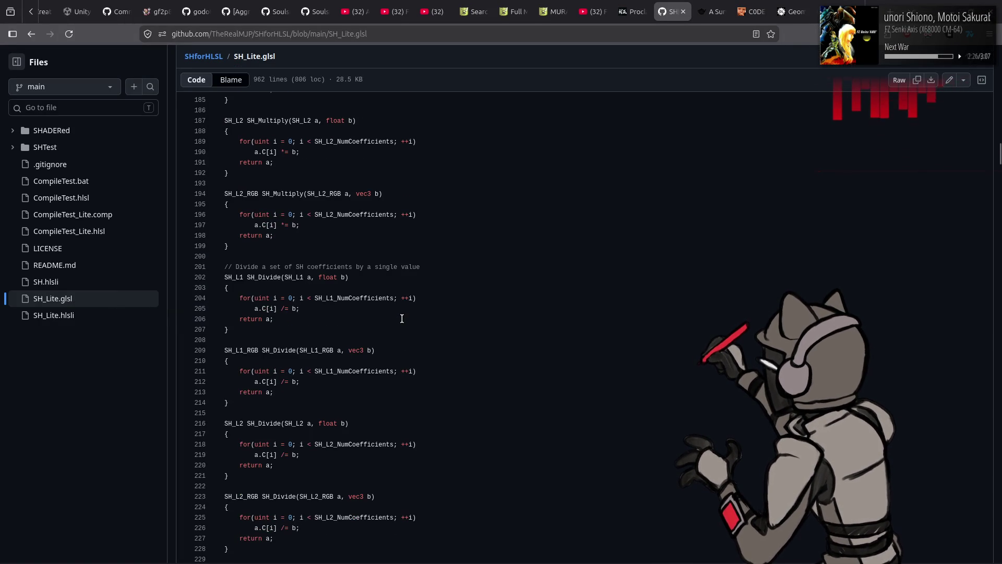
scroll(402, 318, down, 4)
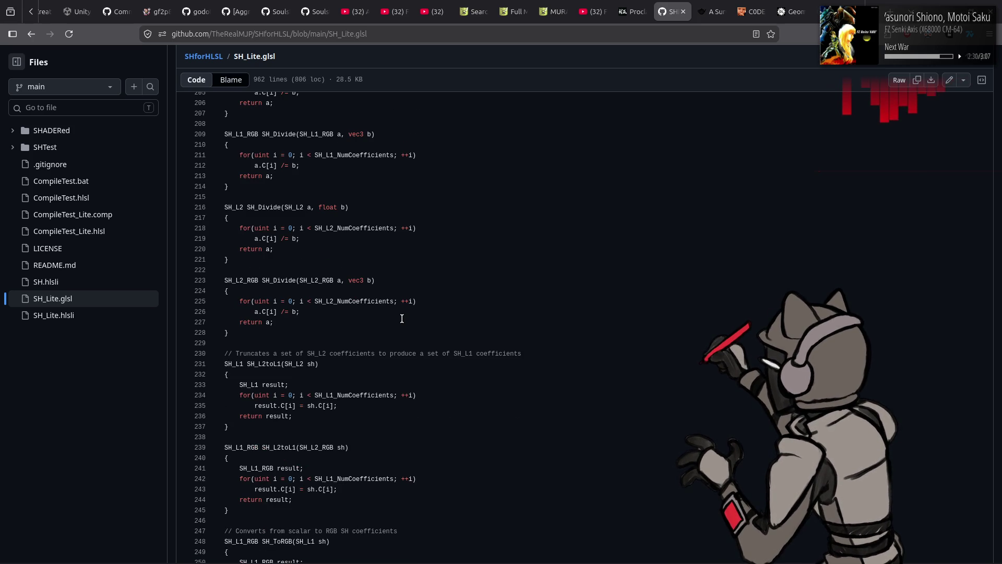
scroll(402, 319, down, 4)
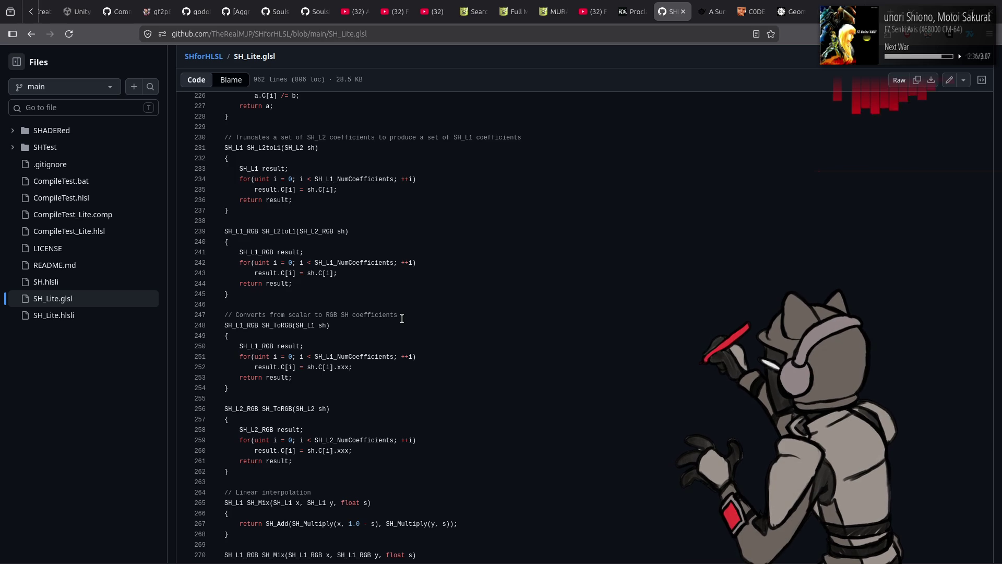
scroll(401, 318, down, 3)
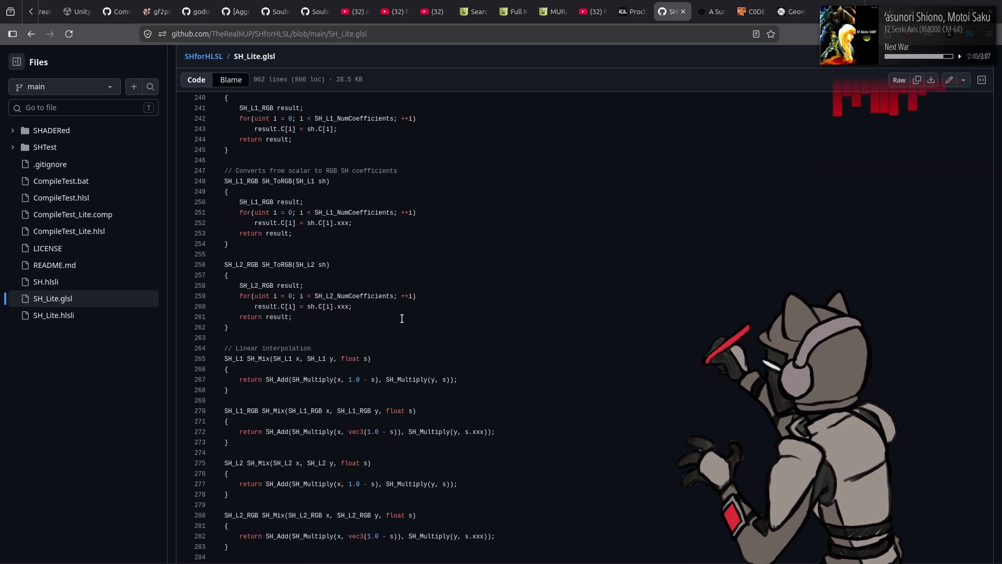
scroll(402, 318, up, 7)
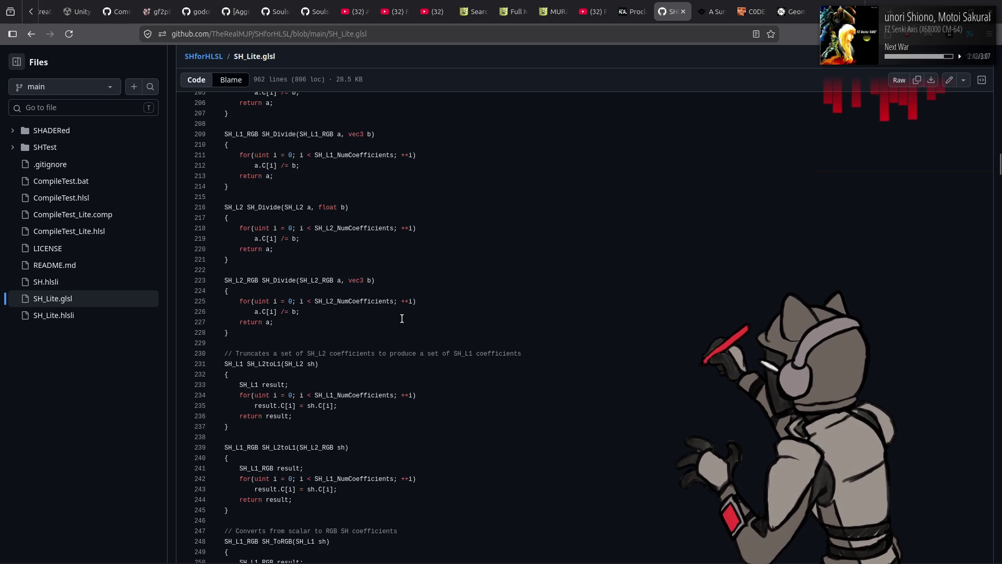
scroll(402, 319, up, 4)
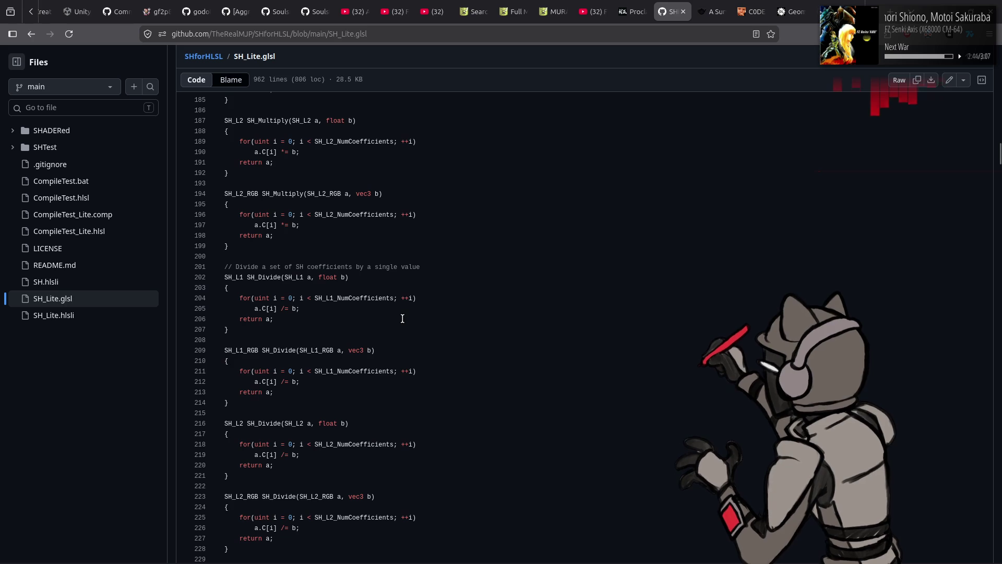
scroll(402, 318, up, 1)
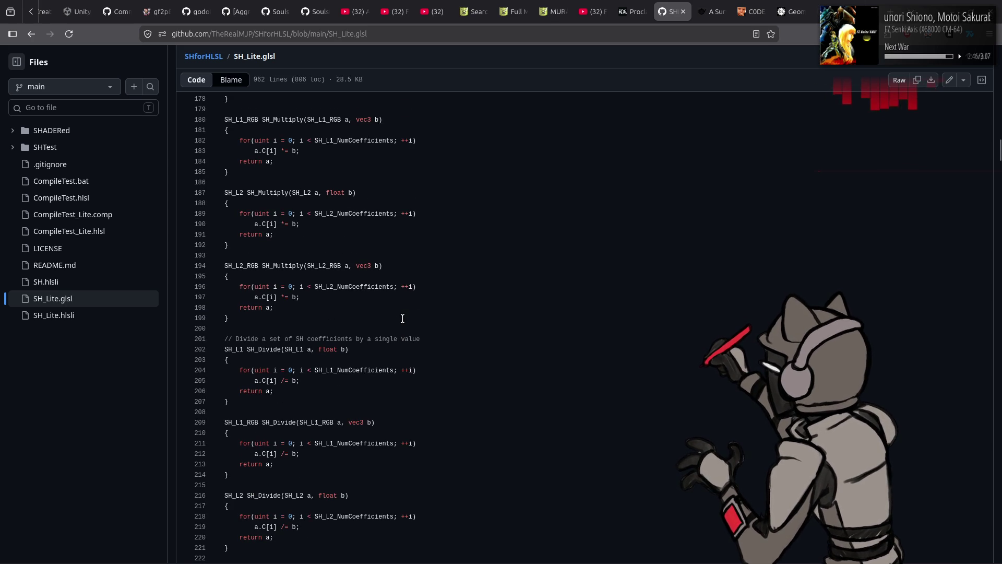
Read on to the SH_DotProduct functions, then go back to Godot's script editor
key(alt+Tab)
key(alt+Tab)
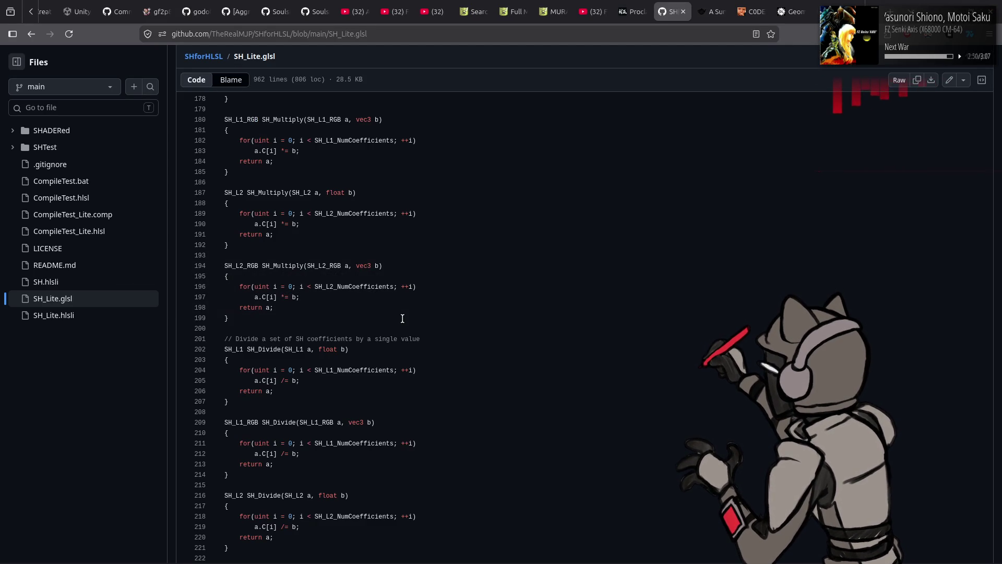
scroll(402, 318, up, 4)
scroll(402, 318, up, 10)
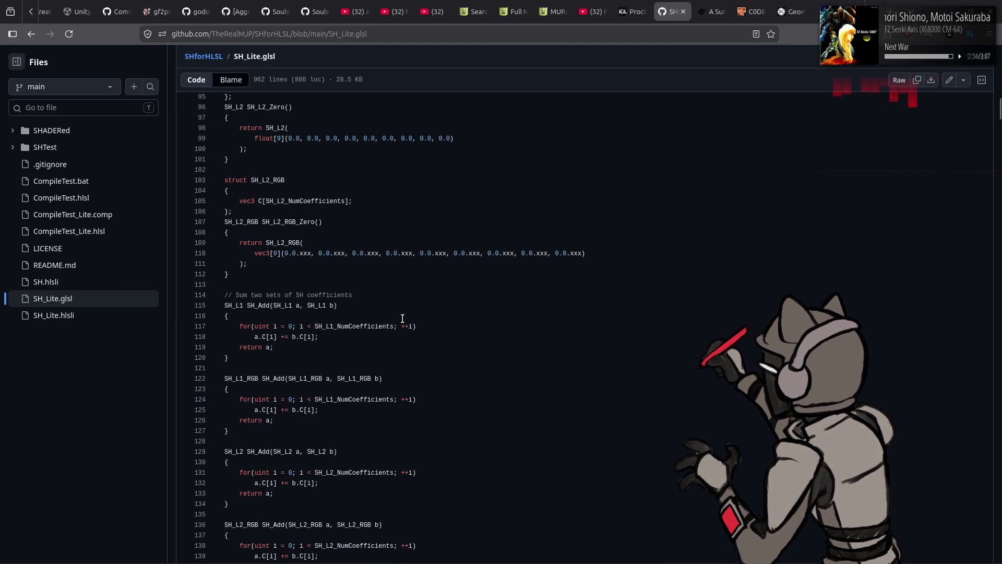
scroll(402, 318, down, 18)
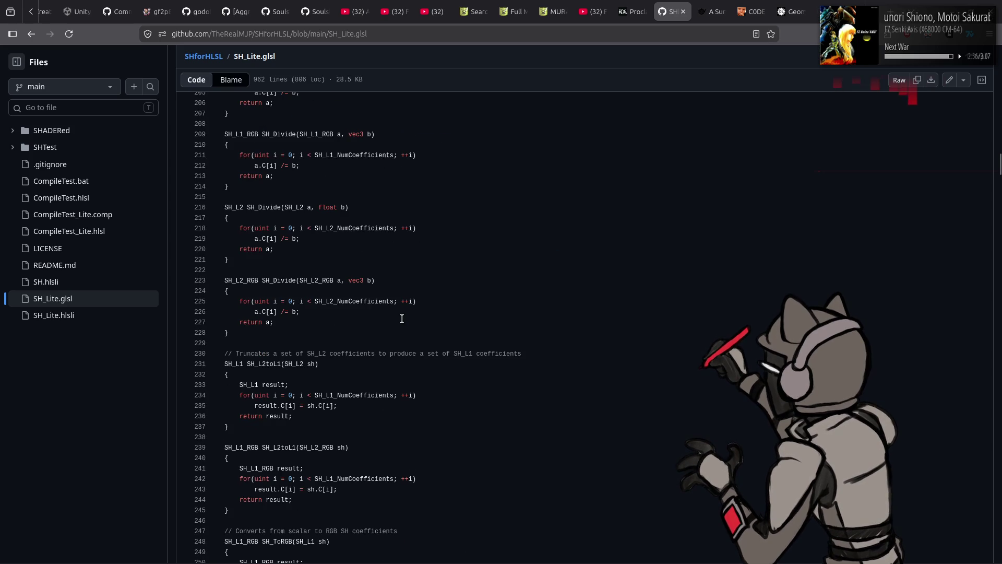
scroll(402, 319, down, 7)
scroll(402, 319, down, 3)
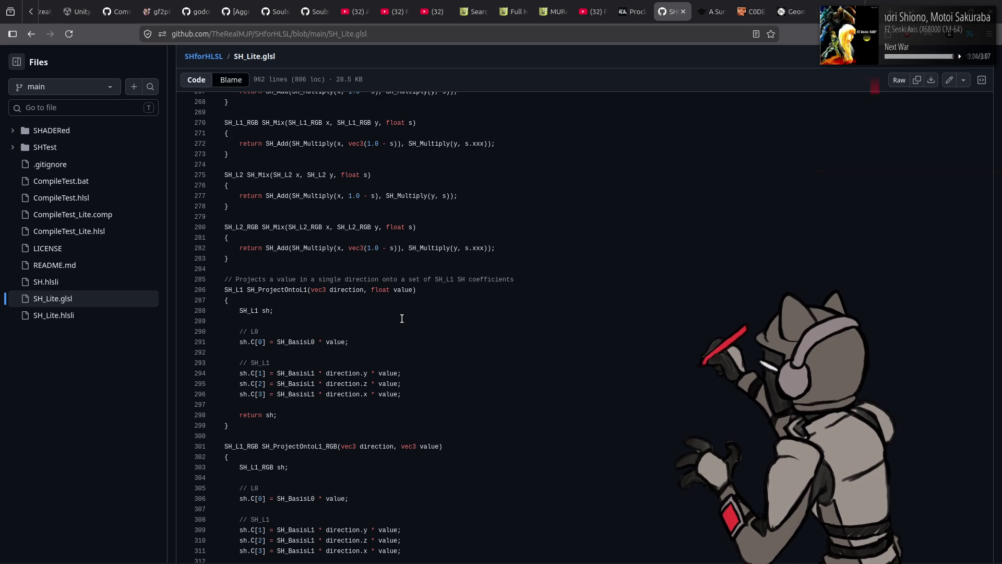
scroll(402, 318, down, 3)
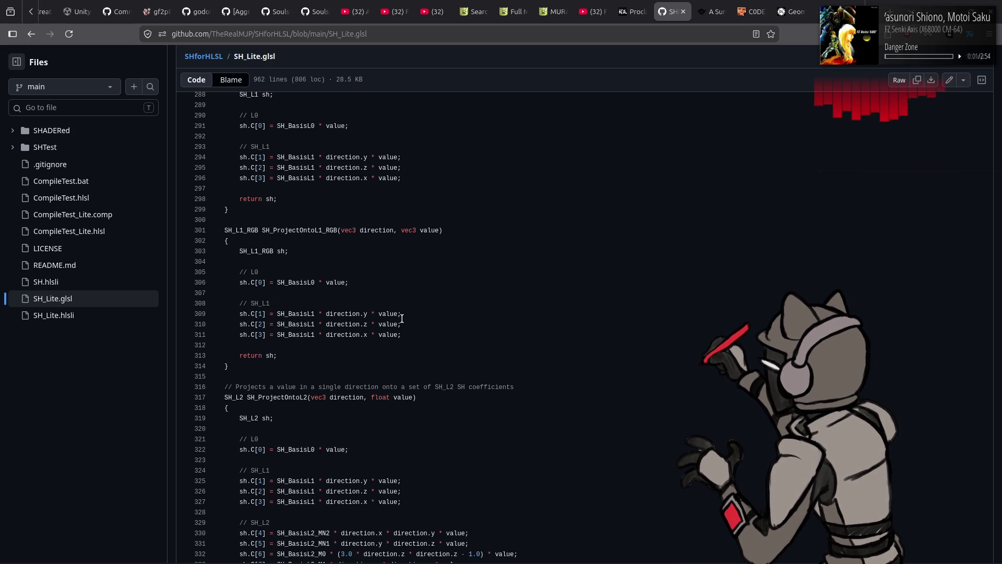
scroll(402, 318, down, 1)
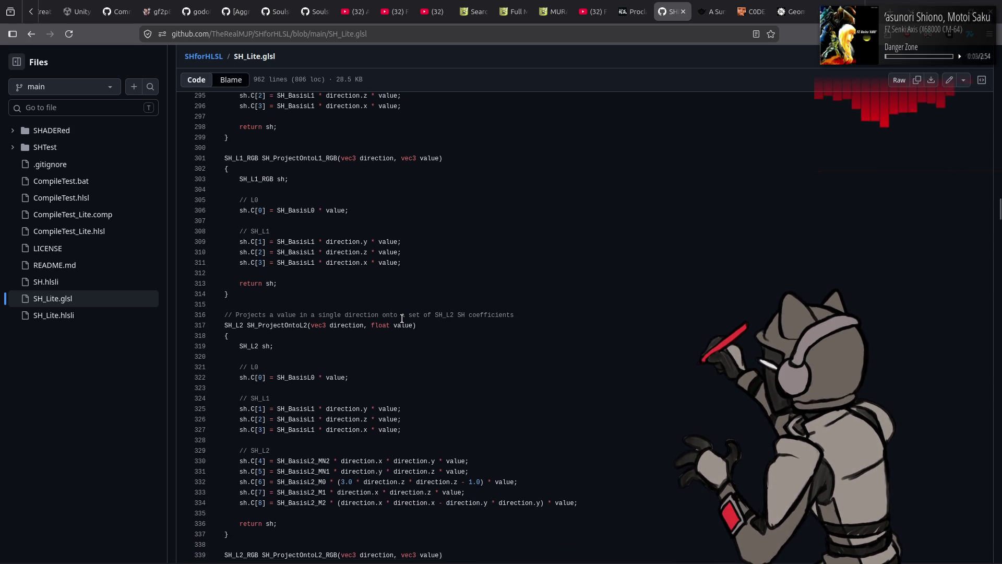
scroll(402, 318, down, 7)
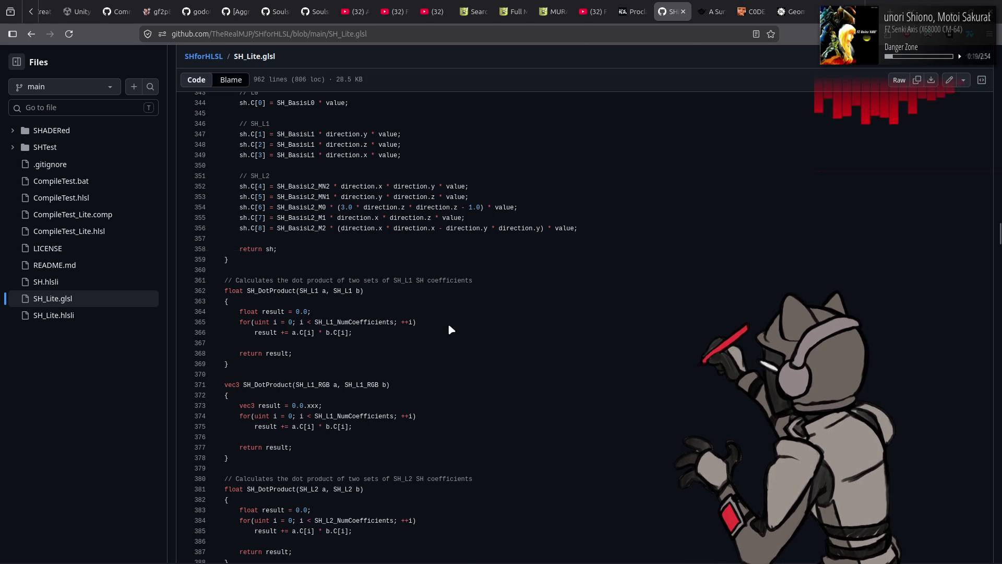
key(alt+Tab)
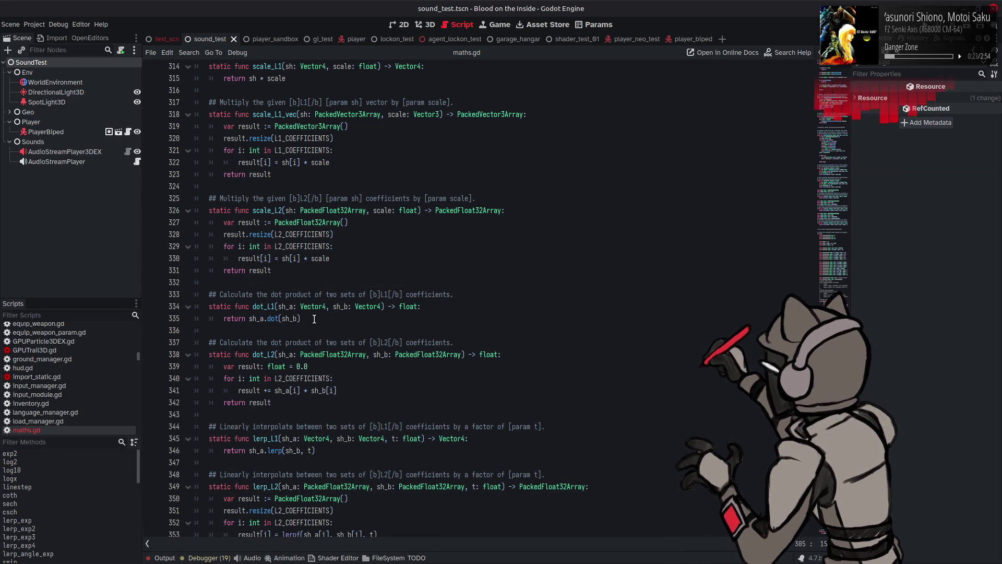
Paste a copy of dot_L2 after dot_L1 and rename it dot_L1_vec
drag(272, 402, 207, 342)
key(ctrl+c)
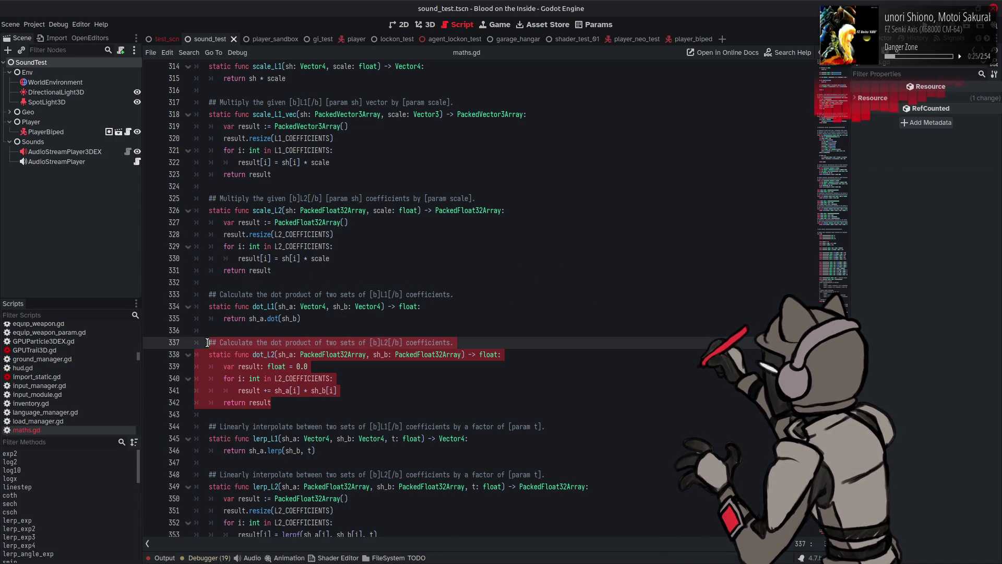
click(316, 320)
key(Return)
key(Return)
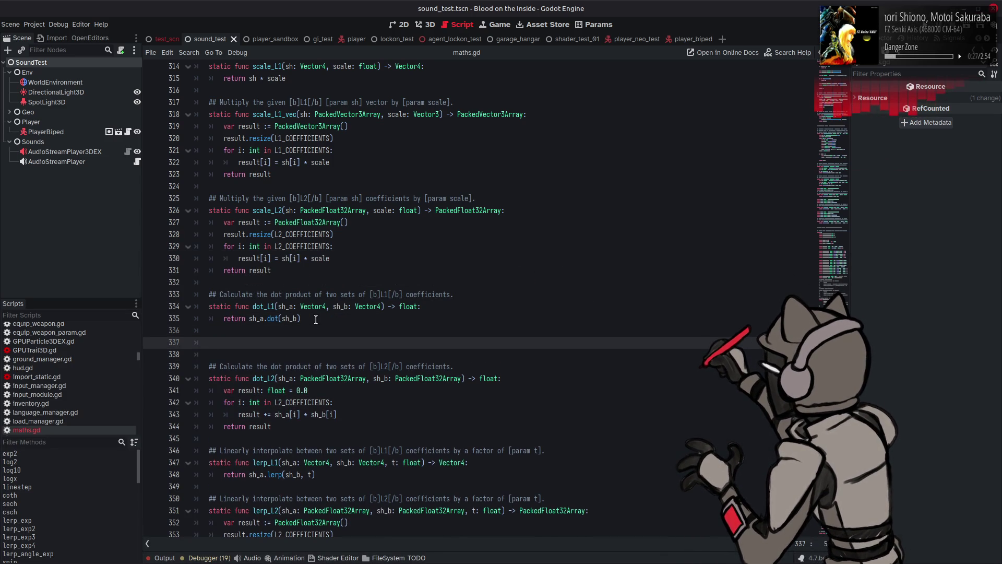
key(ctrl+v)
click(275, 354)
key(BackSpace)
text(1_vec)
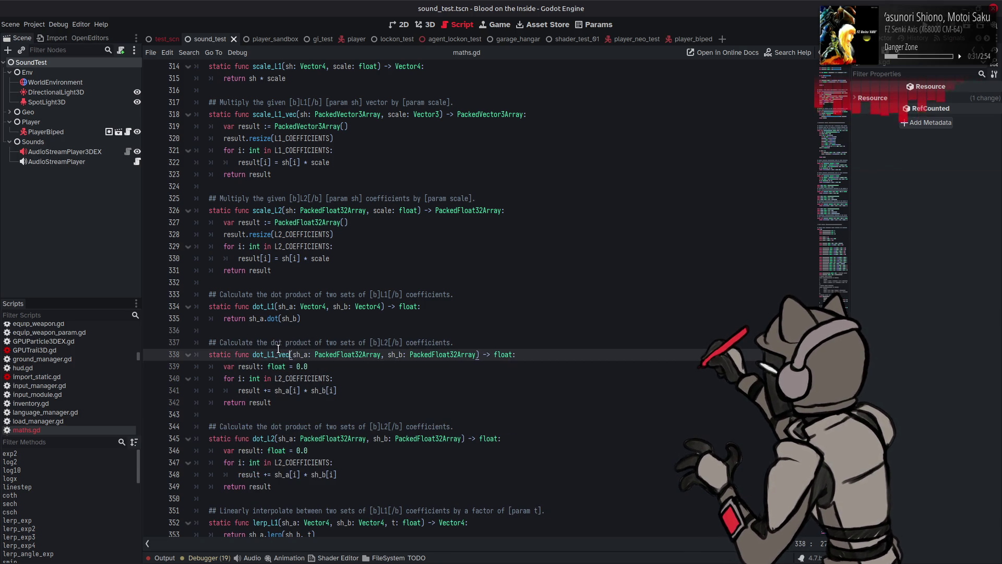
Make dot_L1_vec take two PackedVector3Array parameters and return Vector3
drag(337, 354, 363, 355)
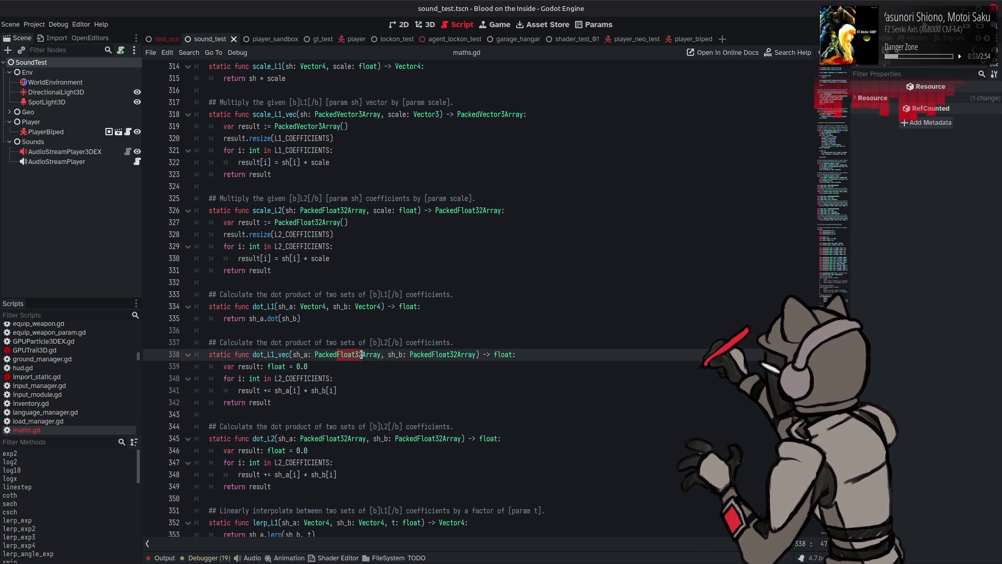
text(Vecto)
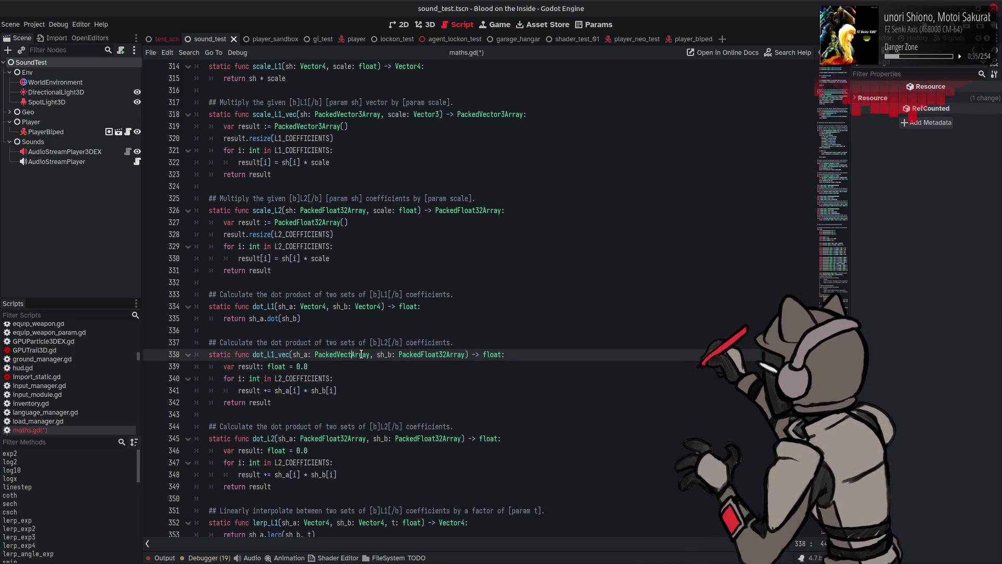
text(r3)
double_click(437, 355)
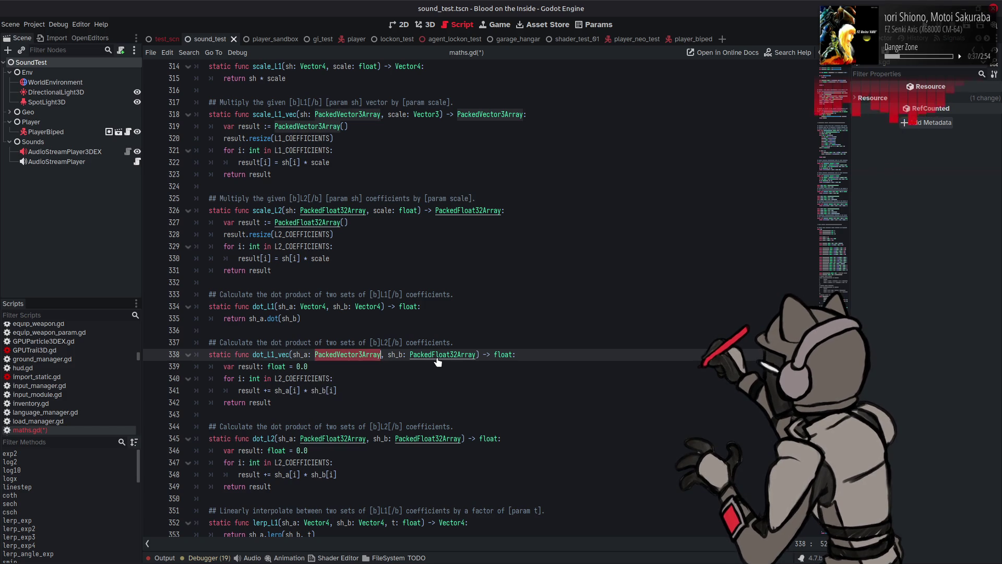
text(PackedVector3Array)
double_click(503, 354)
text(Vec)
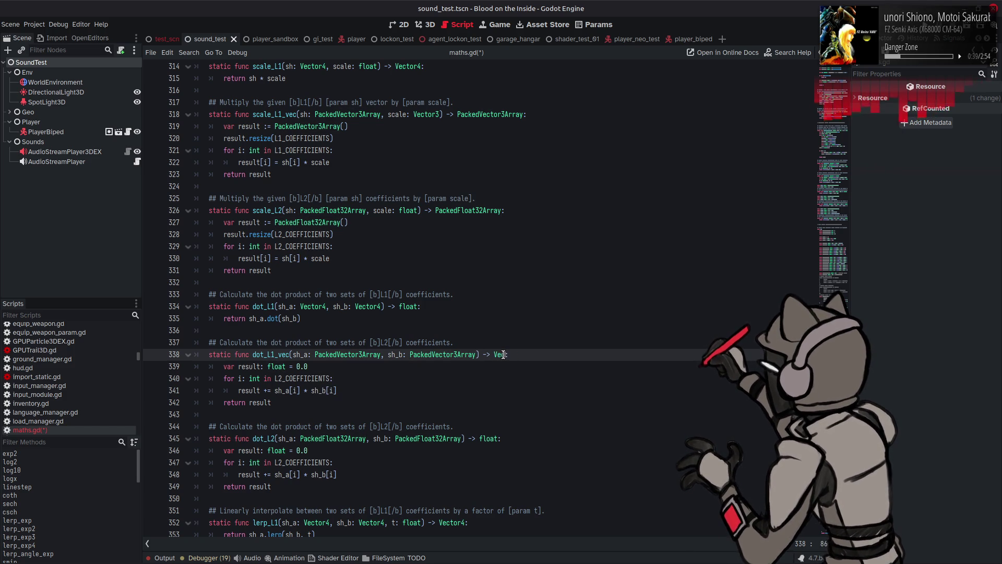
click(528, 384)
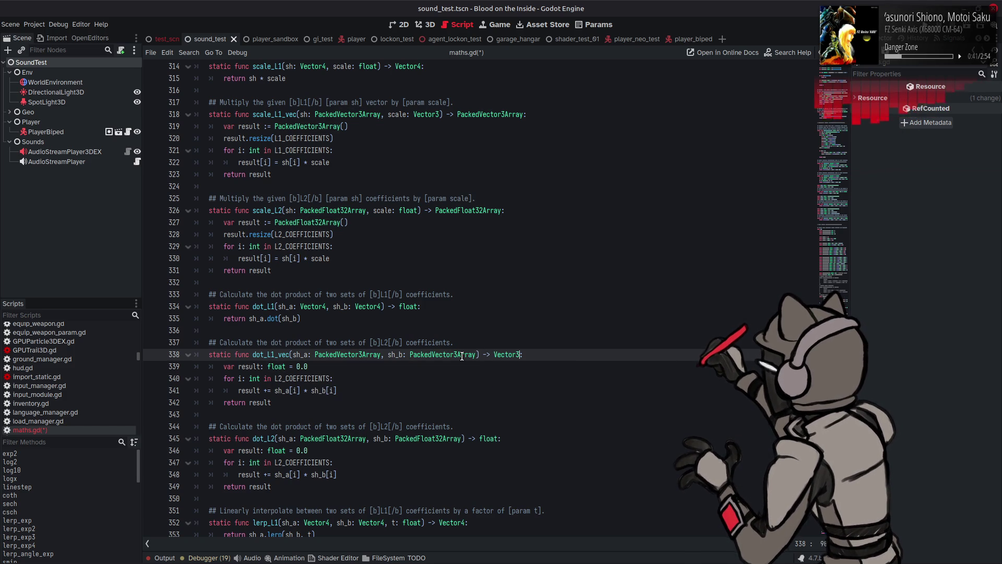
Initialize the result as a Vector3 set to Vector3.ZERO instead of 0.0
double_click(504, 354)
key(ctrl+c)
double_click(276, 366)
key(ctrl+v)
click(312, 366)
drag(312, 366, 293, 366)
key(BackSpace)
click(263, 366)
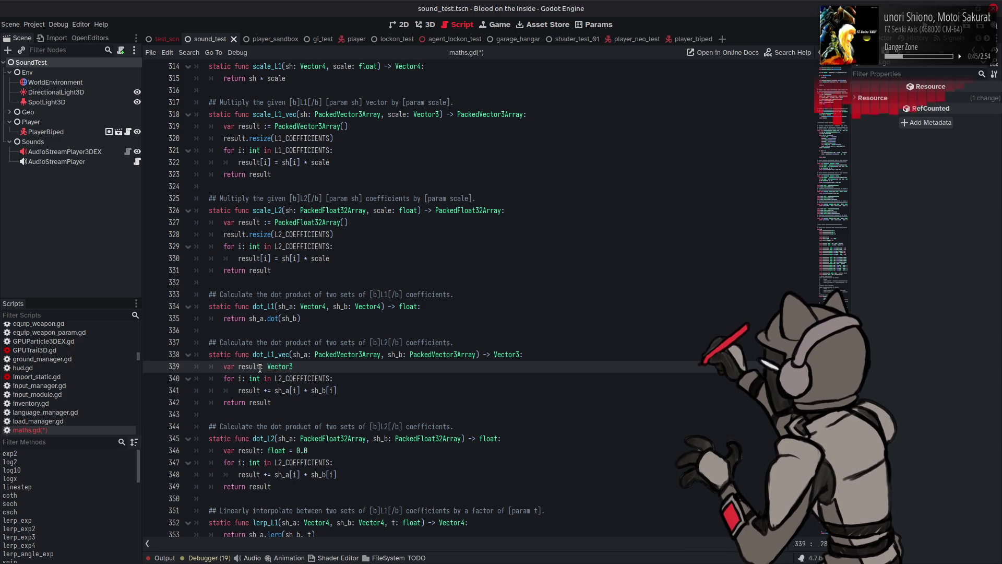
key(Right)
text(=)
click(322, 365)
text(Z)
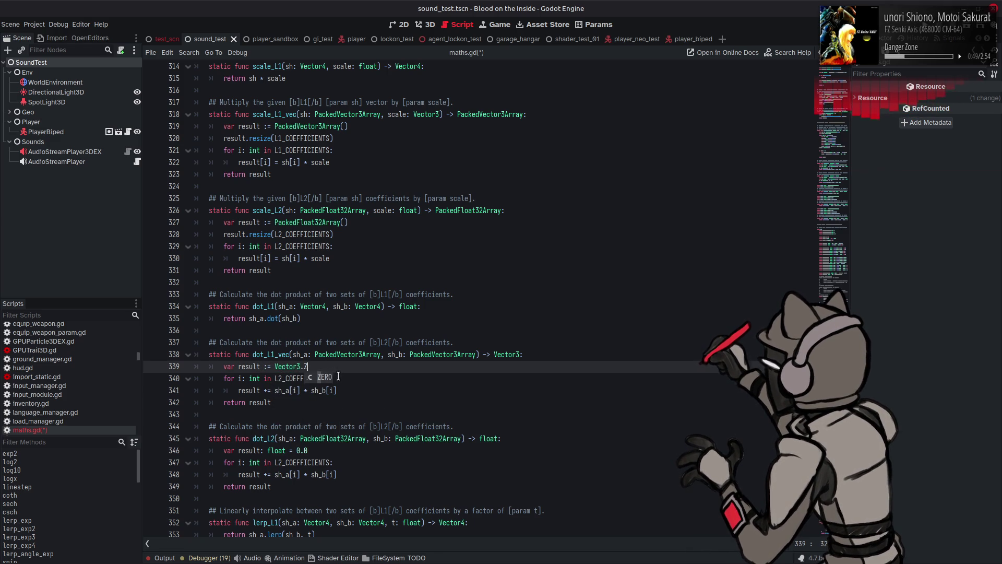
text(E)
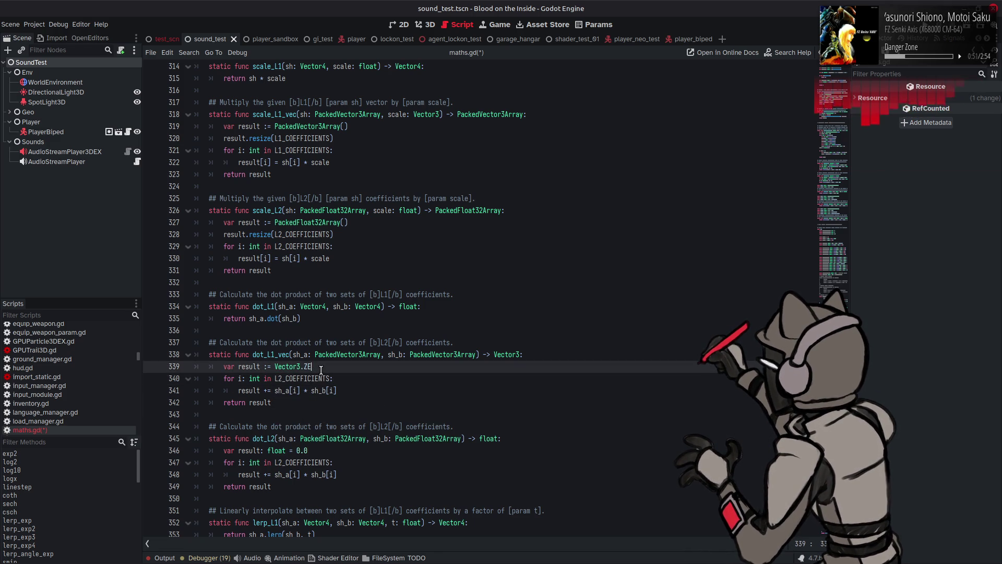
text(RRO)
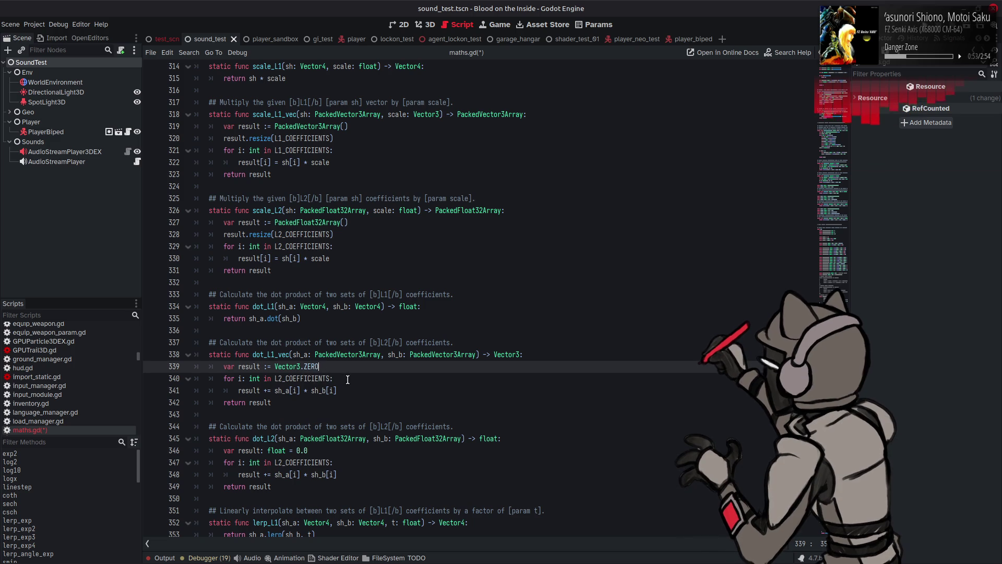
Make the loop iterate over L1_COEFFICIENTS instead of L2_COEFFICIENTS
click(285, 380)
key(BackSpace)
text(1)
click(356, 366)
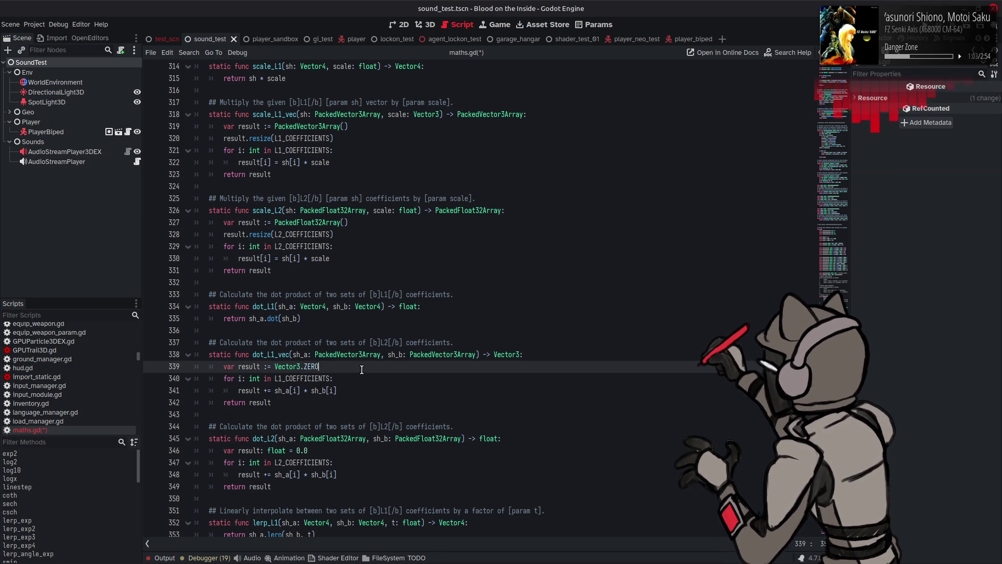
Reword the comment to 'dot product of two L1 vectors' and save maths.gd
drag(366, 343, 340, 344)
key(BackSpace)
key(BackSpace)
double_click(390, 342)
text(v)
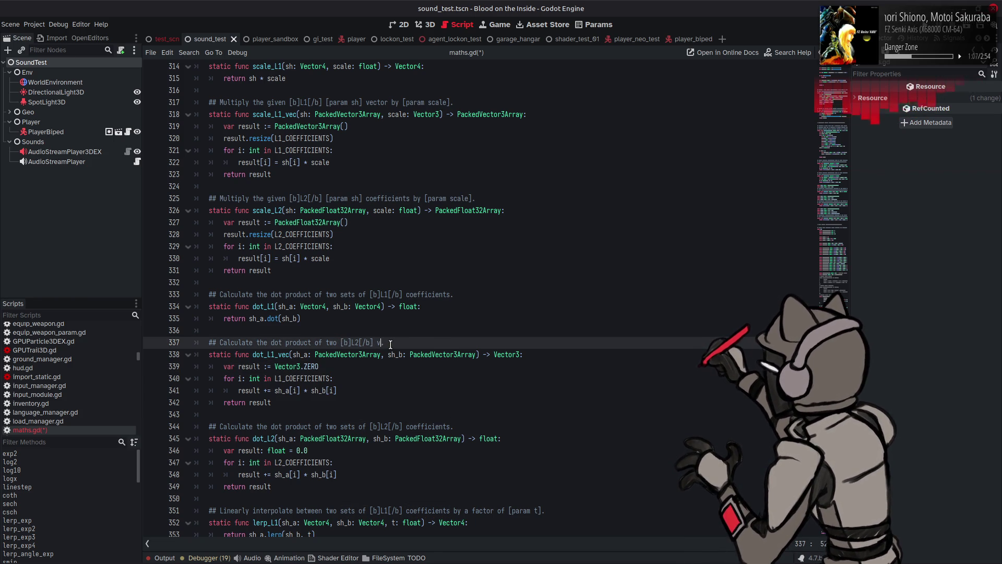
text(ecttors.)
click(359, 343)
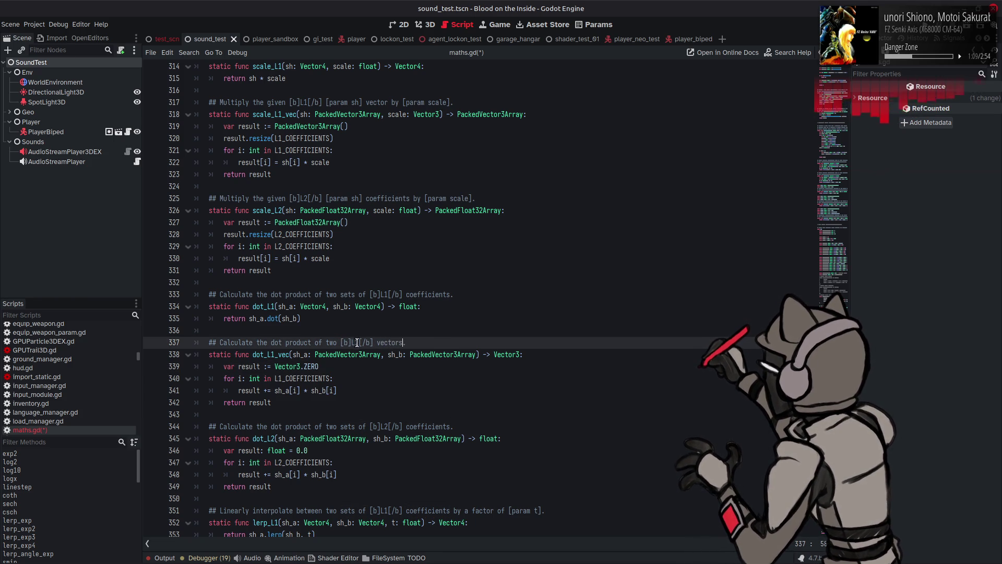
key(BackSpace)
text(1)
scroll(386, 337, down, 4)
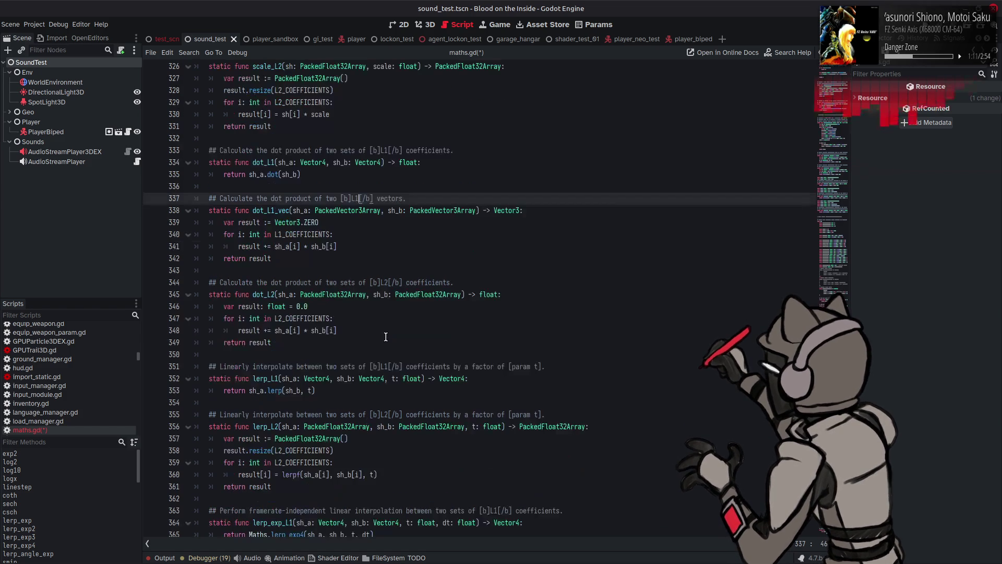
key(ctrl+s)
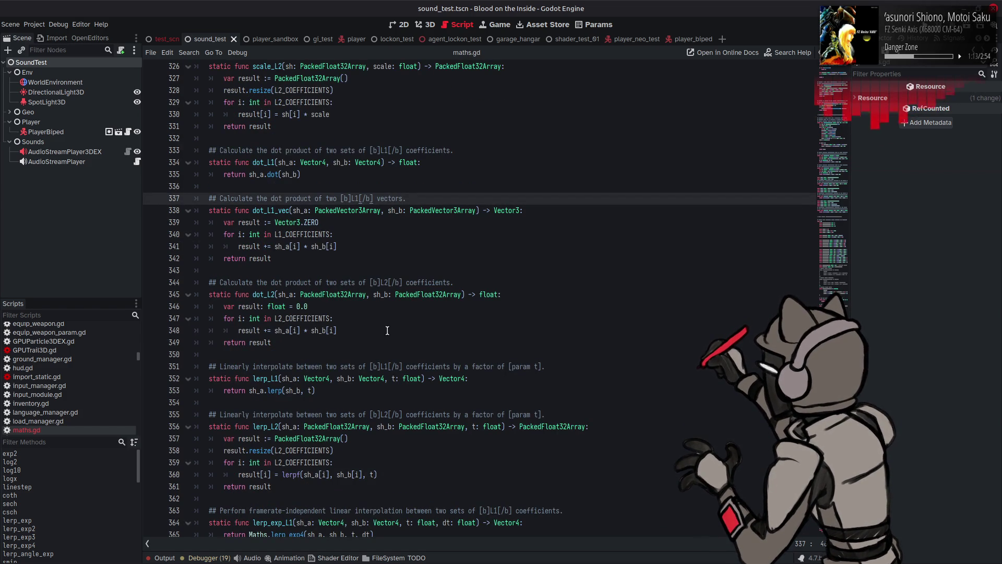
scroll(390, 333, down, 3)
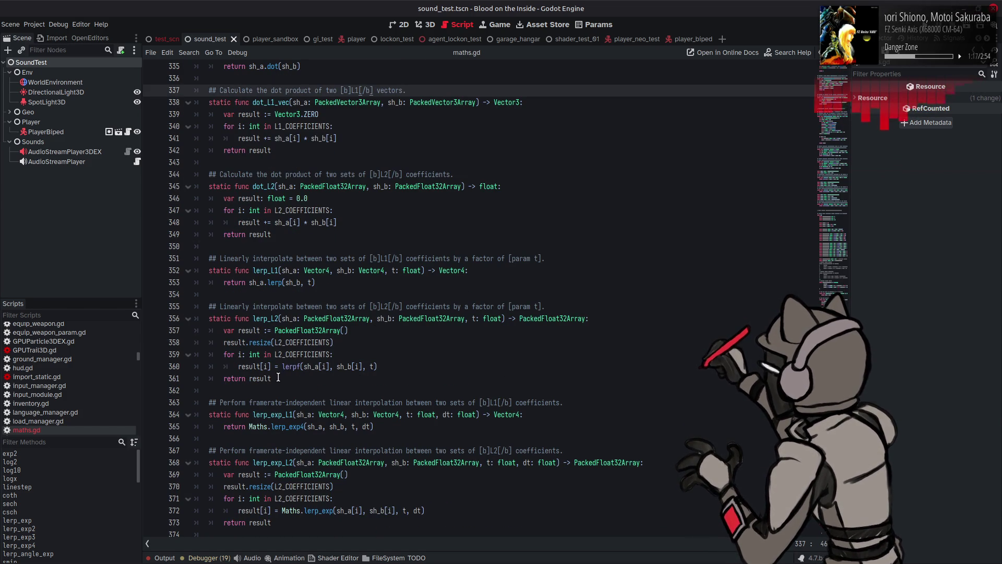
Duplicate the lerp_L2 function above itself and rename the copy lerp_L1_vec
click(278, 376)
drag(278, 377, 268, 301)
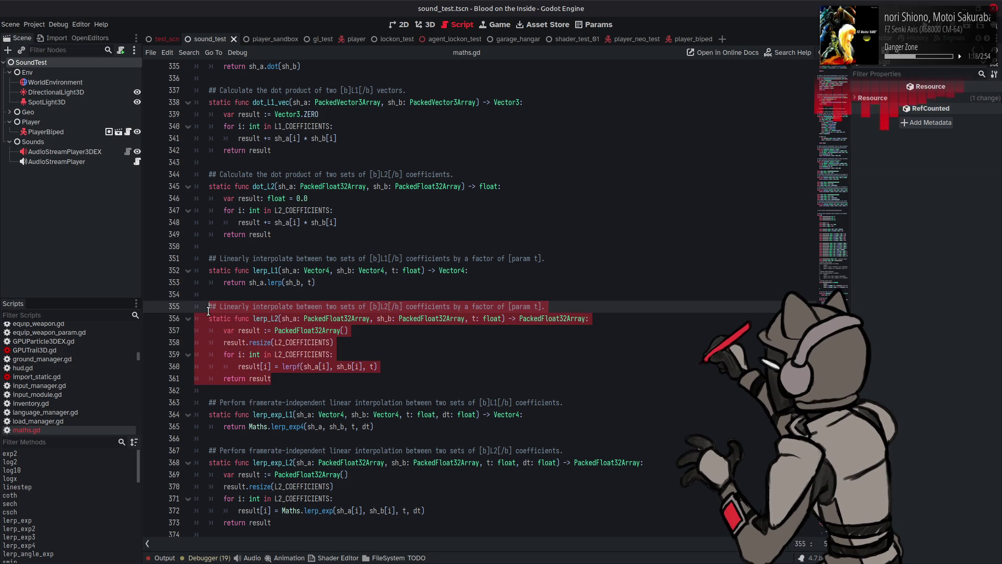
key(ctrl+c)
click(338, 283)
key(Return)
key(Return)
key(ctrl+v)
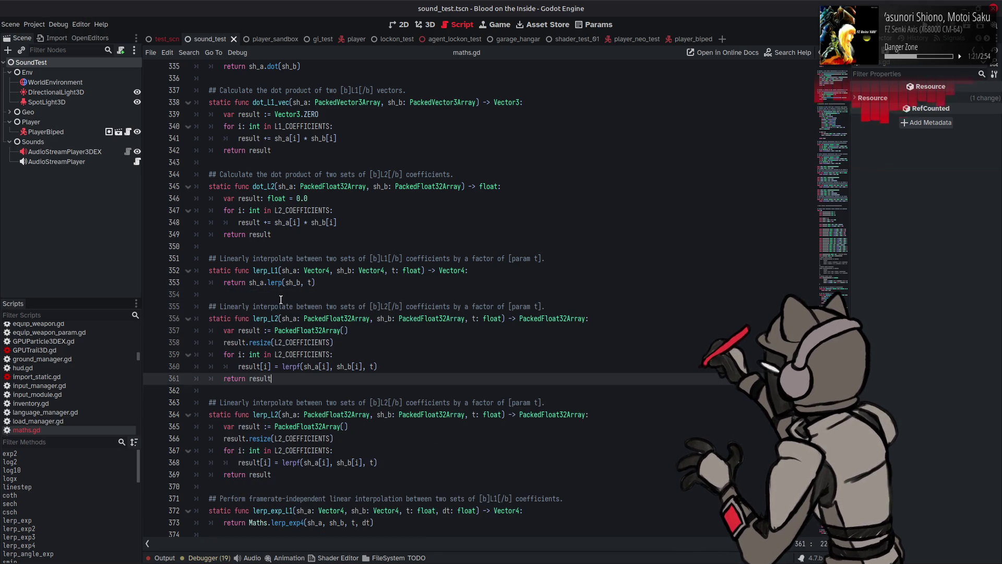
click(278, 319)
key(BackSpace)
text(1_vec)
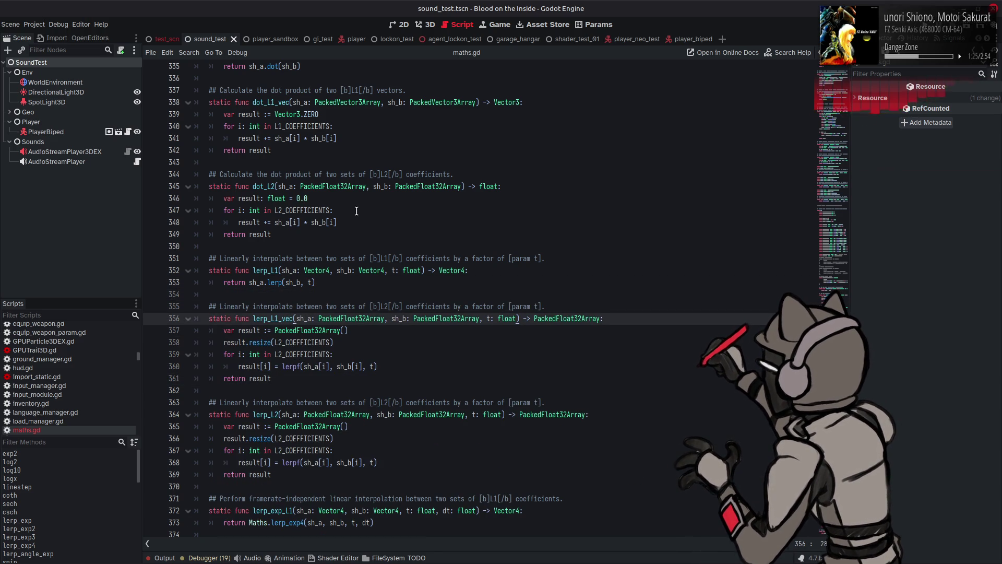
Change sh_a, sh_b, the return type and result to PackedVector3Array
double_click(377, 102)
key(ctrl+c)
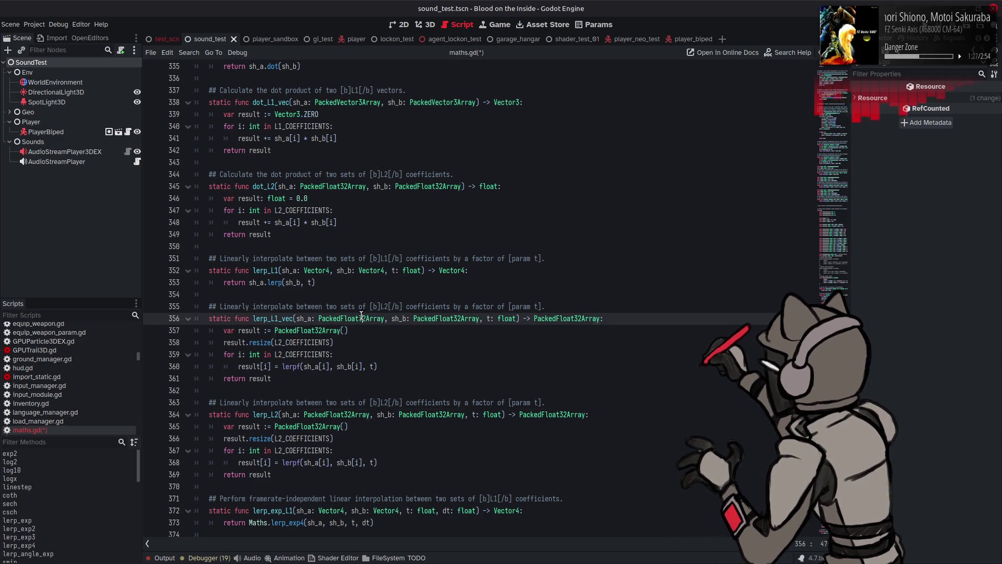
double_click(351, 318)
key(ctrl+v)
double_click(448, 319)
key(ctrl+v)
double_click(559, 319)
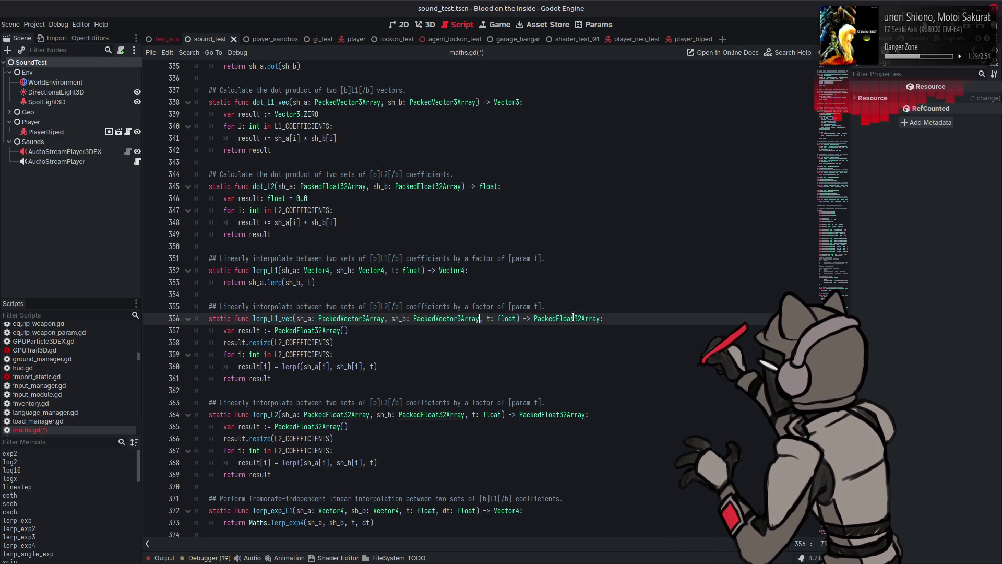
click(560, 319)
double_click(559, 319)
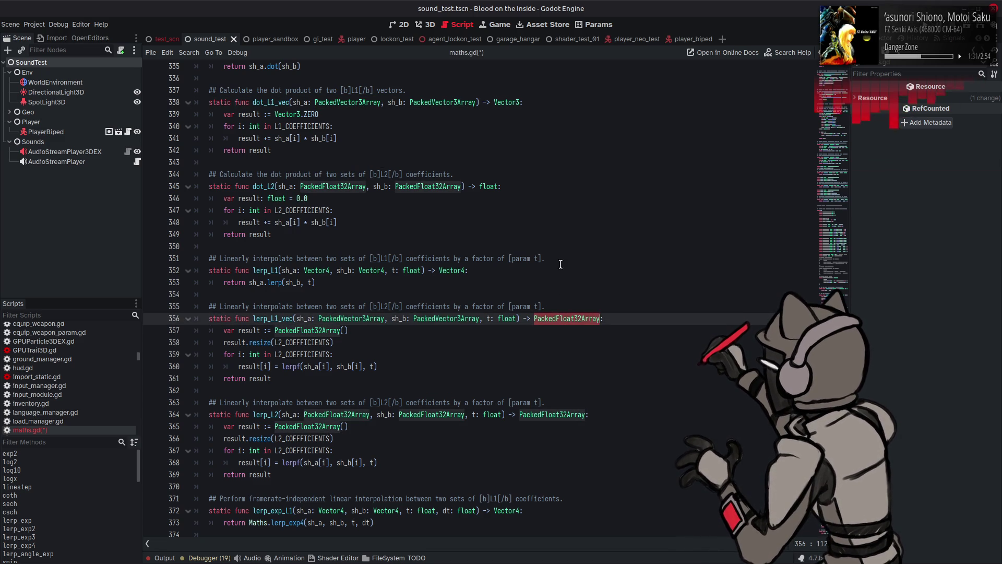
key(ctrl+v)
double_click(308, 331)
key(ctrl+v)
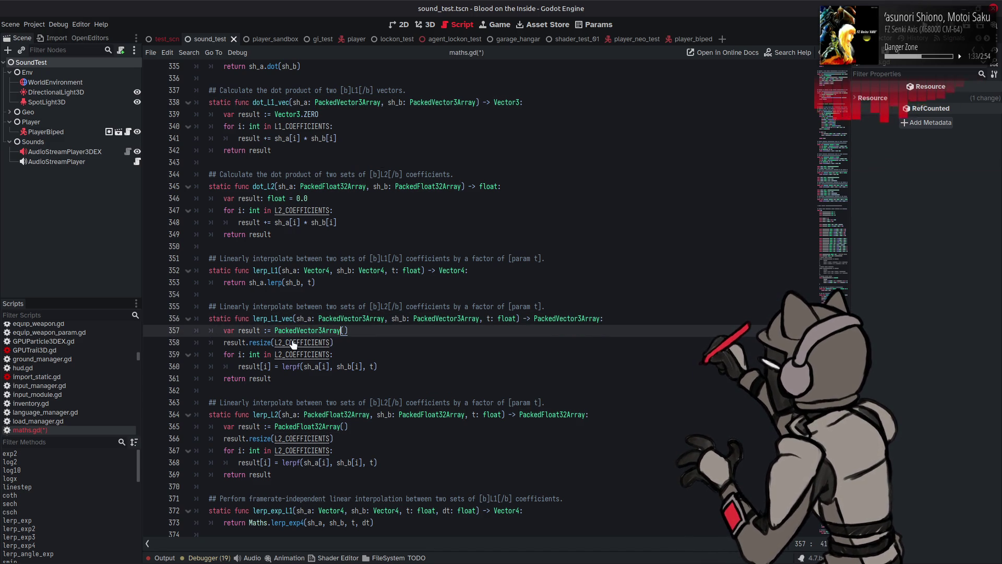
Switch L2_COEFFICIENTS to L1_COEFFICIENTS on the resize and loop lines
click(282, 342)
key(BackSpace)
text(1)
key(Down)
key(BackSpace)
text(1)
click(355, 355)
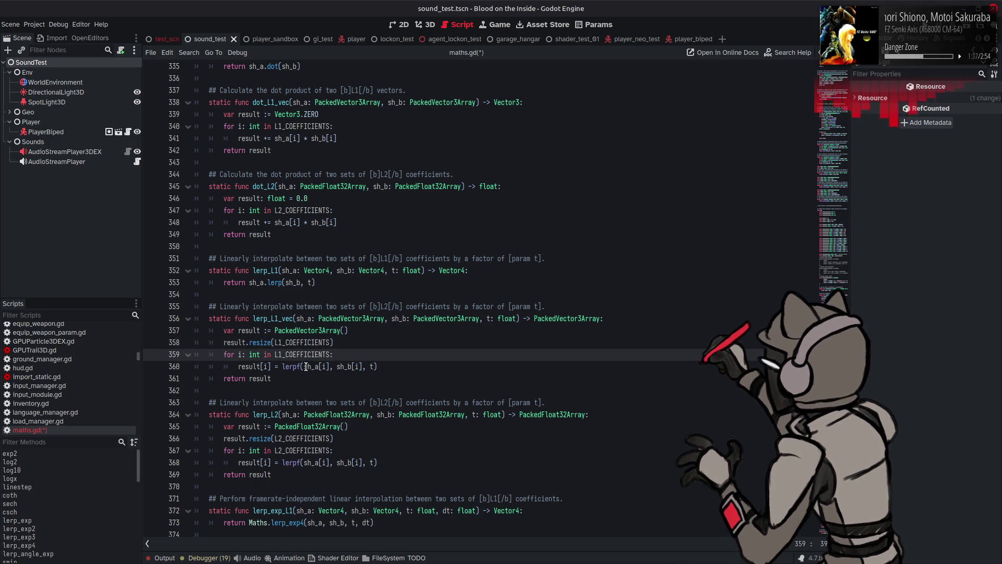
Rewrite the loop body as sh_a[i].lerp(sh_b[i], t) using autocomplete
drag(304, 367, 330, 367)
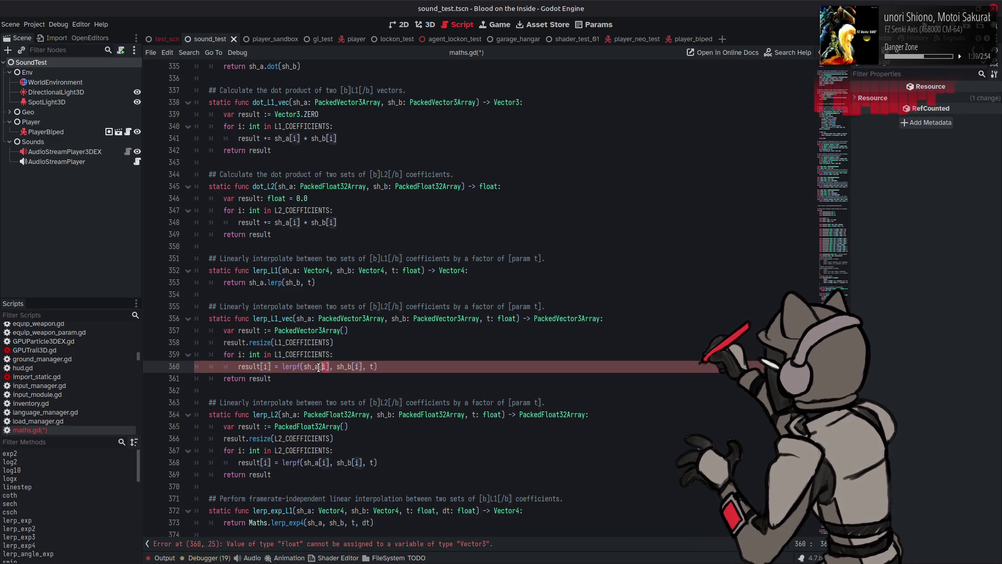
key(BackSpace)
key(Delete)
key(Delete)
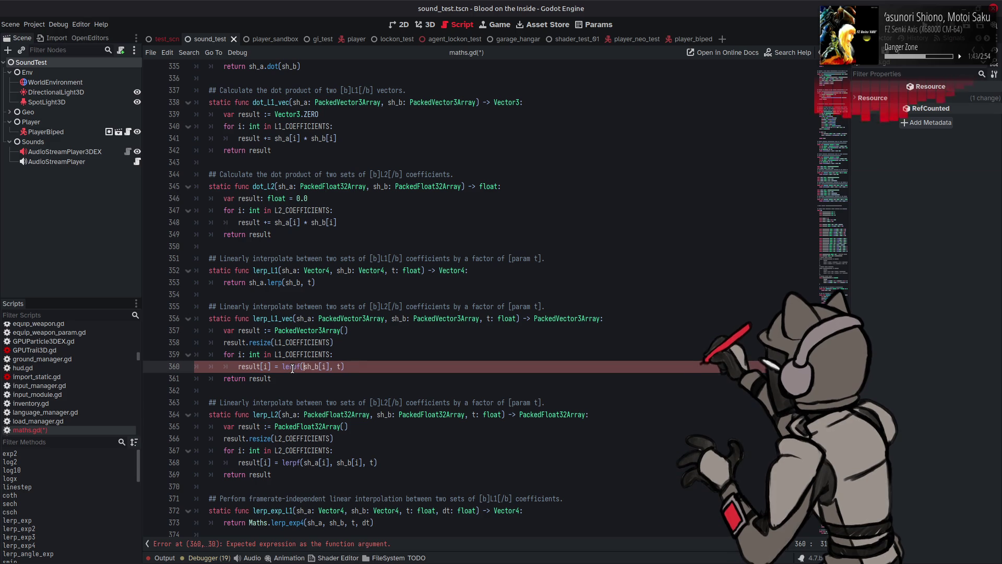
text(sh_a[i].)
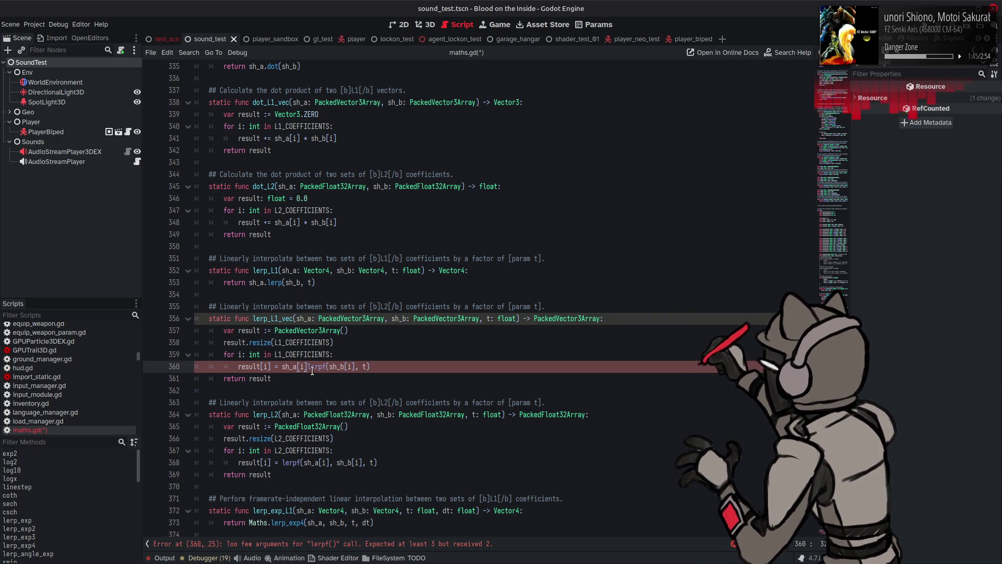
key(Delete)
key(Delete)
key(Delete)
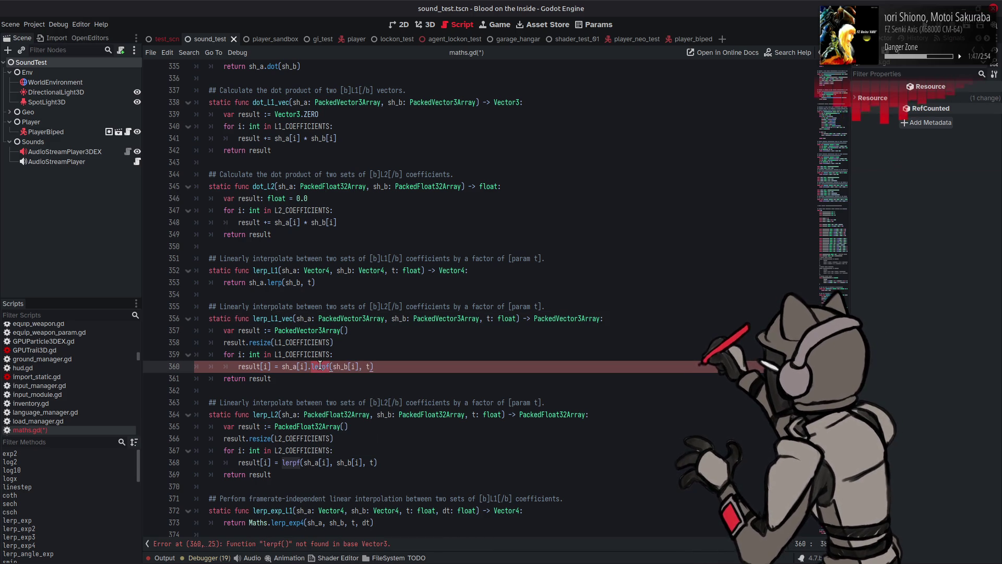
text(le)
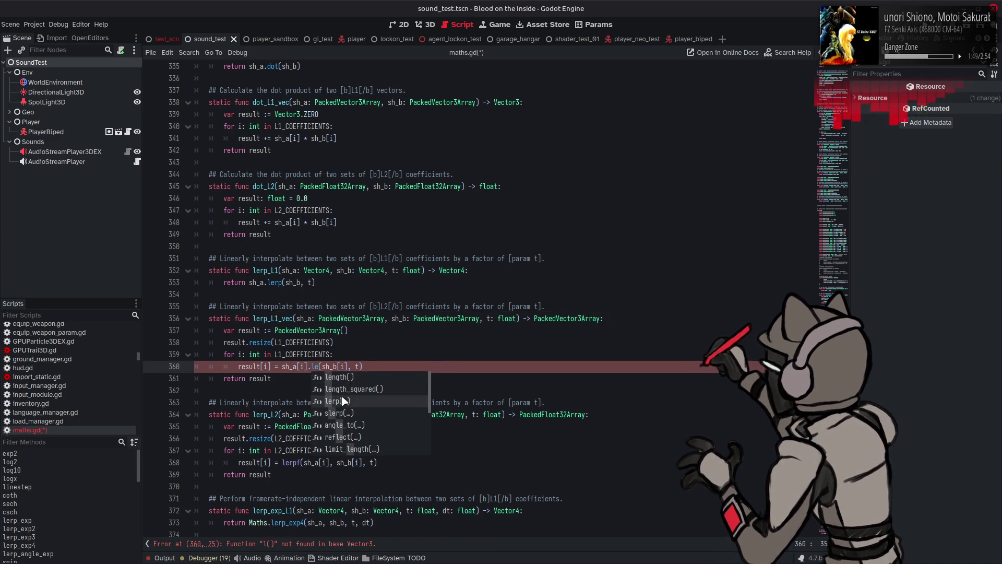
click(345, 401)
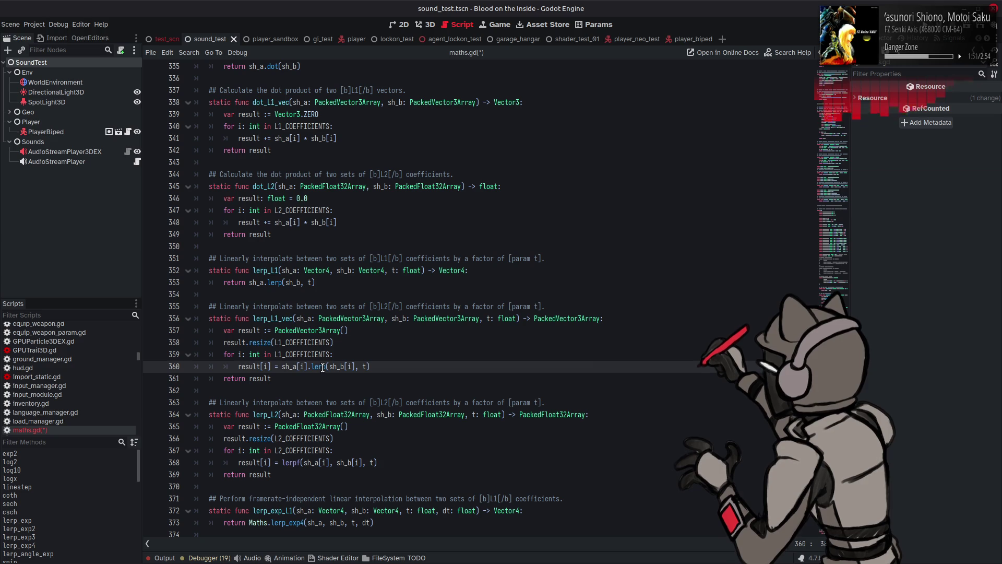
key(Up)
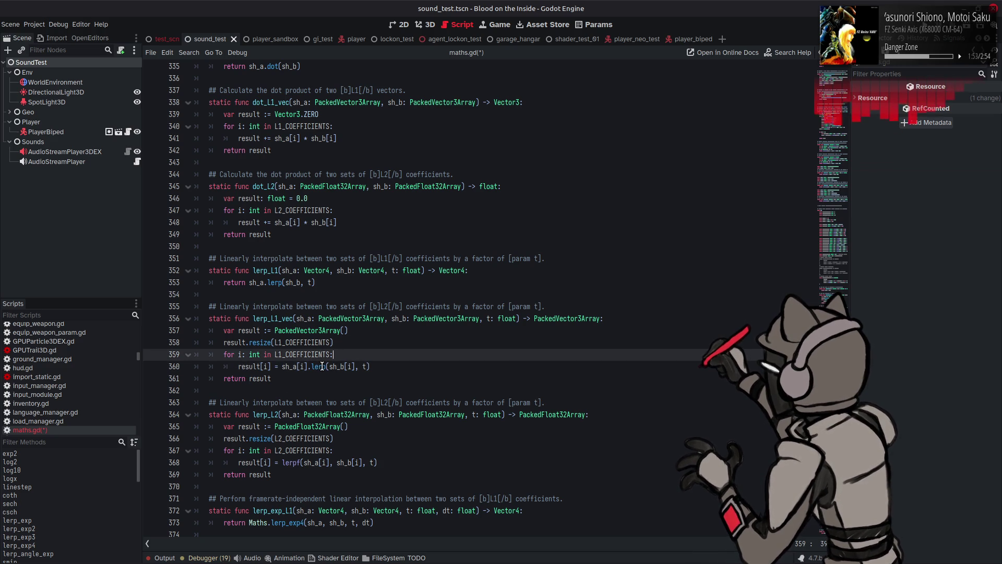
right_click(322, 366)
Check the Vector3 lerp documentation, return to maths.gd and save it
click(356, 493)
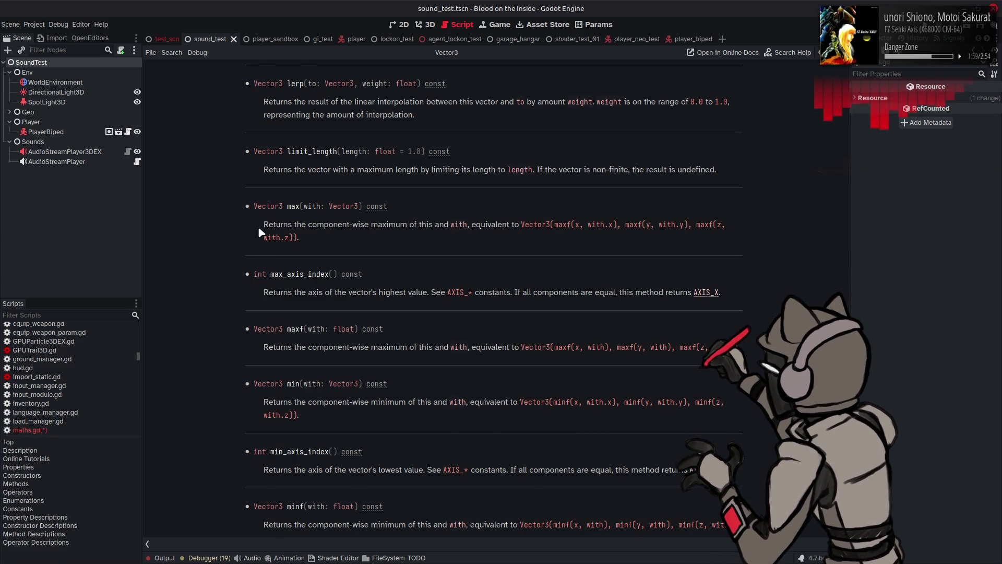
key(alt+Left)
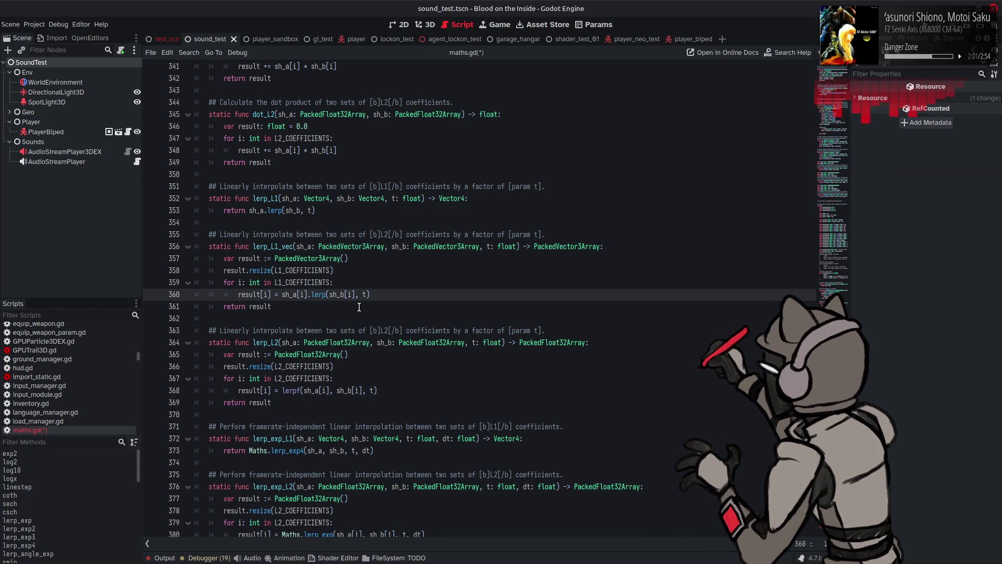
click(397, 288)
key(ctrl+s)
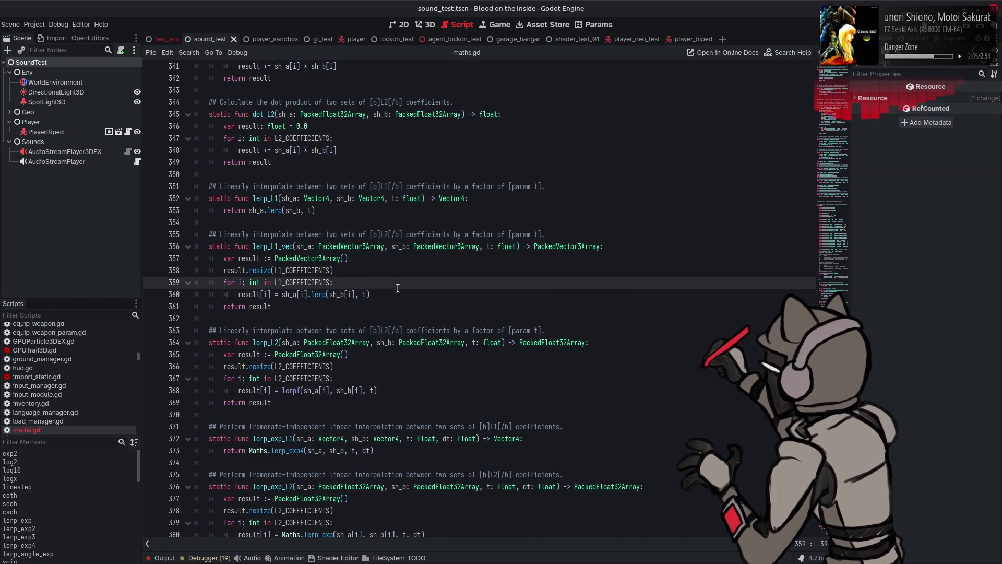
Scroll down and select the lerp_exp_L2 function with its comment
scroll(398, 288, down, 4)
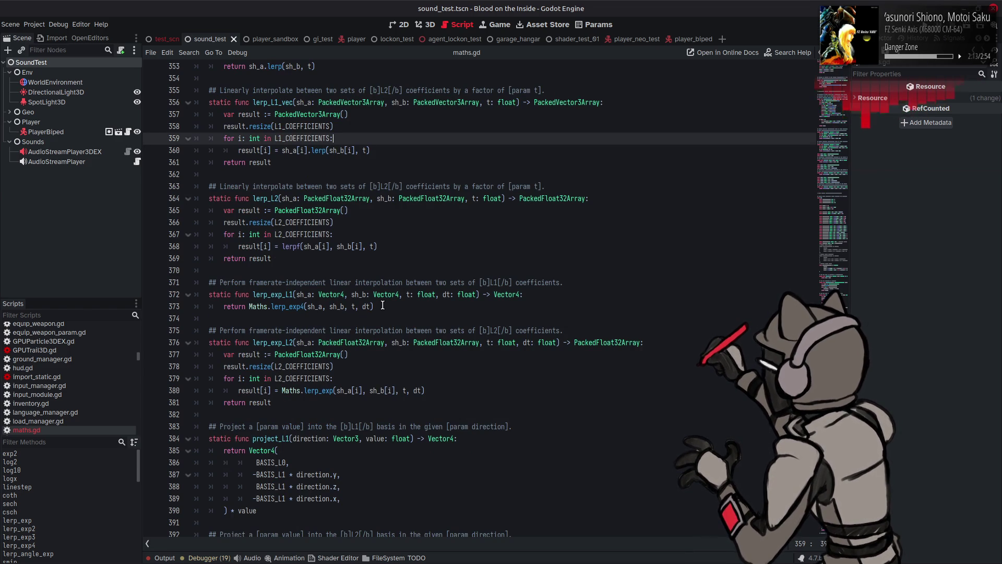
scroll(372, 345, down, 1)
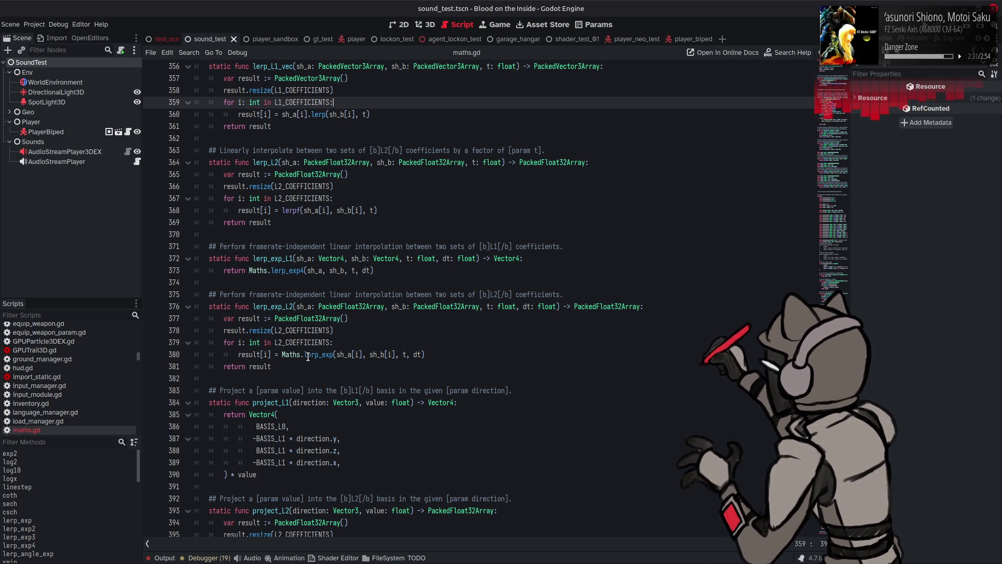
mouse_move(271, 366)
mouse_down()
mouse_move(245, 318)
mouse_move(210, 295)
mouse_up()
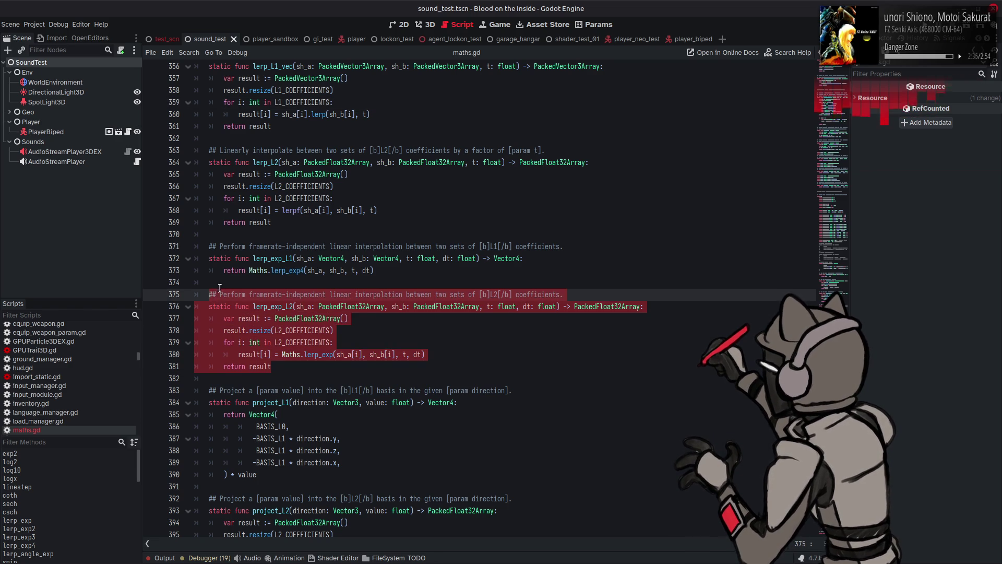
Paste a copy of lerp_exp_L2 above it and rename it lerp_exp_L1_vec
click(209, 295)
key(Return)
key(Up)
key(Return)
click(222, 291)
key(ctrl+v)
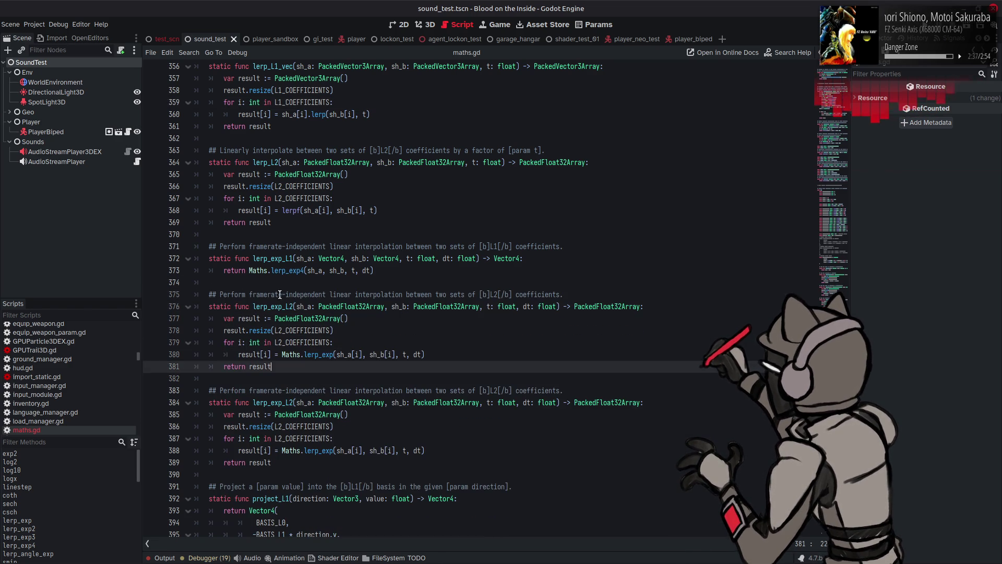
click(294, 307)
key(BackSpace)
text(1_vec)
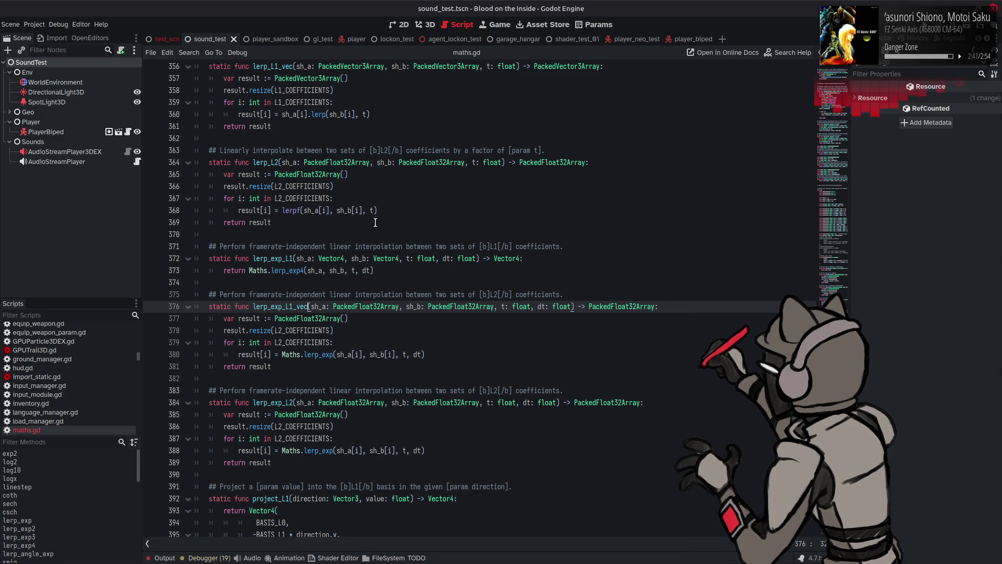
Make sh_a, sh_b, the return type and result PackedVector3Array
double_click(370, 66)
key(ctrl+c)
double_click(375, 307)
key(ctrl+v)
double_click(456, 306)
key(ctrl+v)
double_click(624, 306)
key(ctrl+v)
double_click(307, 318)
key(ctrl+v)
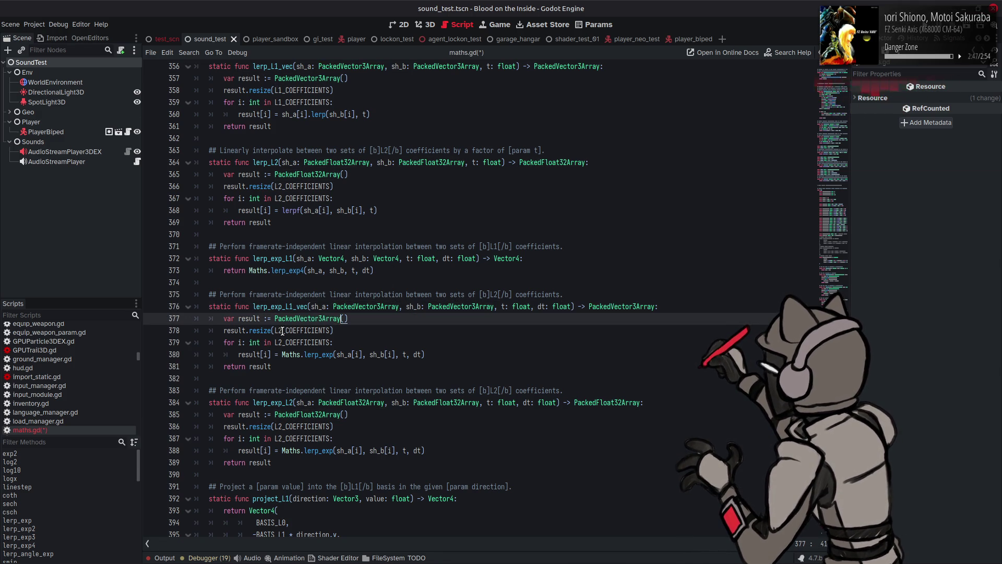
Use L1_COEFFICIENTS on both lines and change the call to Maths.lerp_exp3
click(282, 330)
key(BackSpace)
text(1)
key(ctrl+s)
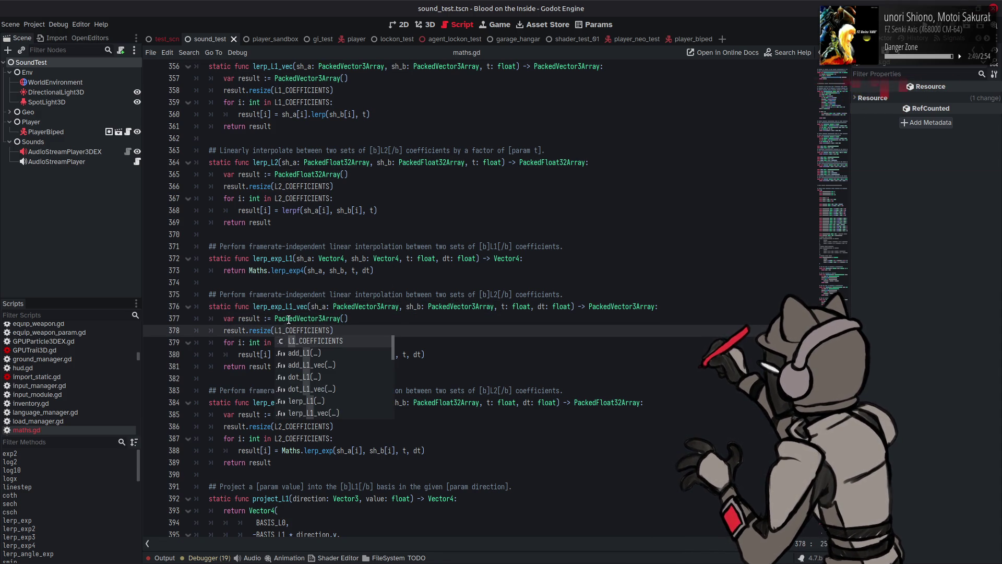
click(289, 318)
click(285, 343)
key(BackSpace)
text(1_COEFFICIENTS:)
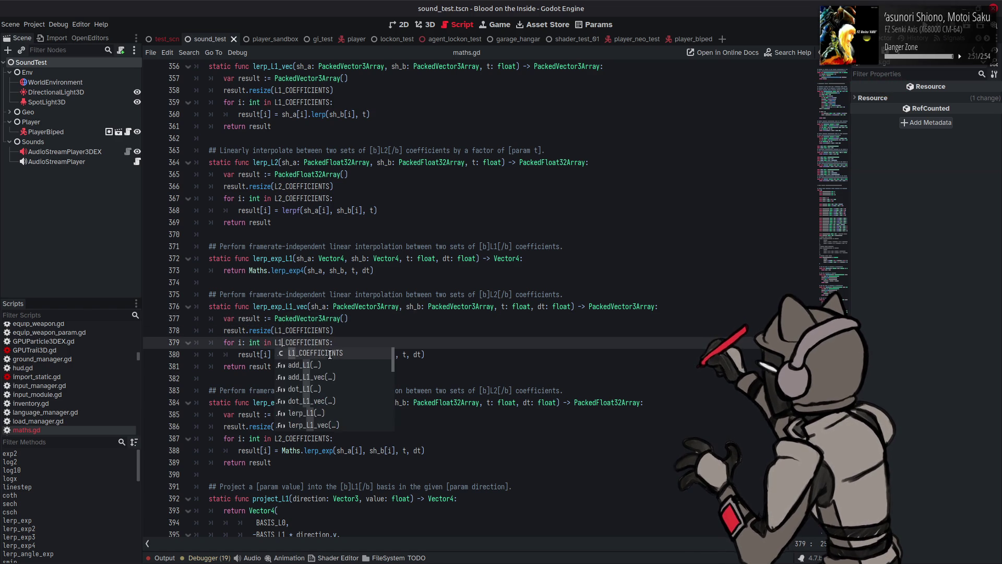
click(341, 318)
click(333, 354)
text(3)
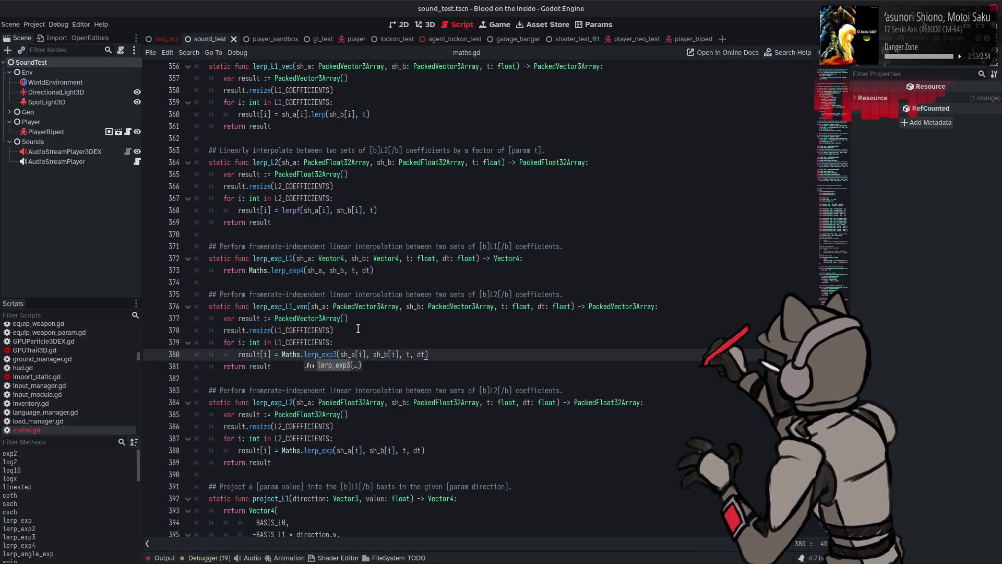
click(365, 327)
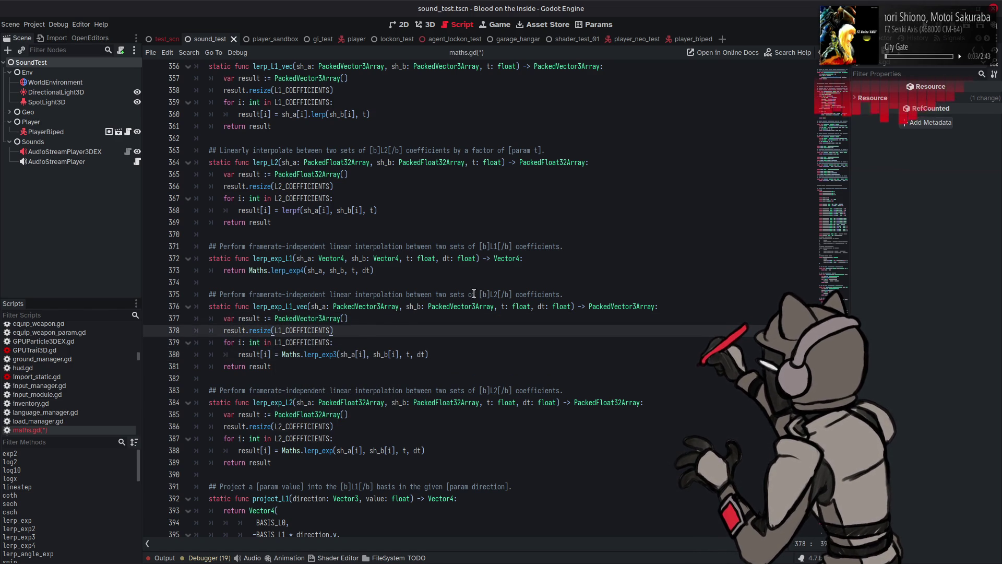
Reword the lerp_exp_L1_vec comment from 'sets of coefficients' to 'SH vectors'
drag(477, 294, 444, 294)
key(BackSpace)
double_click(507, 294)
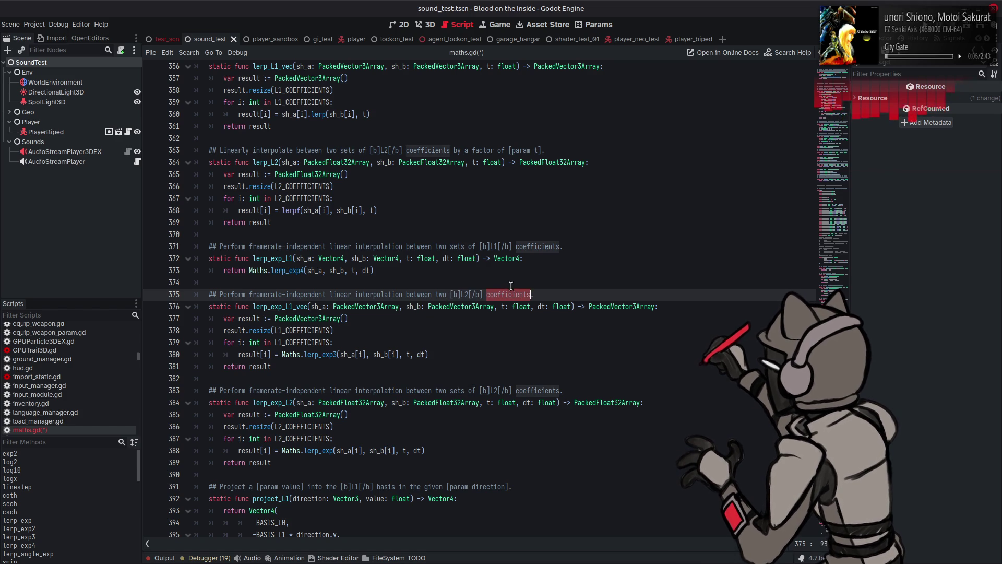
text(vecto)
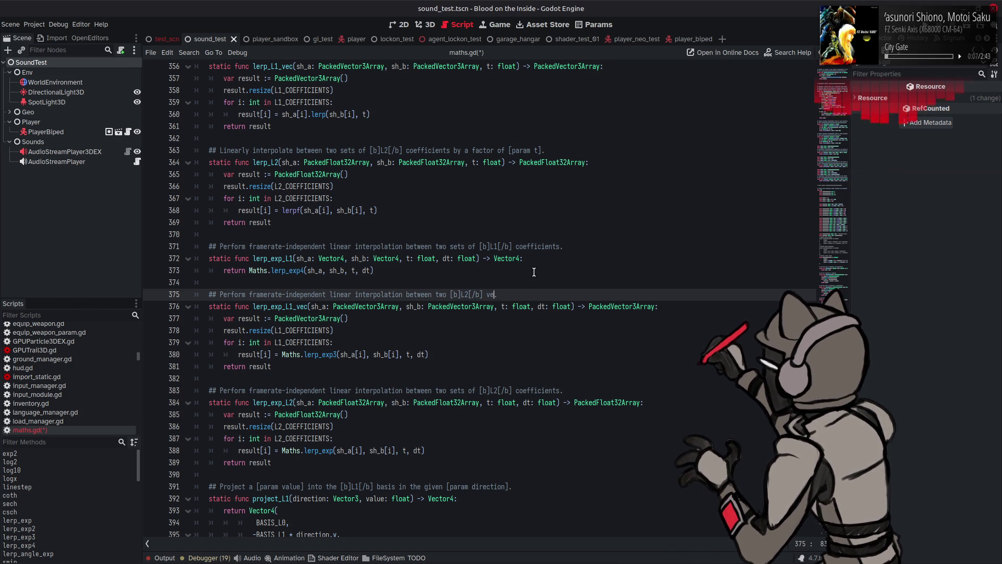
text(rs.)
click(486, 293)
text(SH)
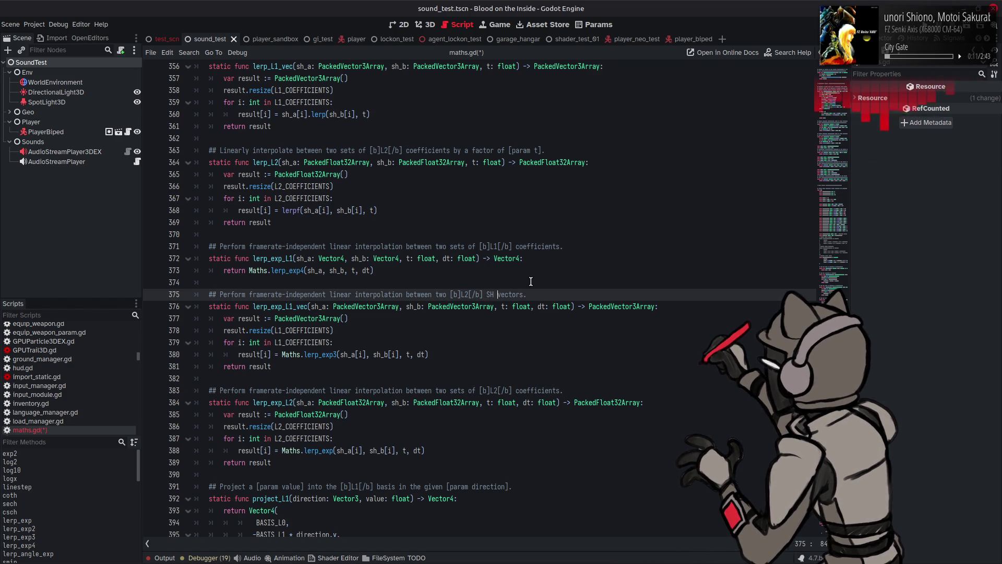
Update the line 355 comment to L1 vectors without 'sets of', and save
scroll(526, 270, up, 3)
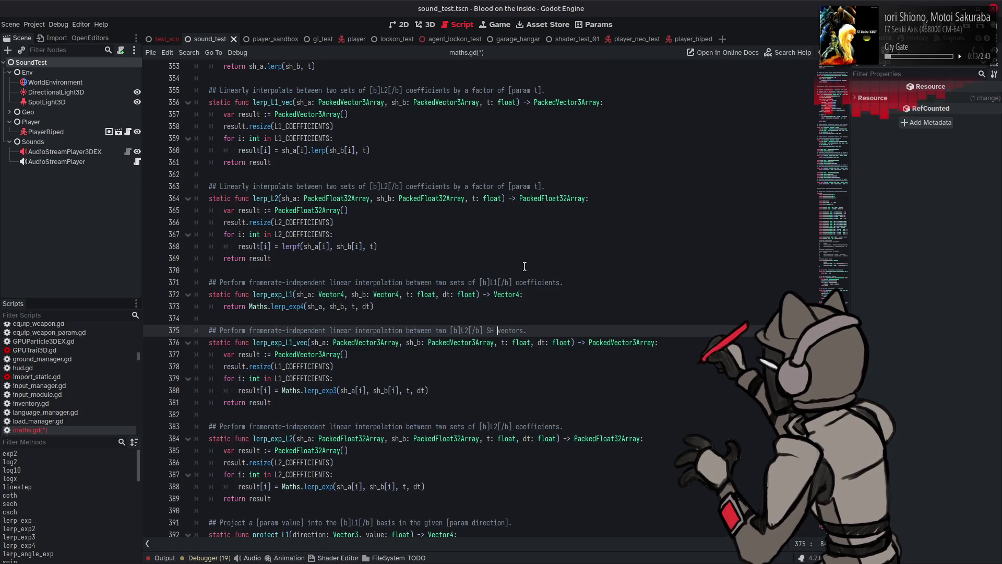
scroll(507, 261, up, 1)
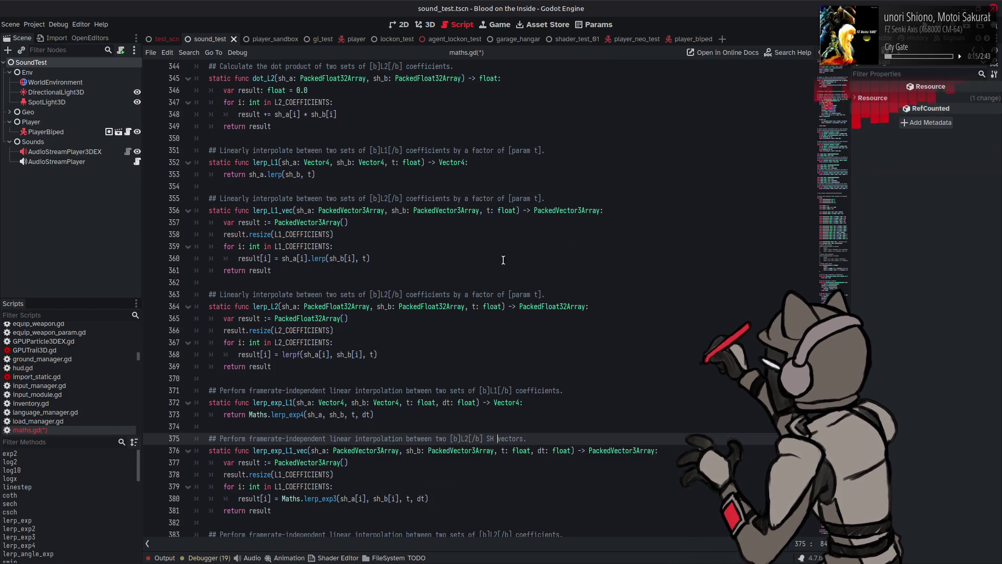
click(388, 198)
key(BackSpace)
text(1)
double_click(429, 199)
text(vector)
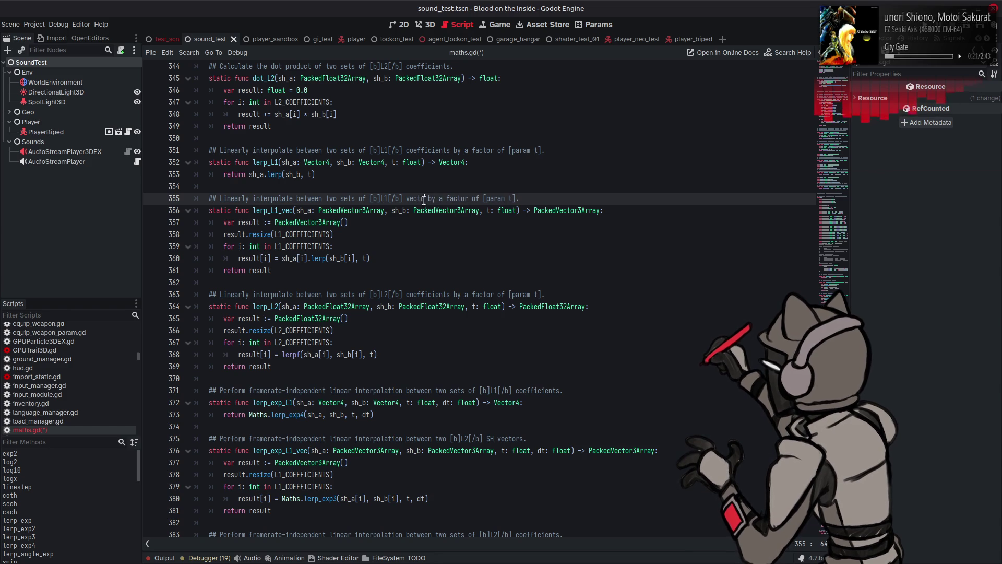
text(s)
drag(367, 198, 344, 199)
key(BackSpace)
key(BackSpace)
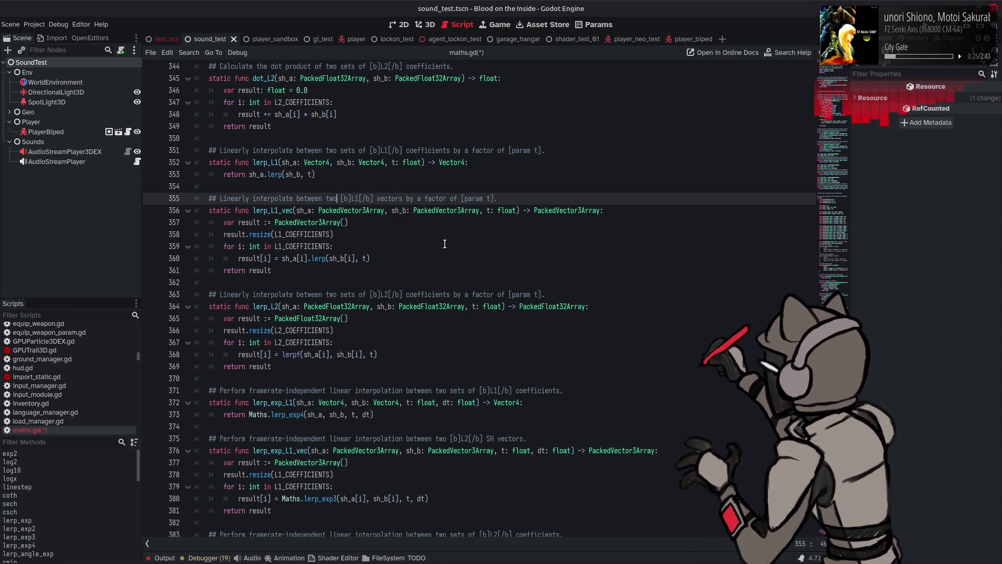
scroll(446, 244, up, 4)
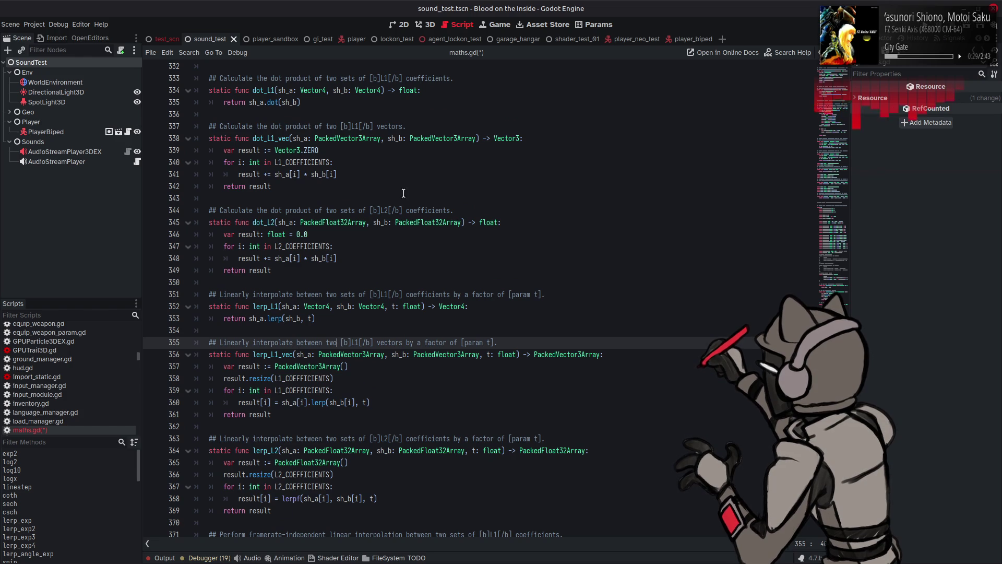
key(ctrl+s)
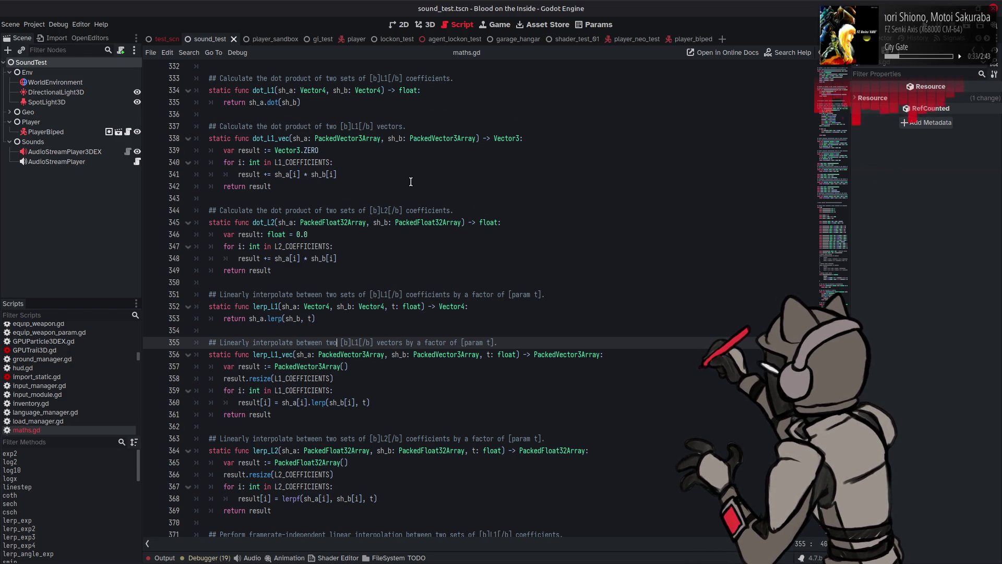
Change the remaining L2 to L1 and add 'SH' to the lerp_exp_L1 comment, then save
scroll(411, 181, down, 10)
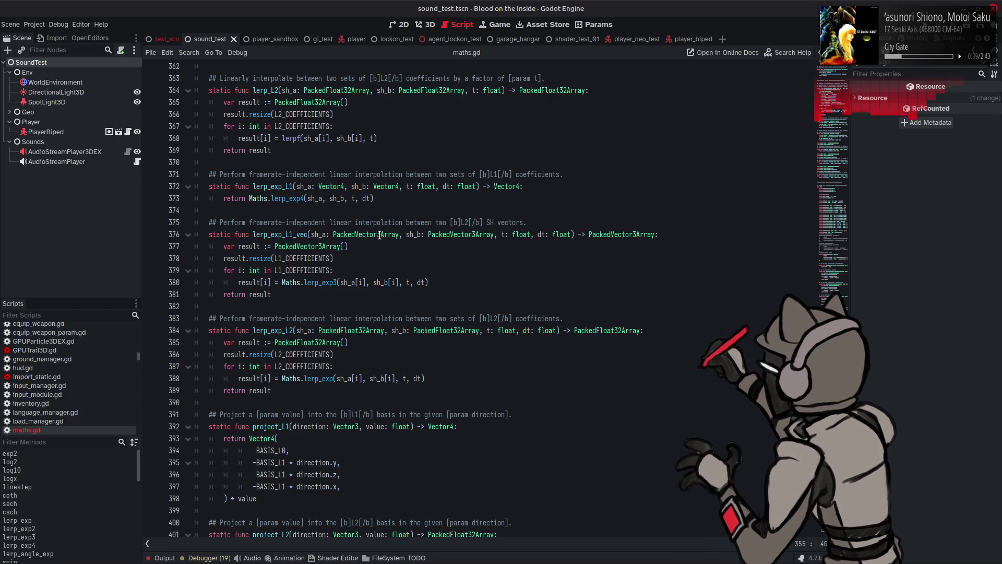
click(470, 223)
key(BackSpace)
text(1)
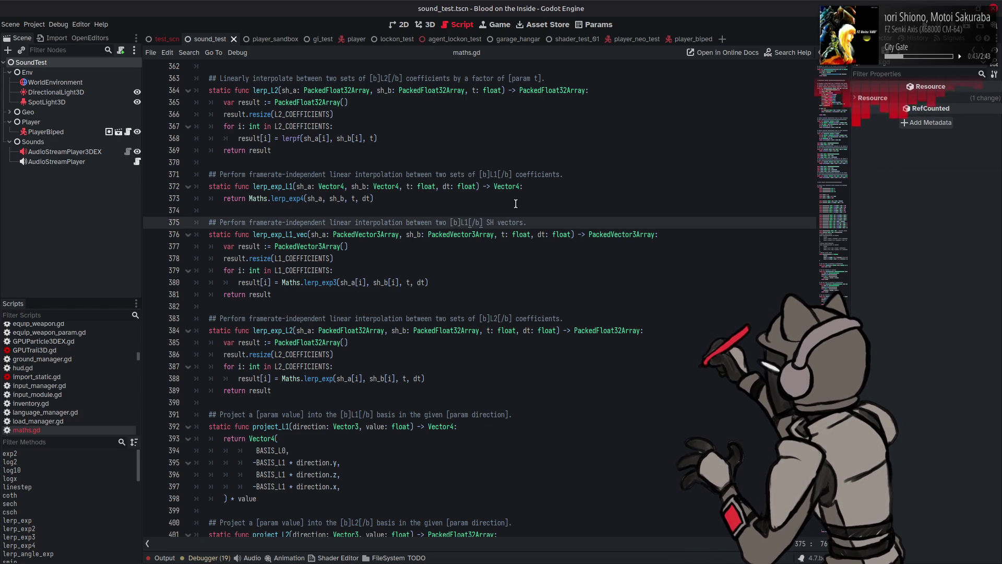
click(516, 174)
text(SH)
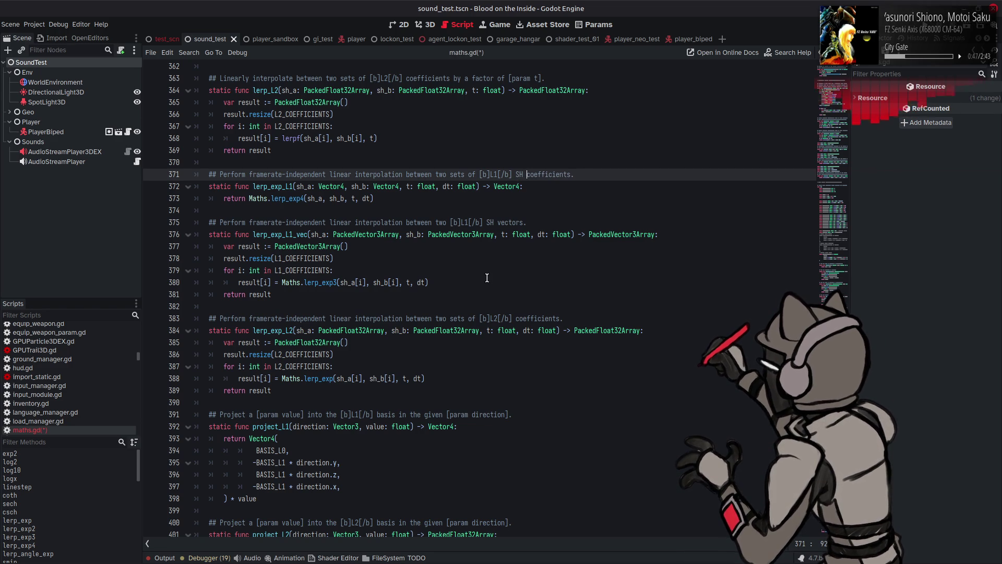
click(426, 282)
key(ctrl+s)
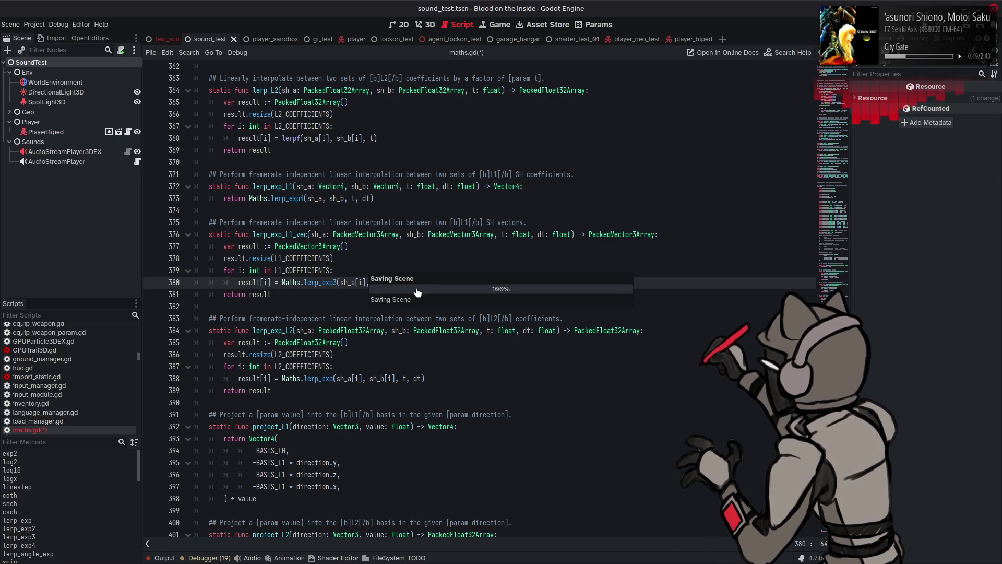
scroll(354, 305, down, 7)
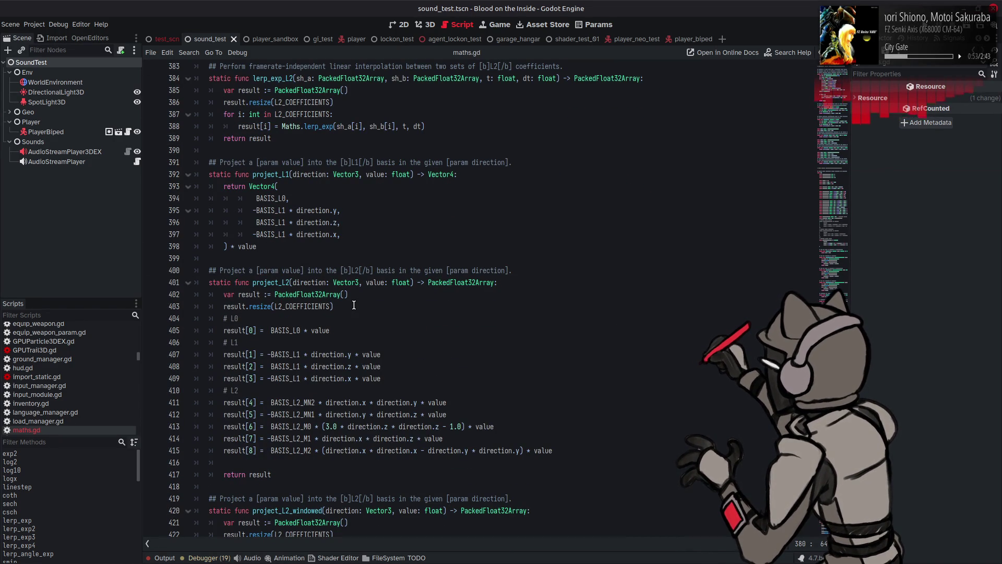
Copy project_L2 with its comment and paste it after project_L1
scroll(334, 342, down, 1)
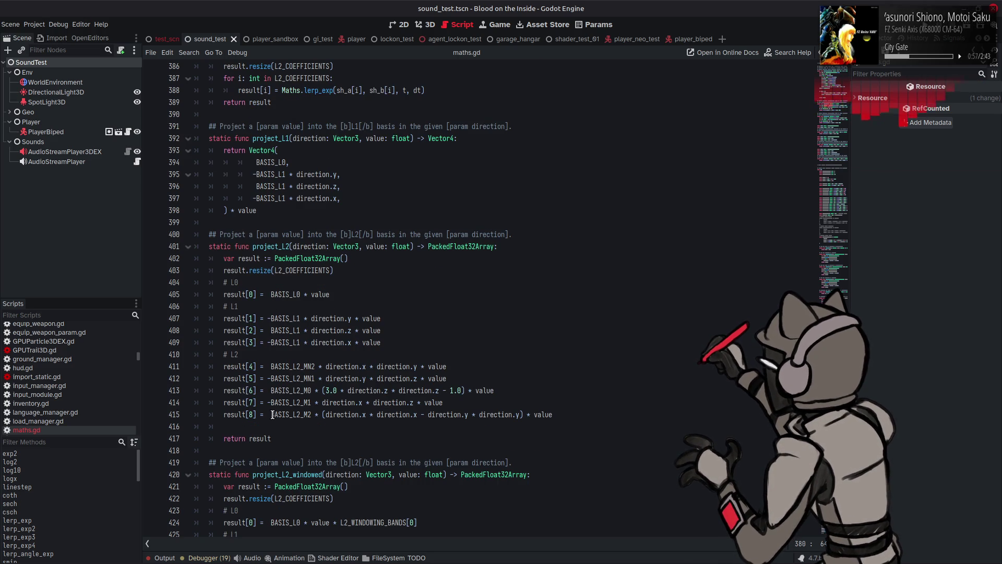
click(284, 441)
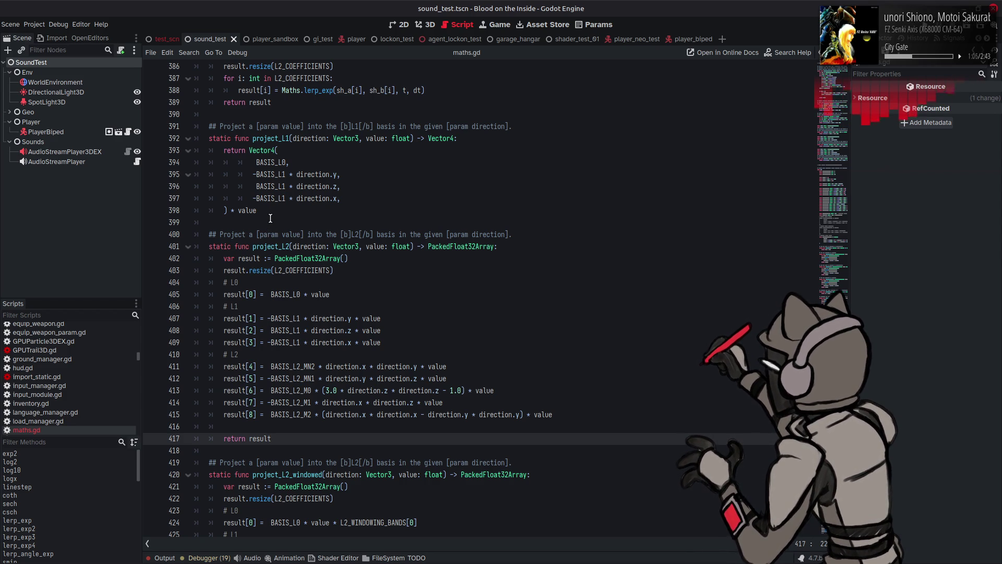
drag(278, 442, 211, 225)
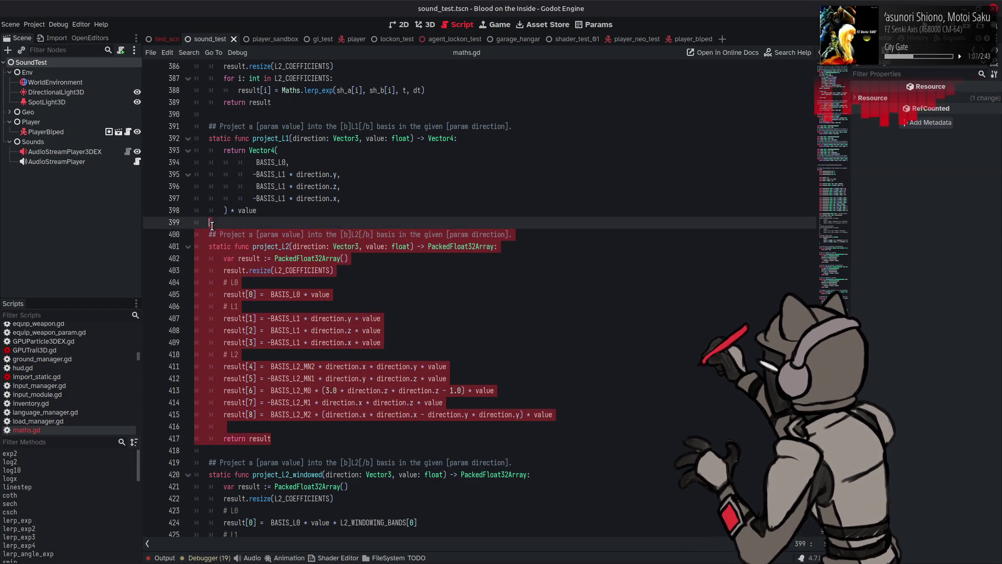
click(265, 210)
key(Return)
key(ctrl+z)
key(ctrl+y)
key(ctrl+z)
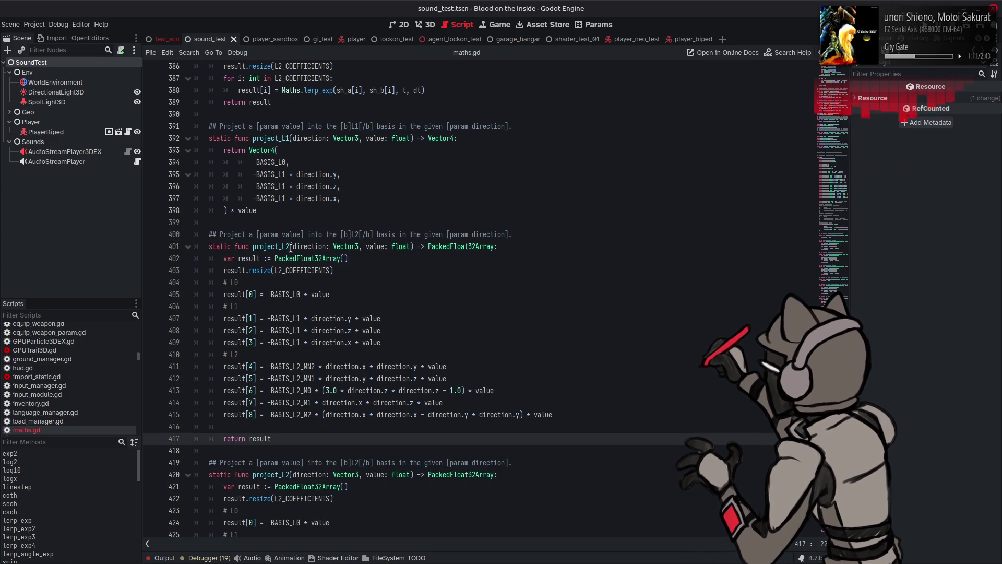
Rename the copy project_L1_vec and delete its L2 terms
click(290, 247)
key(BackSpace)
text(1_vec)
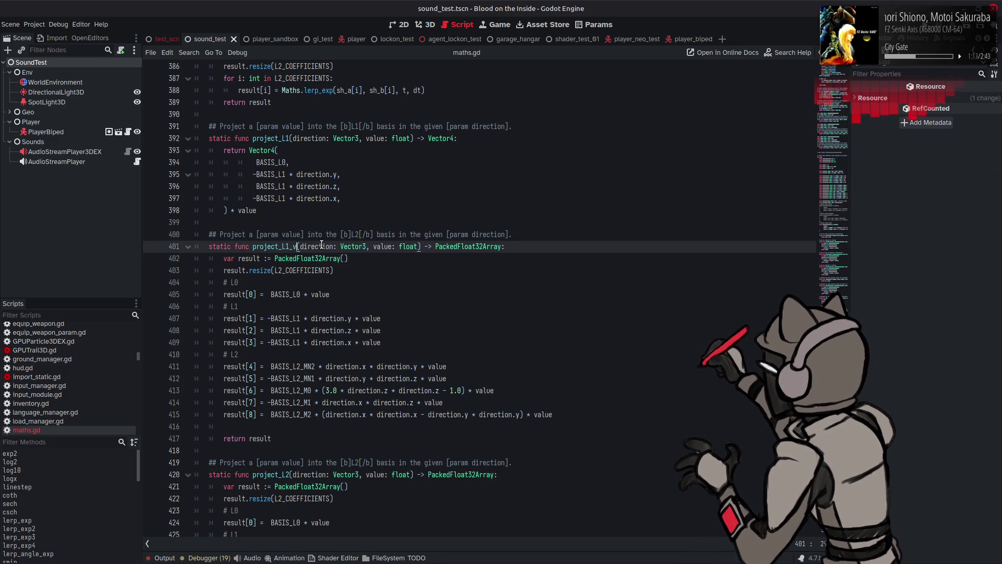
mouse_move(551, 414)
mouse_down()
mouse_move(198, 379)
mouse_move(198, 355)
mouse_up()
key(BackSpace)
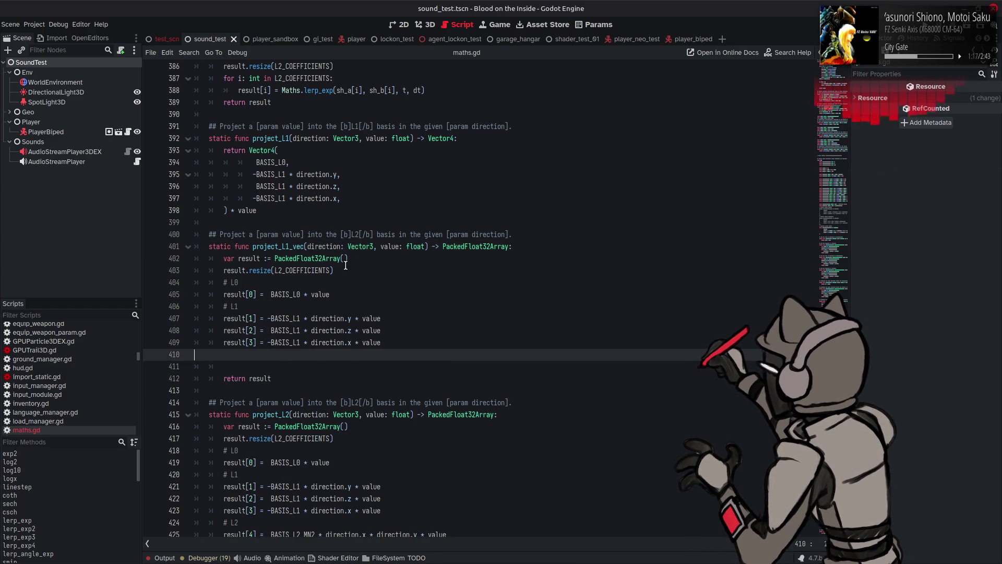
key(BackSpace)
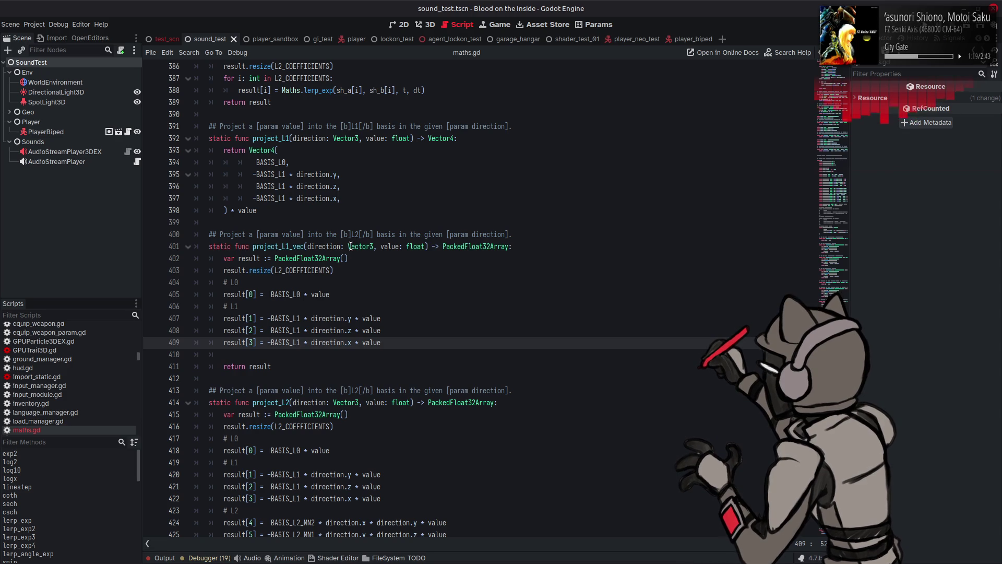
Make value a Vector3, return PackedVector3Array, and resize to L1_COEFFICIENTS
double_click(359, 246)
key(ctrl+c)
double_click(416, 246)
key(ctrl+v)
drag(472, 246, 498, 247)
key(ctrl+v)
click(310, 258)
double_click(310, 258)
key(ctrl+v)
click(282, 270)
key(BackSpace)
text(1)
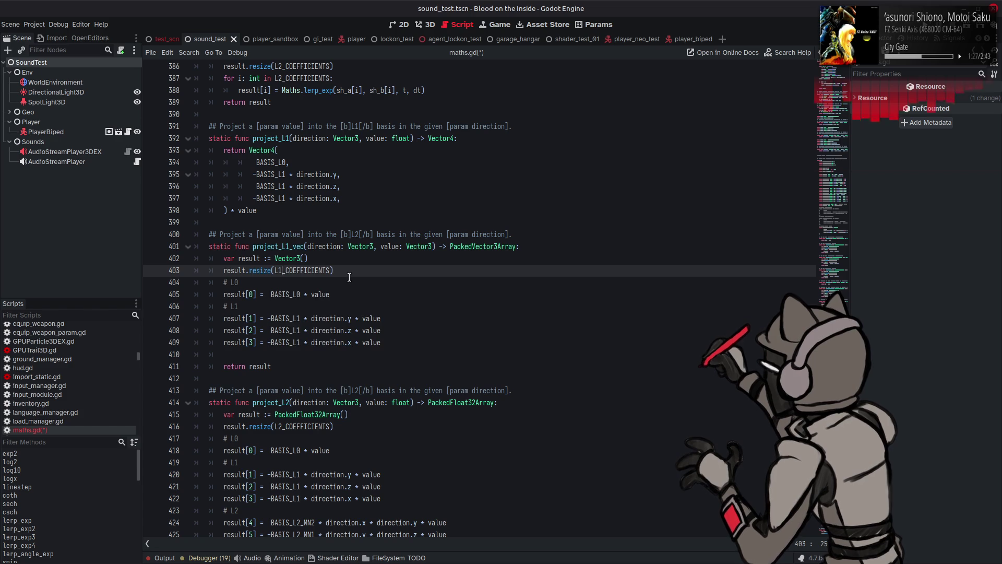
click(370, 258)
double_click(395, 248)
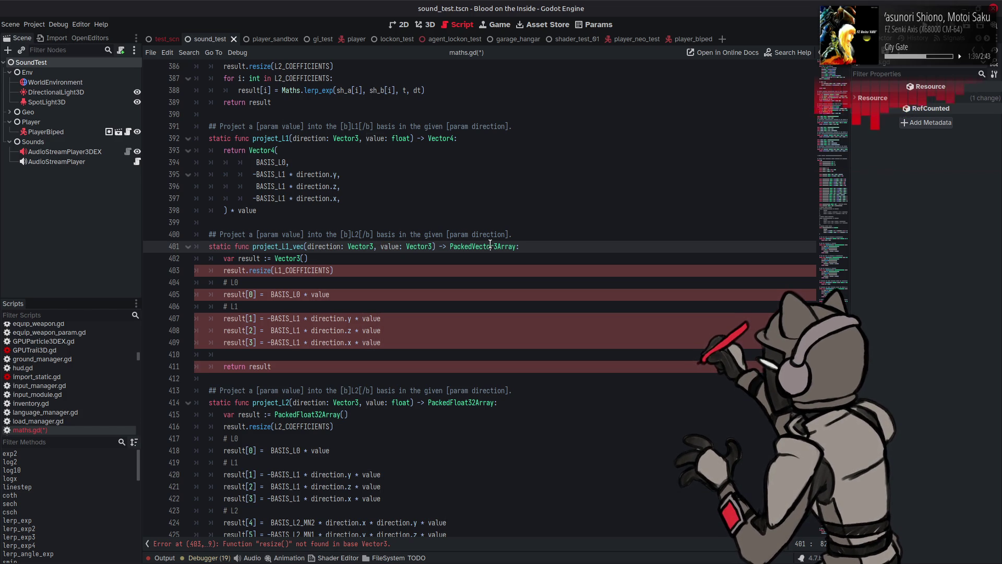
Make result start as a PackedVector3Array() in project_L1_vec and save maths.gd
click(282, 269)
key(BackSpace)
text(2)
key(ctrl+z)
key(ctrl+z)
key(ctrl+z)
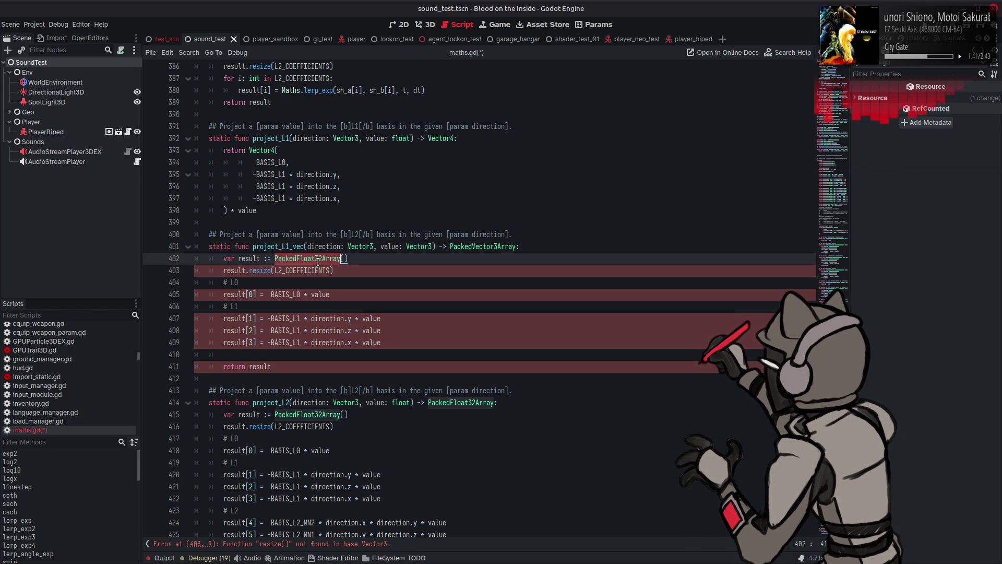
key(ctrl+shift+z)
key(ctrl+shift+z)
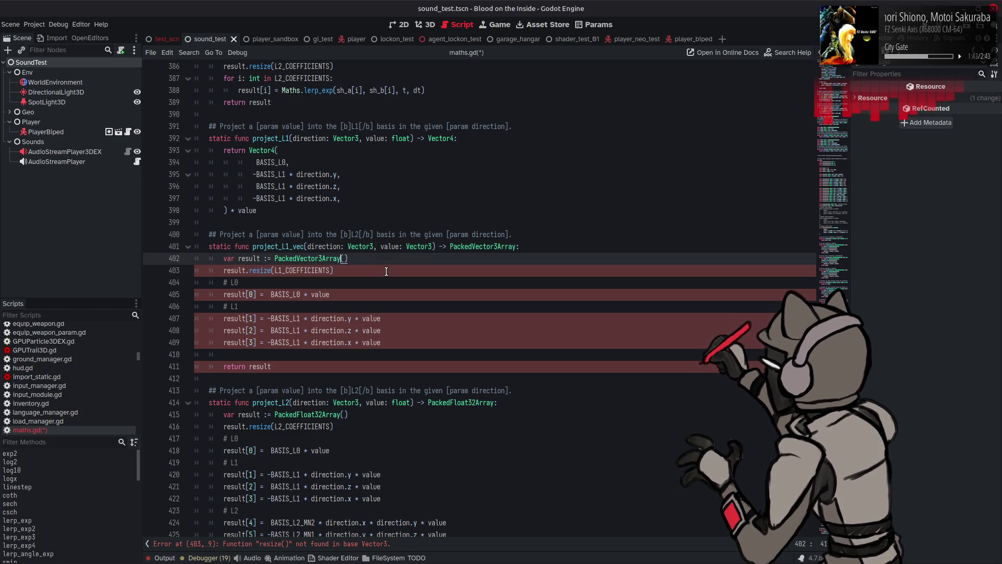
click(374, 268)
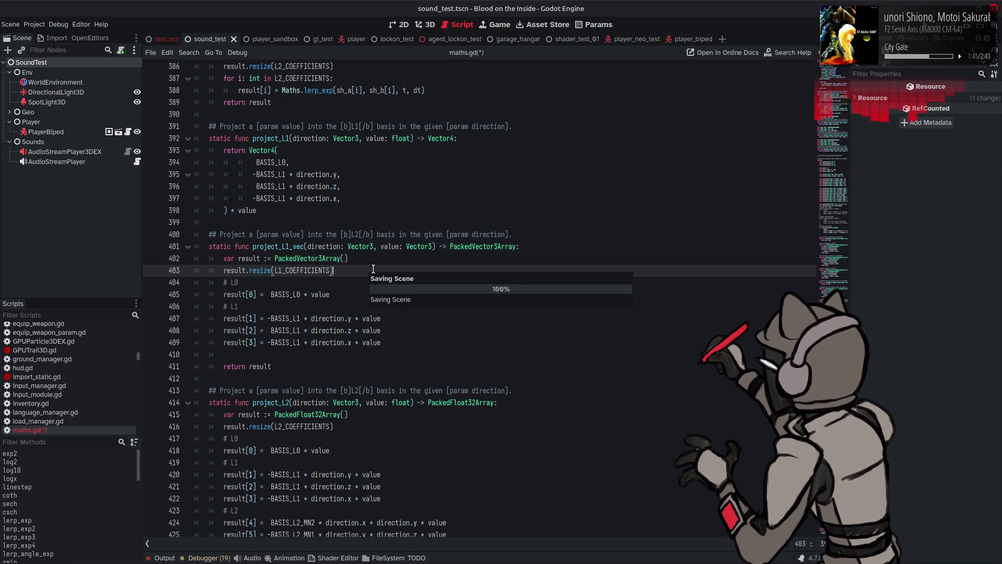
key(ctrl+s)
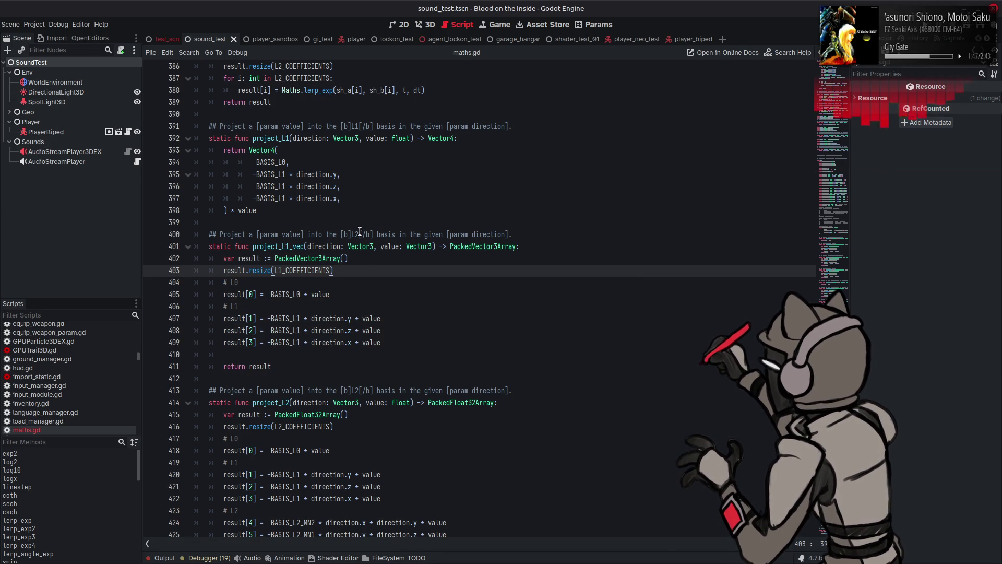
Fix project_L1_vec's comment to say L1 instead of L2 and refer to vector
click(359, 234)
key(BackSpace)
text(1)
double_click(286, 234)
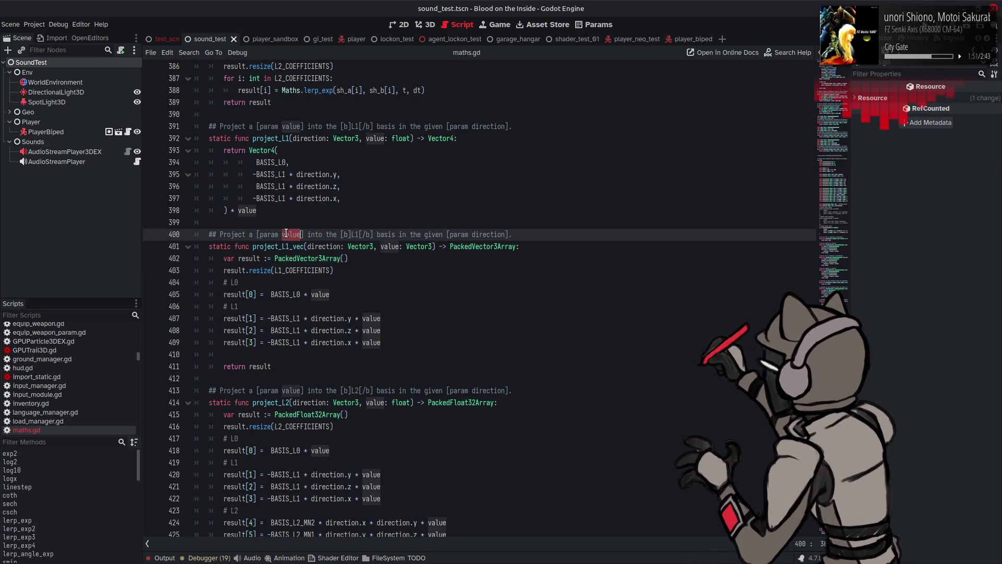
text(vector)
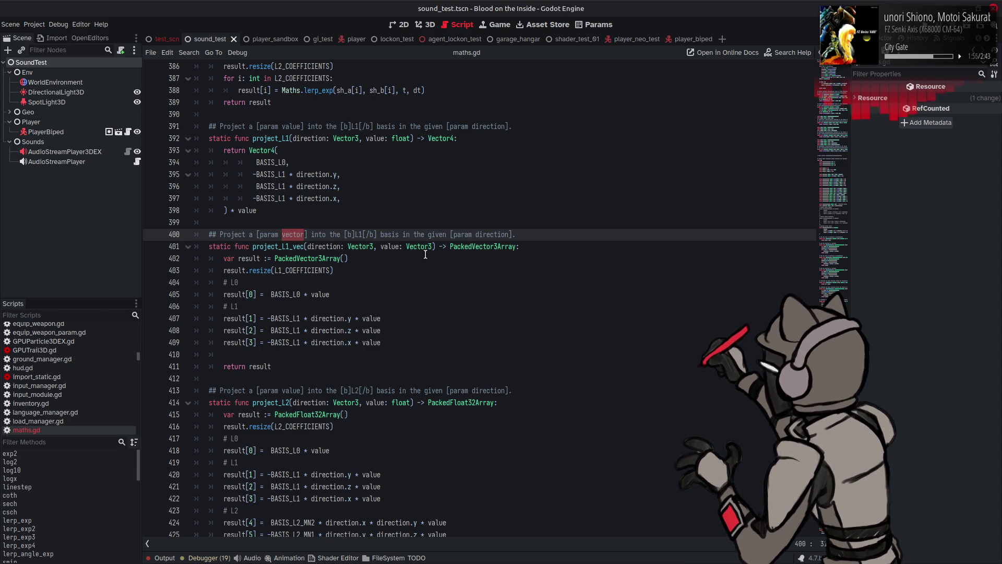
Rename the value parameter and all its uses in project_L1_vec to vector, then save
double_click(375, 247)
text(vector)
double_click(321, 294)
text(vector)
double_click(371, 319)
text(vector)
double_click(371, 330)
text(vector)
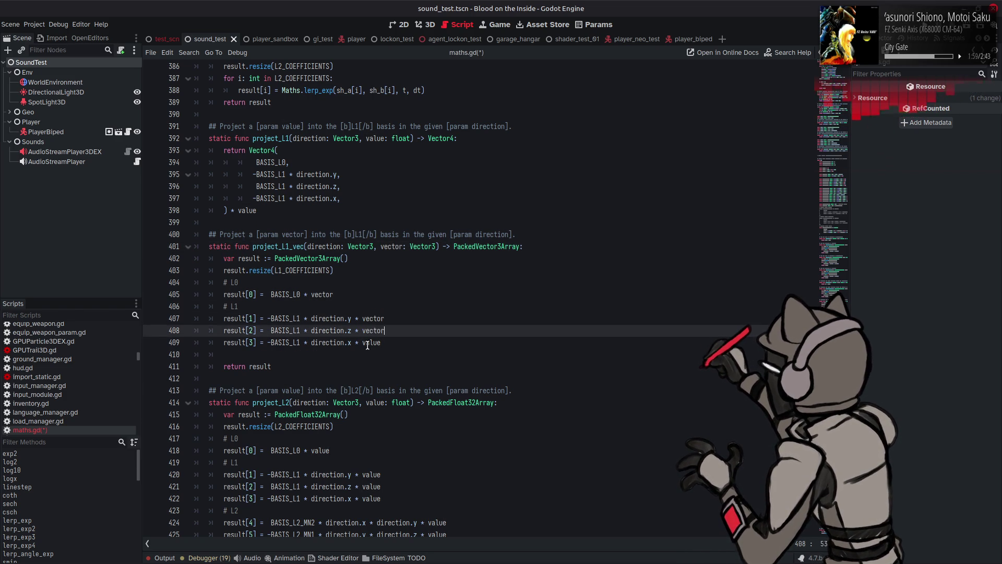
double_click(368, 342)
text(vector)
key(Down)
key(Down)
key(ctrl+s)
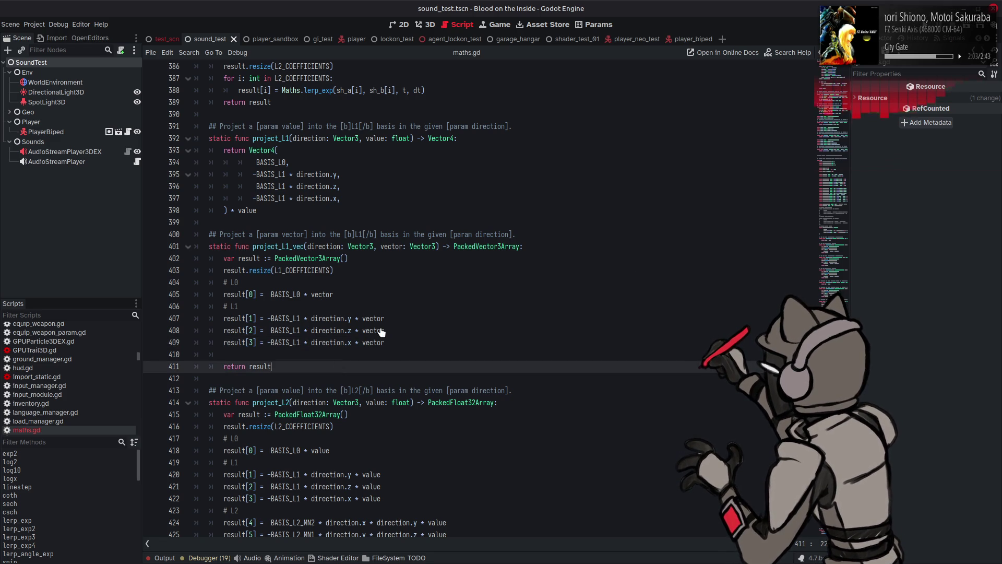
scroll(374, 291, down, 10)
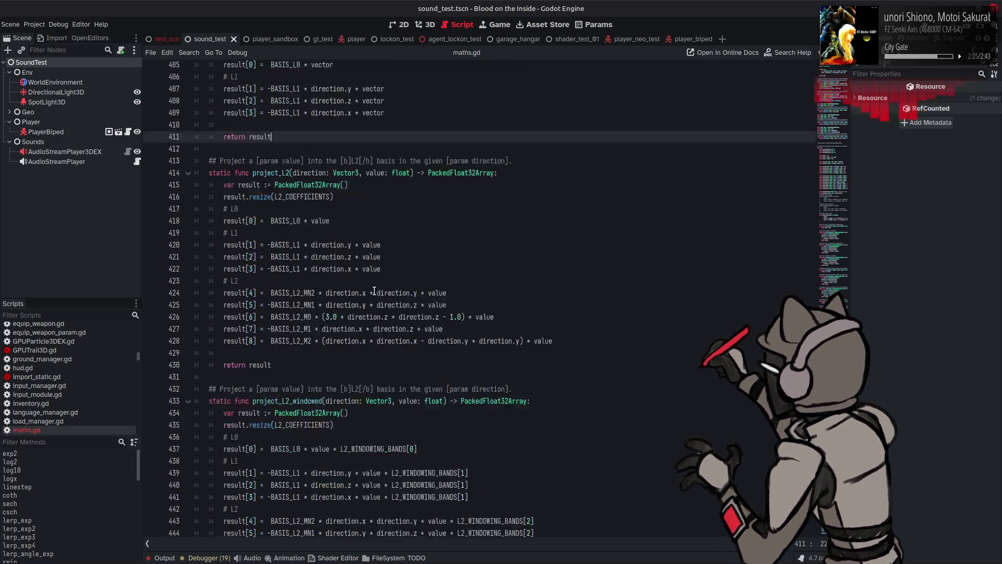
scroll(374, 291, down, 5)
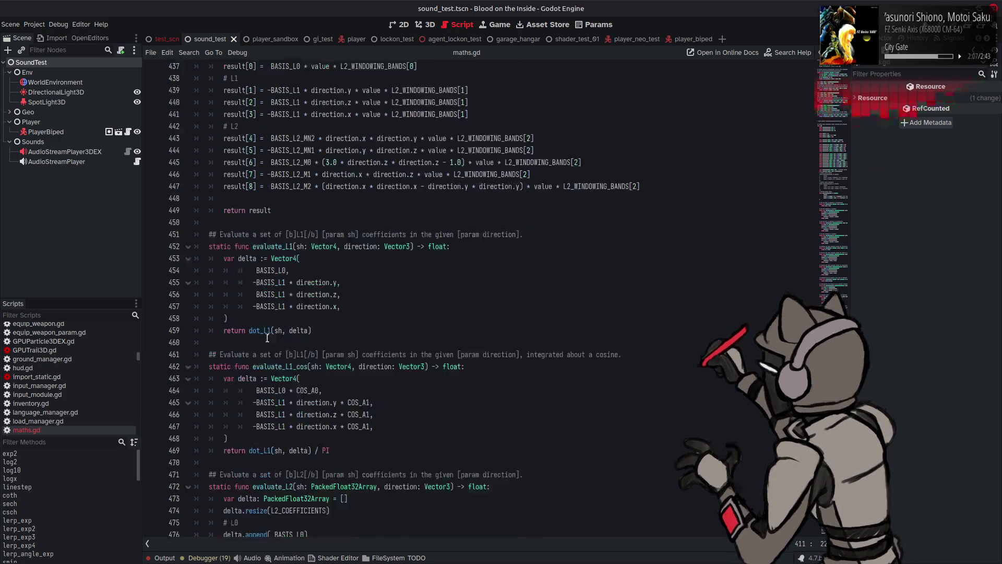
scroll(313, 330, down, 3)
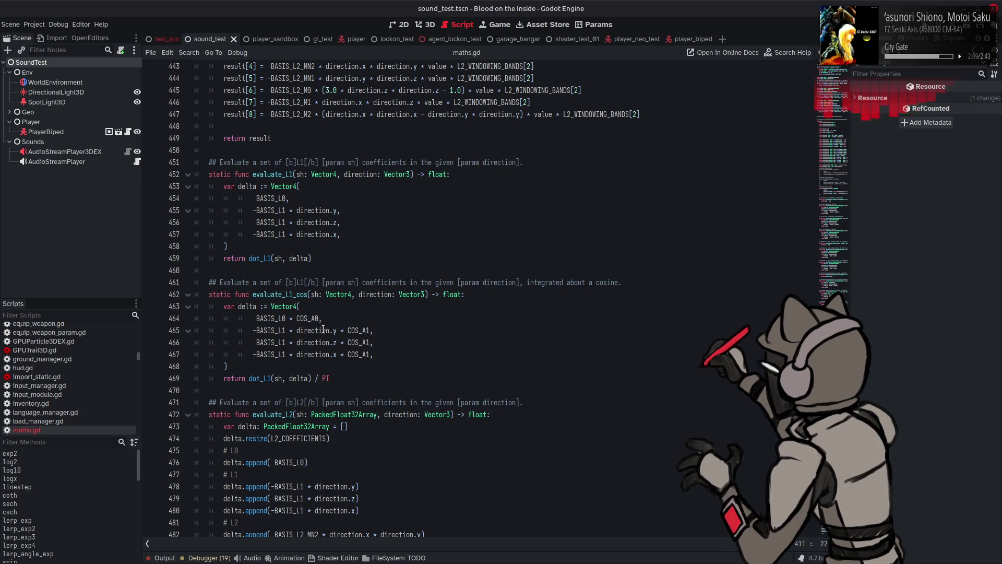
scroll(323, 329, up, 20)
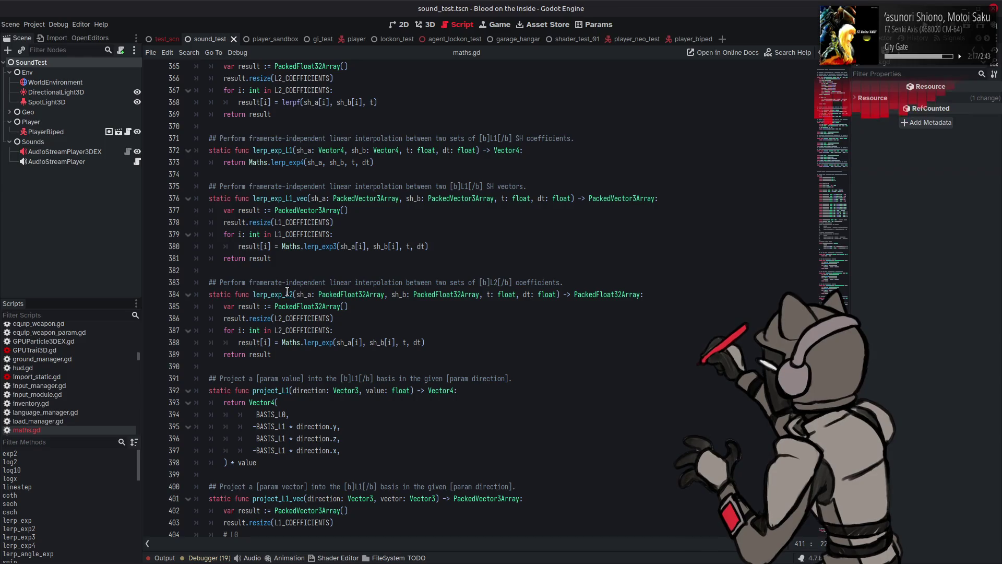
scroll(287, 291, up, 7)
scroll(287, 291, up, 6)
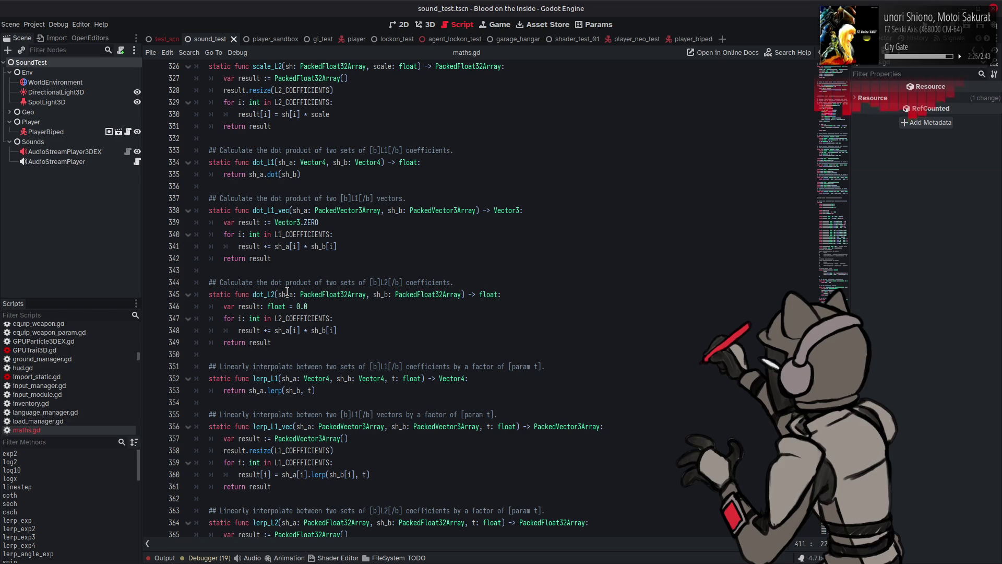
scroll(287, 291, down, 20)
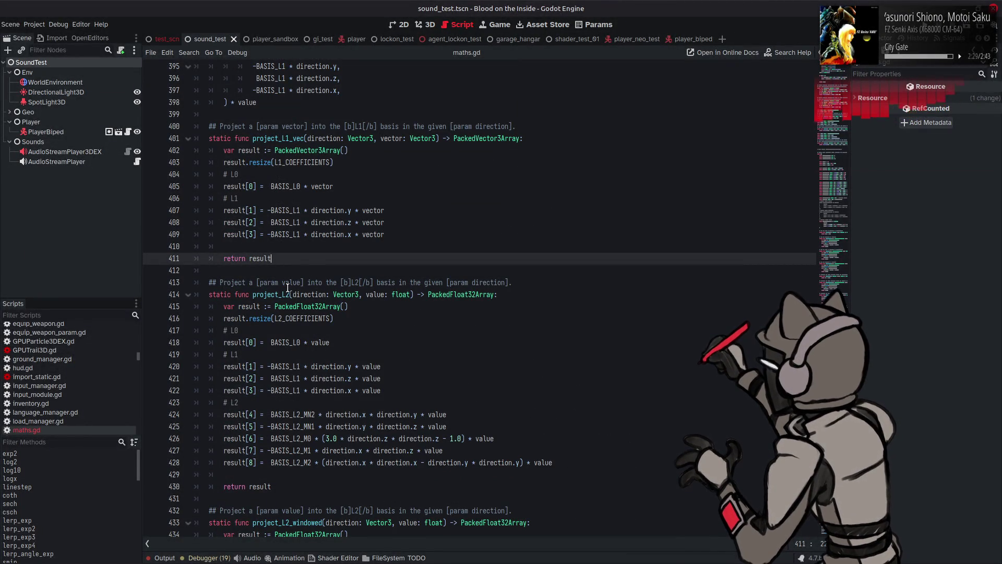
scroll(338, 278, down, 11)
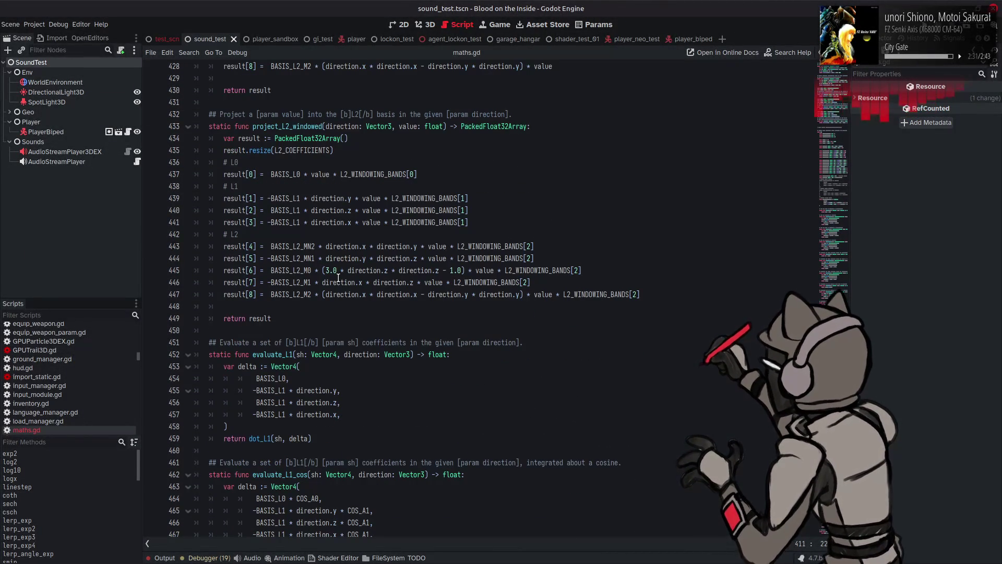
scroll(338, 278, up, 20)
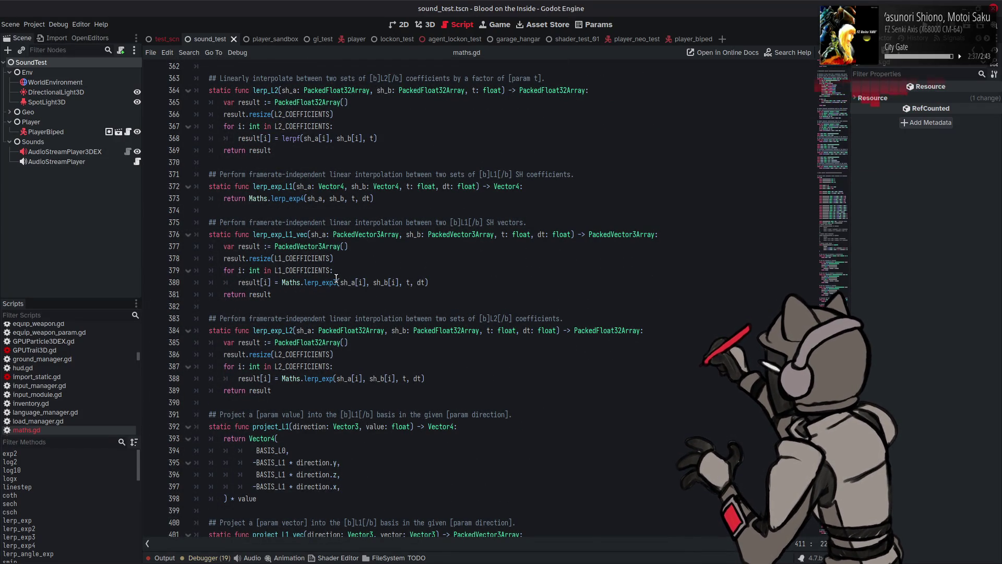
scroll(336, 278, down, 20)
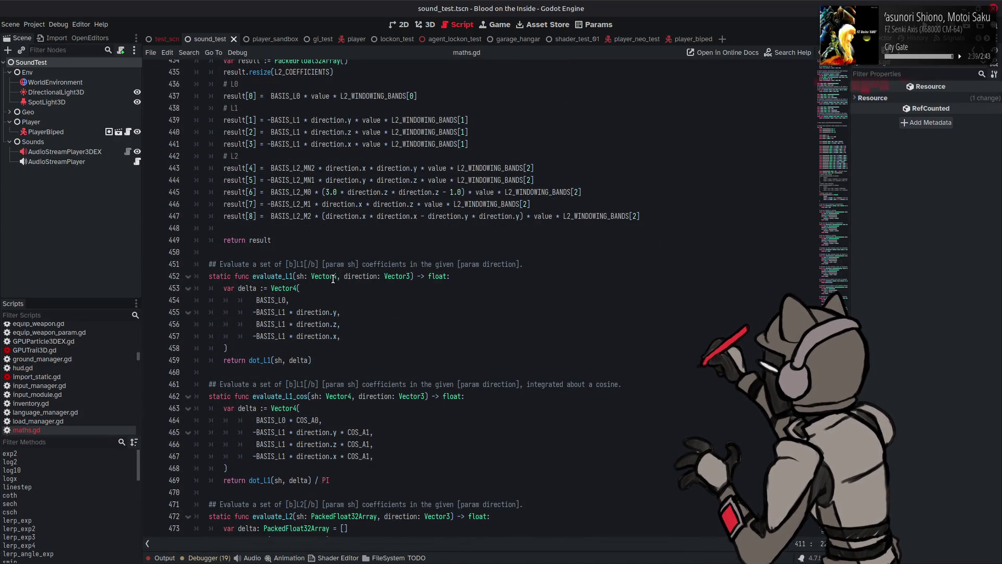
scroll(333, 278, up, 20)
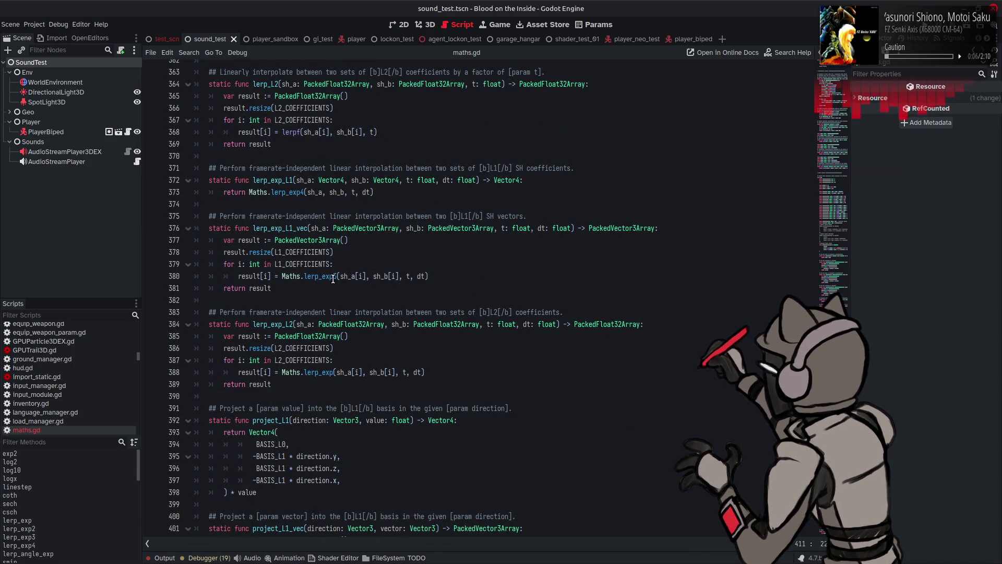
scroll(333, 278, down, 20)
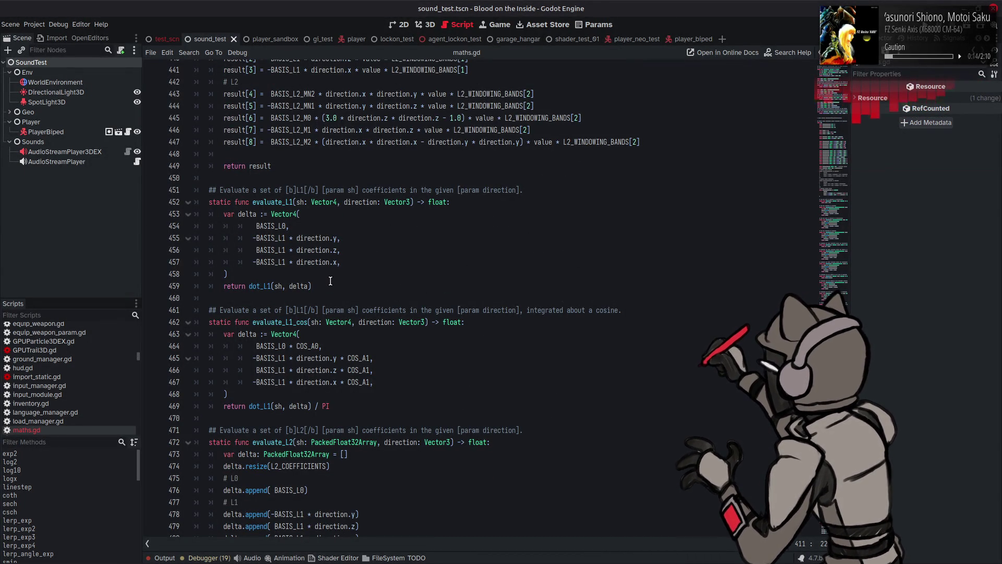
scroll(331, 280, up, 19)
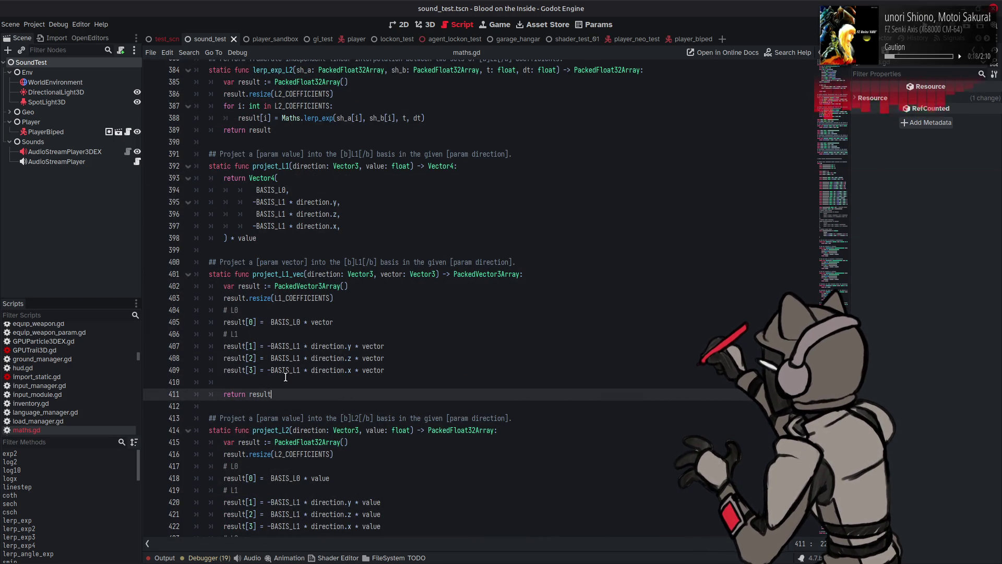
drag(285, 394, 215, 265)
Paste a copy of project_L1_vec below evaluate_L1 and rename it evaluate_L1_vec
drag(273, 394, 207, 274)
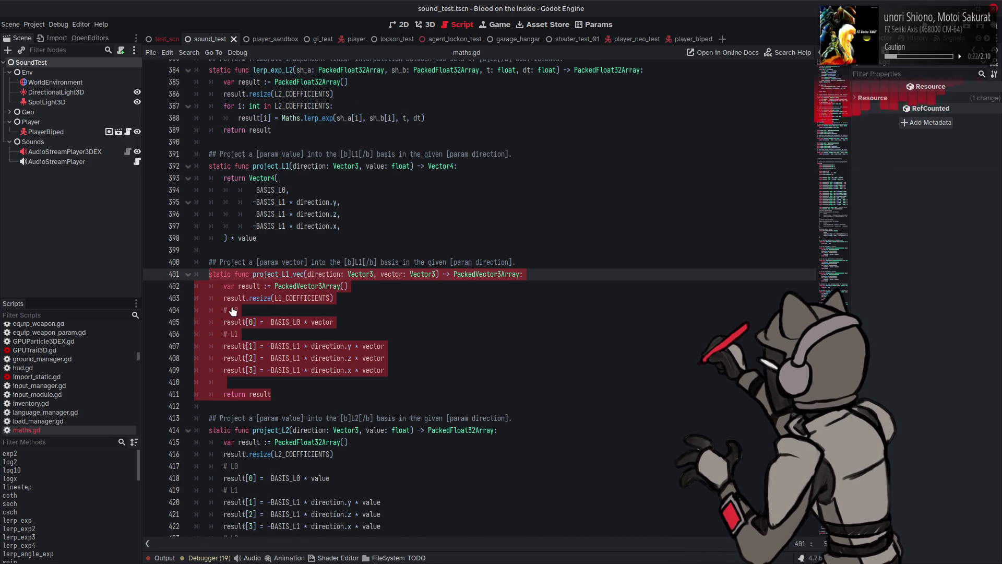
scroll(271, 334, down, 15)
scroll(270, 334, down, 5)
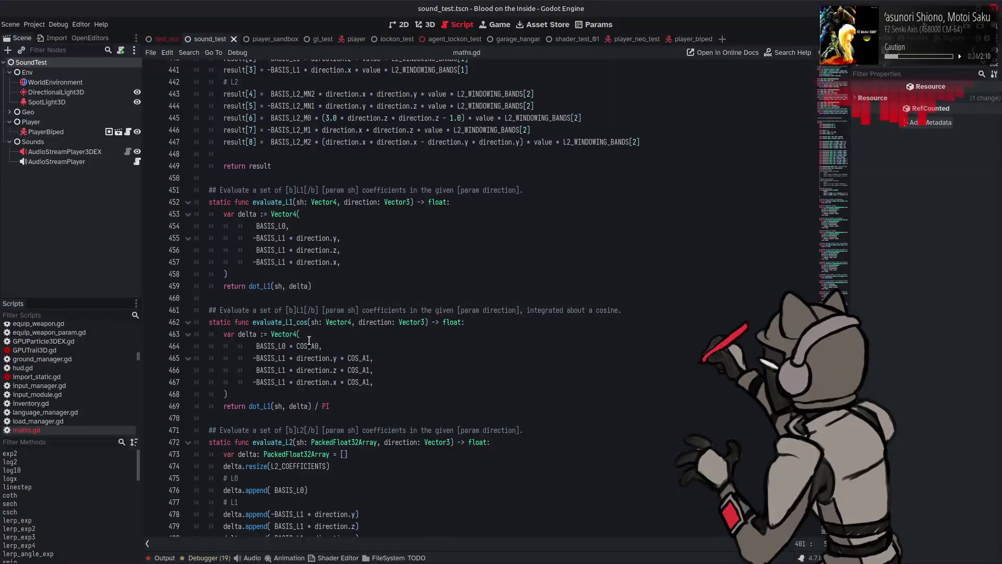
click(325, 286)
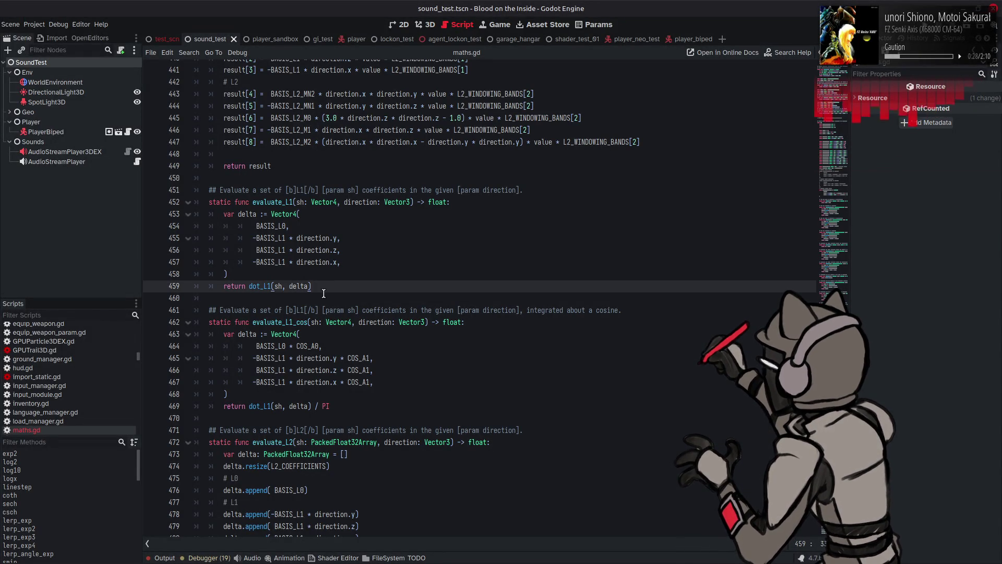
key(Return)
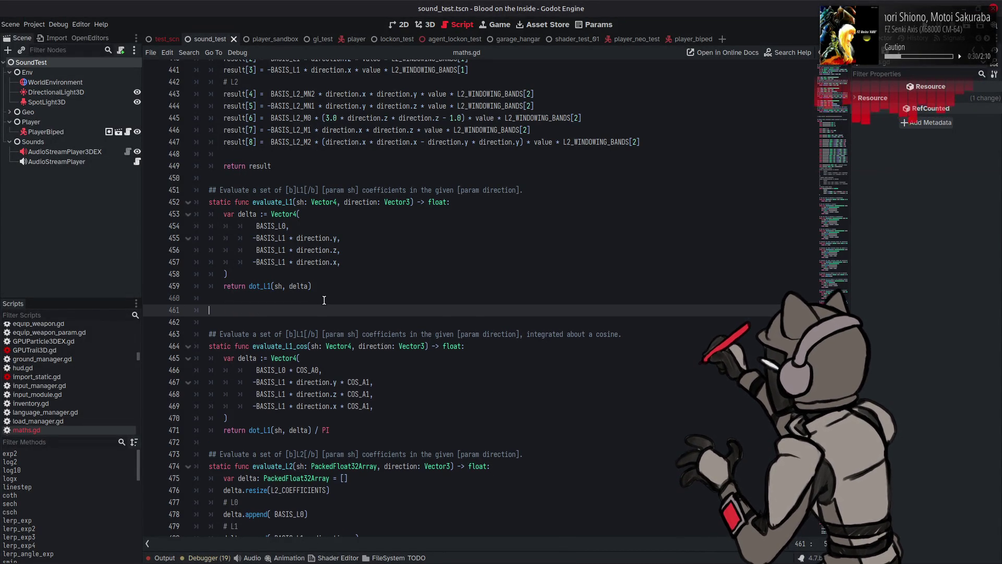
text(static func project_L1_vec(direction: Vector3, vector: Vector3) -> PackedVector3Array: 	var result := PackedVector3Array() 	result.resize(L1_COEFFICIENTS) 	# L0 	result[0] =  BASIS_L0 * vector 	# L1 	result[1] = -BASIS_L1 * direction.y * vector 	result[2] = -BASIS_L1 * direction.z * vector 	result[3] = -BASIS_L1 * direction.x * vector 	 	return result)
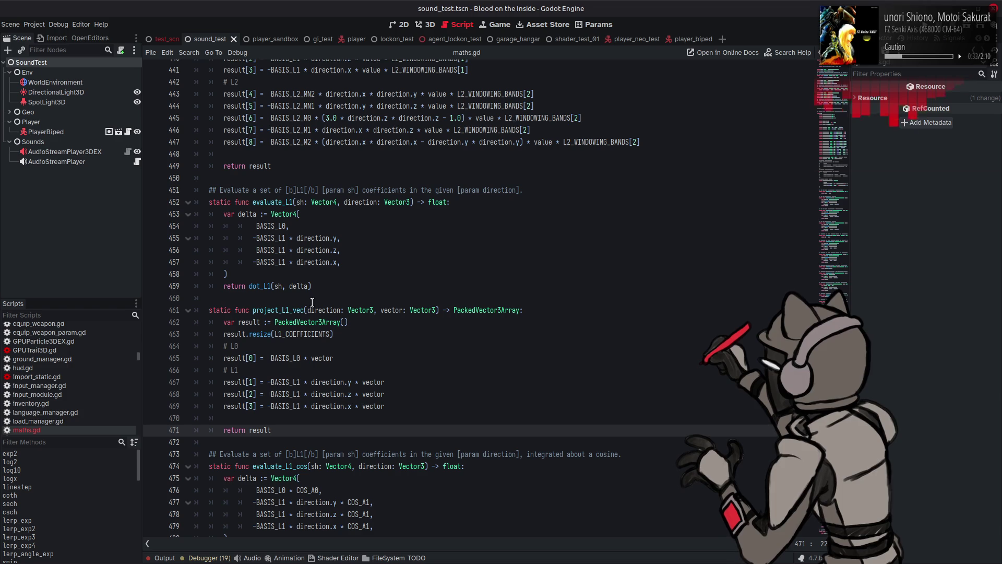
double_click(268, 202)
key(ctrl+c)
double_click(272, 310)
key(ctrl+v)
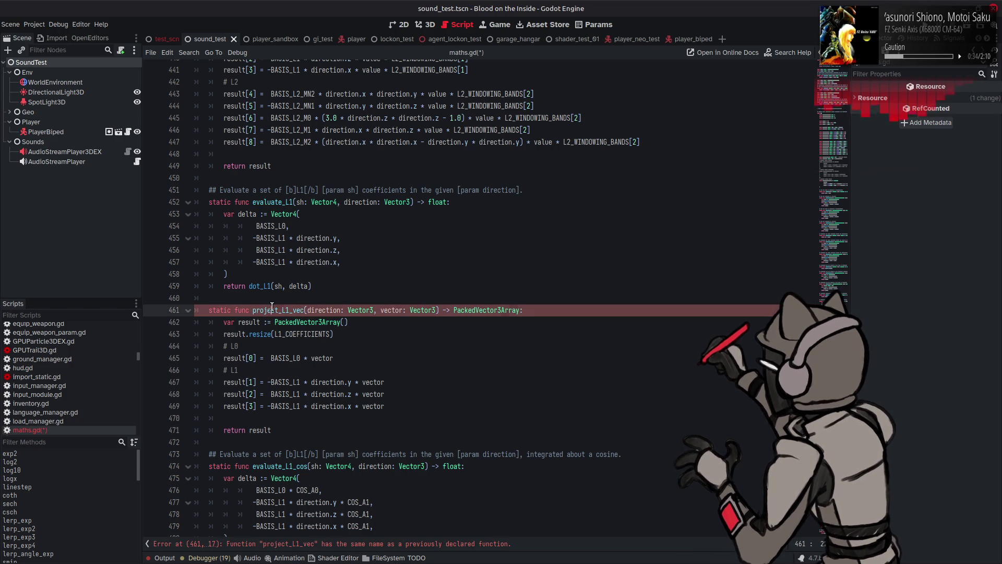
text(_vec)
Reuse evaluate_L1's doc comment above evaluate_L1_vec, reworded to describe an L1 SH vector
drag(523, 190, 207, 187)
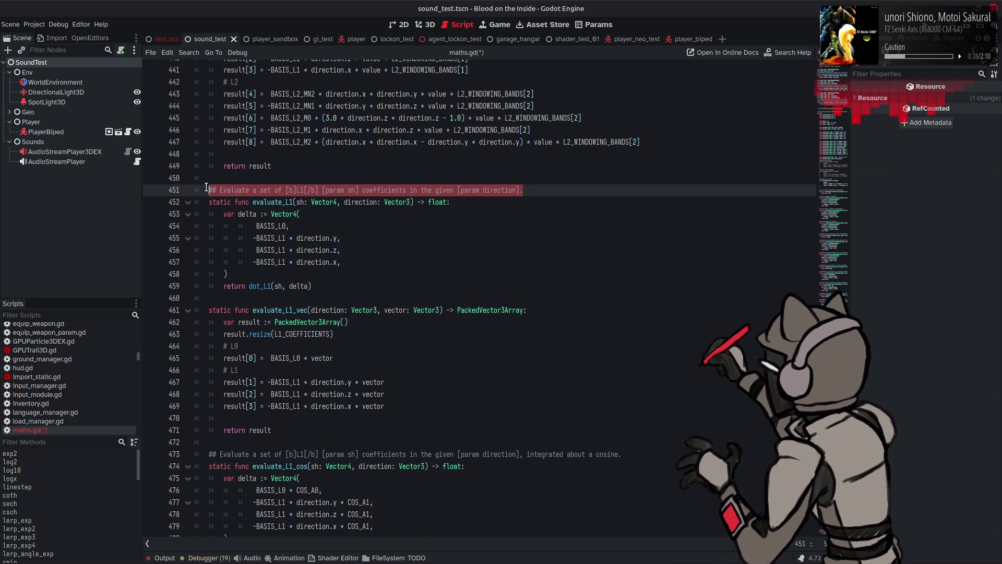
key(ctrl+c)
click(245, 298)
key(Return)
key(ctrl+v)
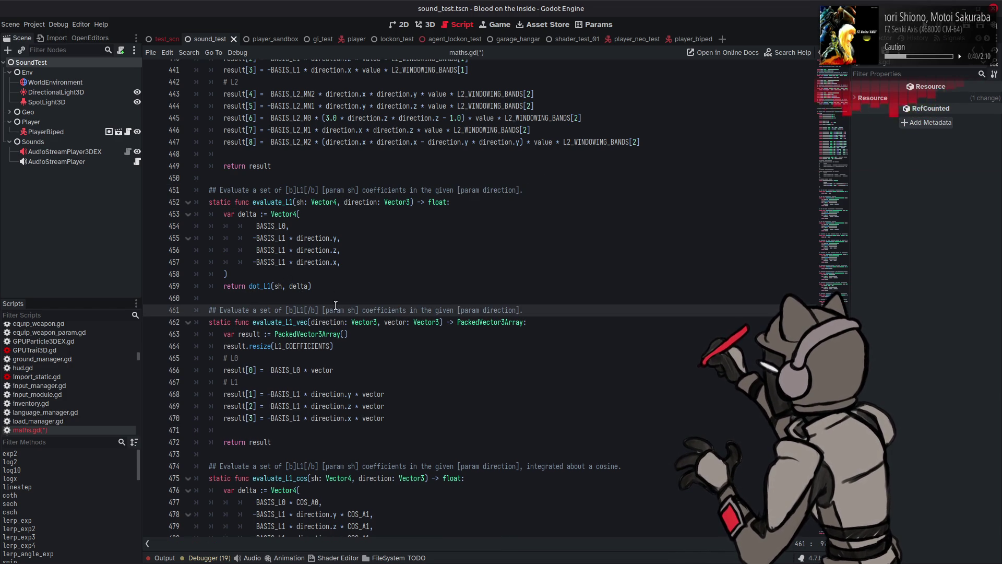
double_click(377, 310)
text(vector)
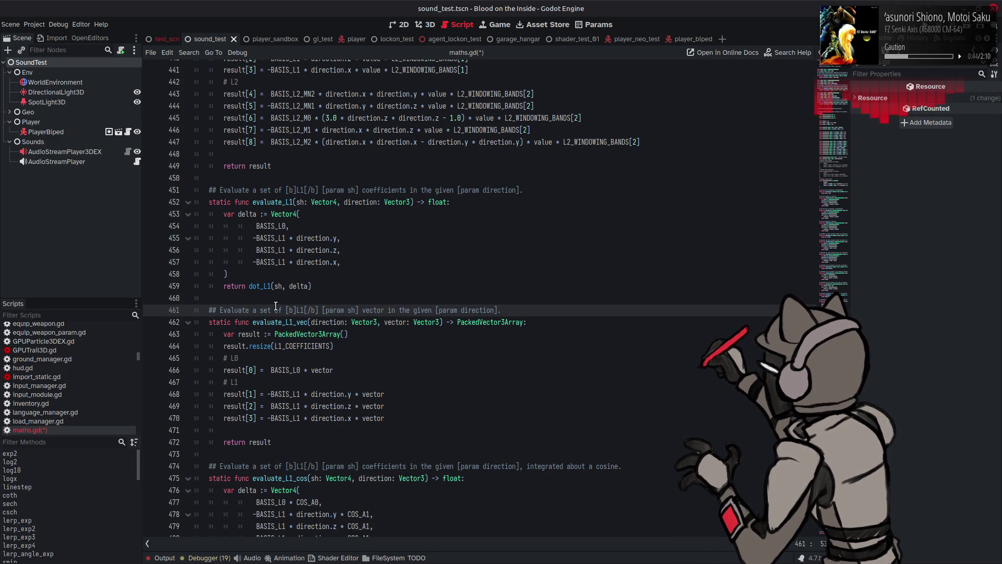
drag(282, 310, 259, 310)
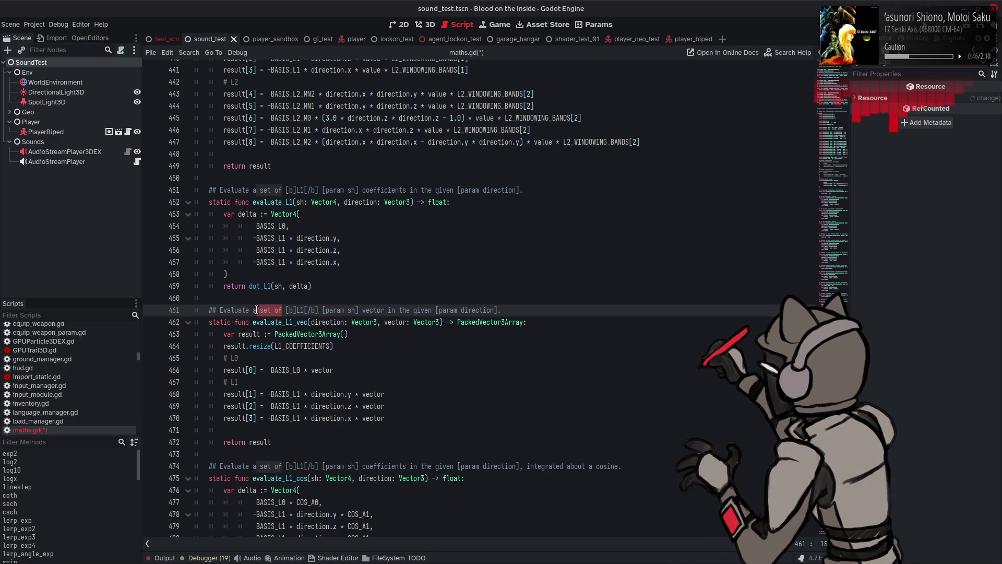
key(BackSpace)
key(BackSpace)
text(n)
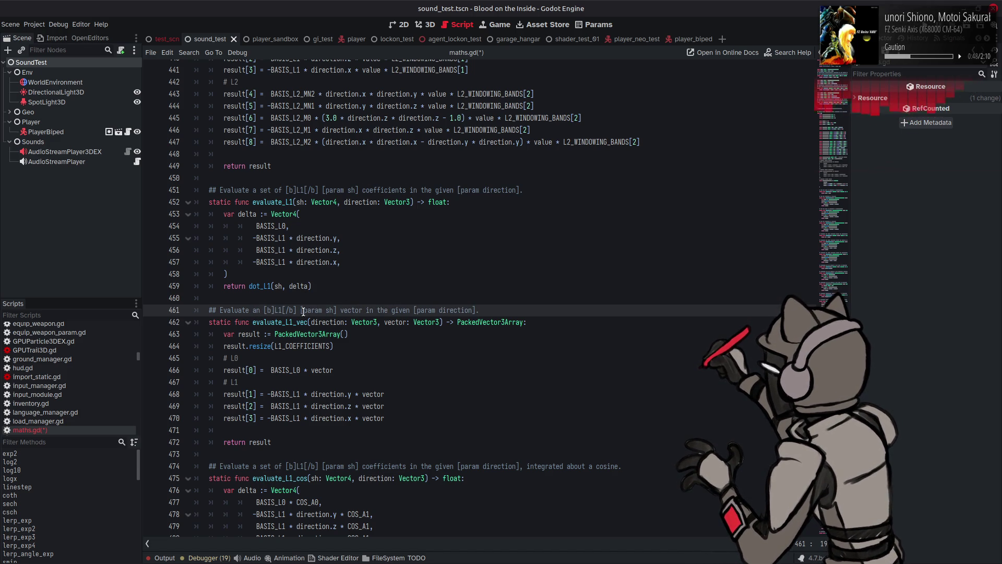
drag(297, 310, 338, 310)
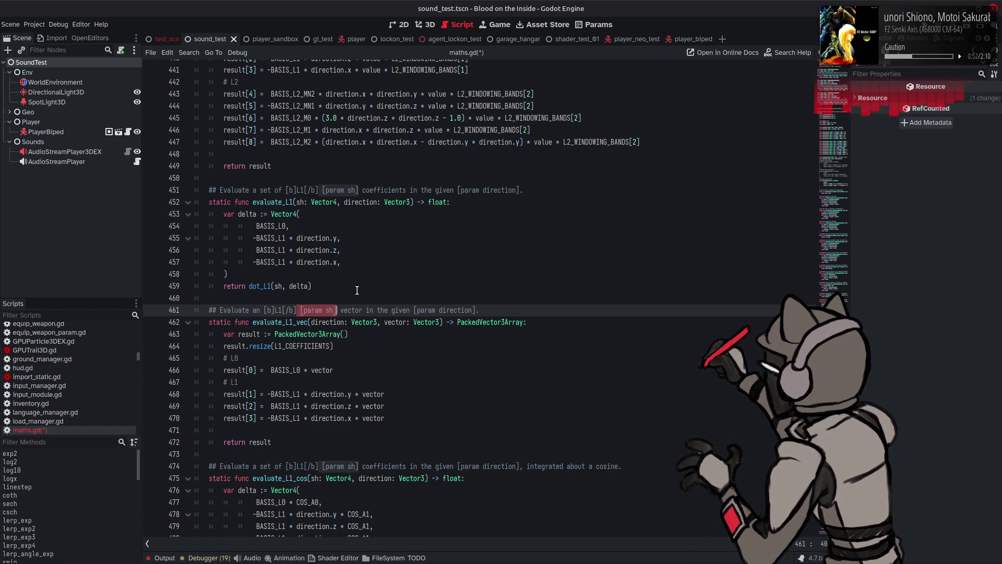
key(BackSpace)
Replace all [param sh] references in maths.gd's doc comments with SH and save the script
text(SH)
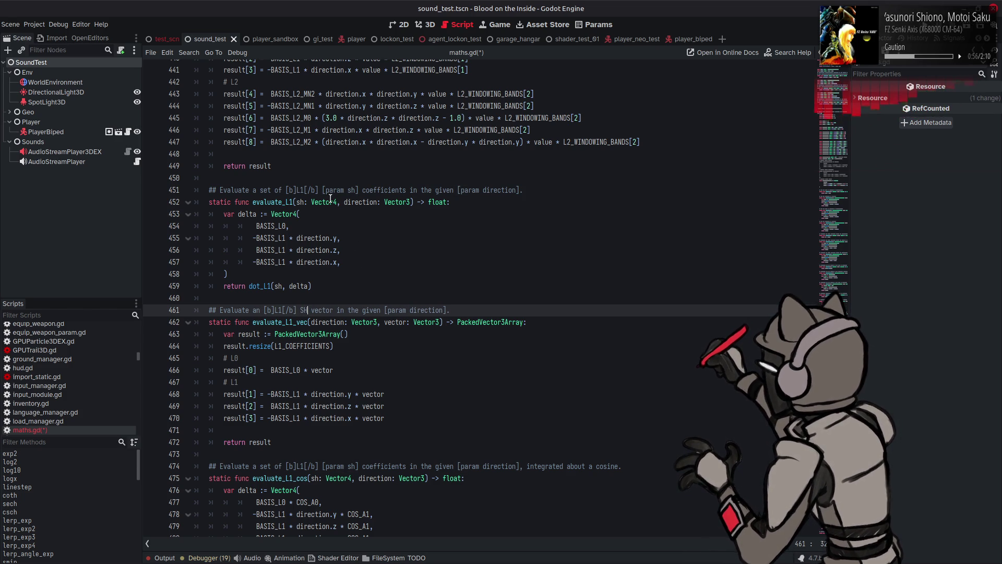
drag(323, 190, 359, 190)
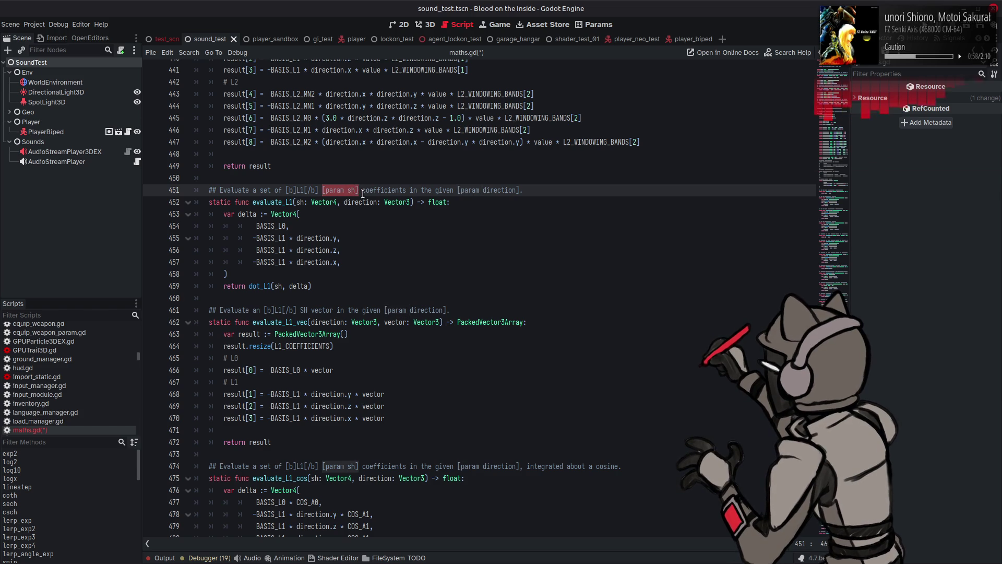
key(ctrl+f)
key(ctrl+r)
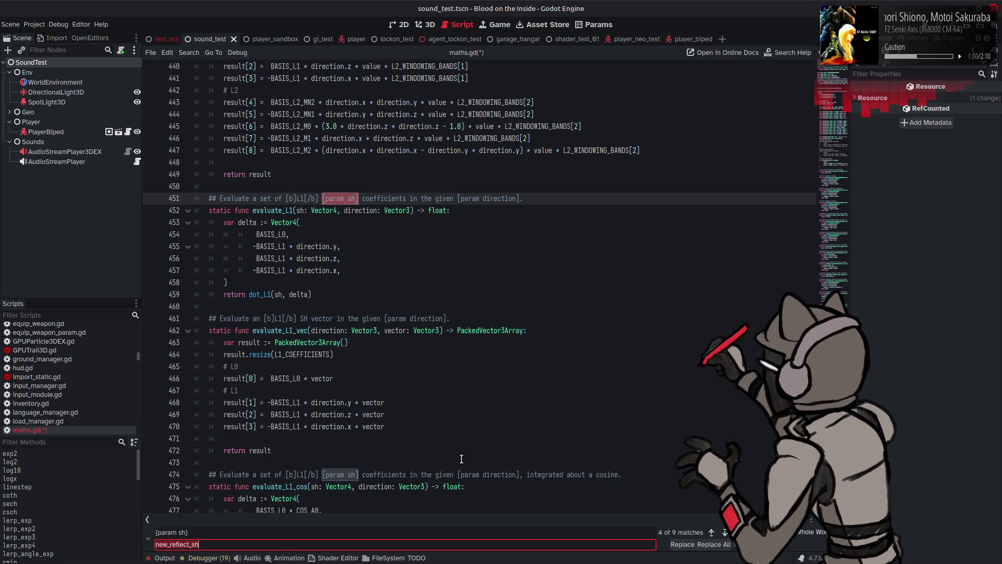
key(ctrl+a)
text(SH)
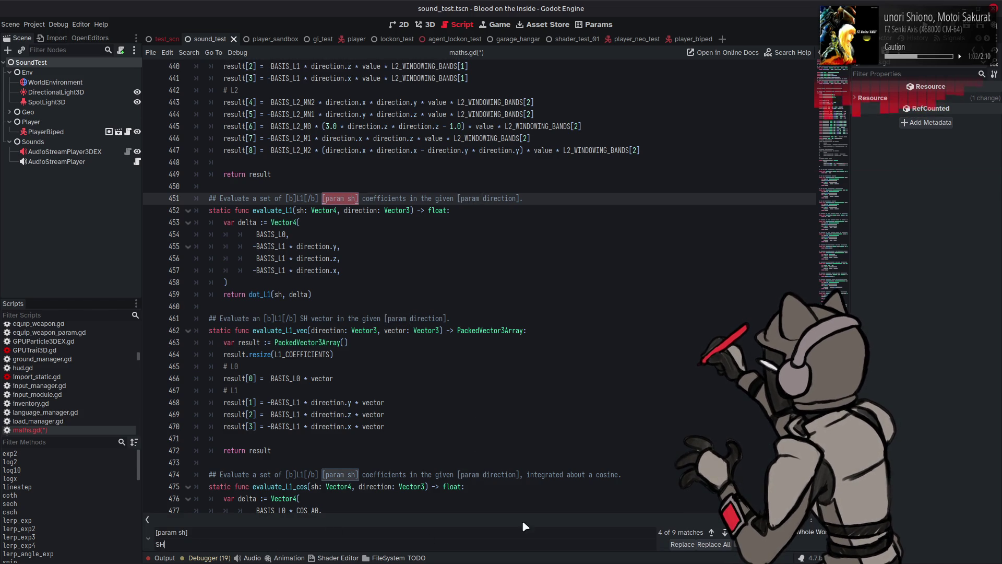
click(722, 545)
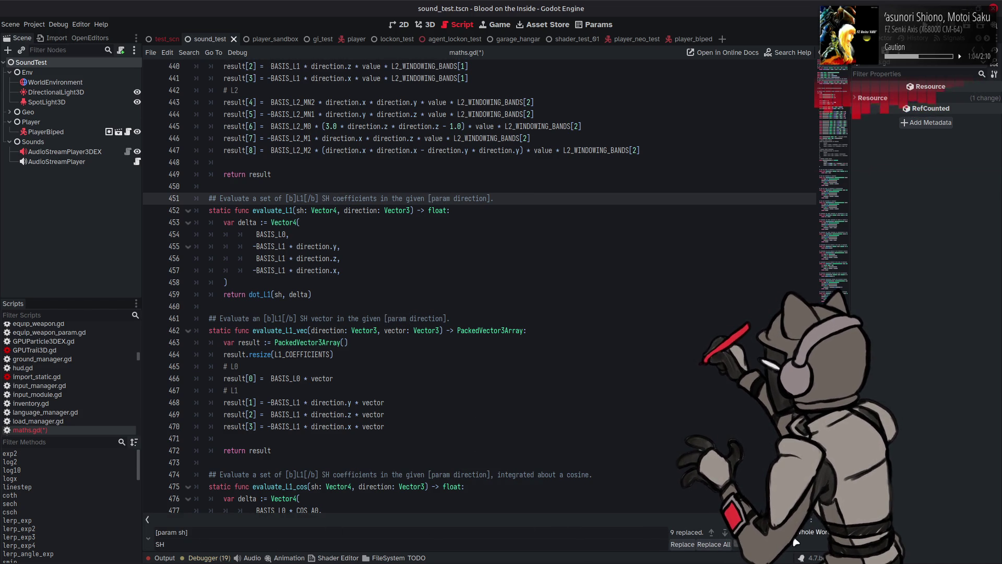
key(Escape)
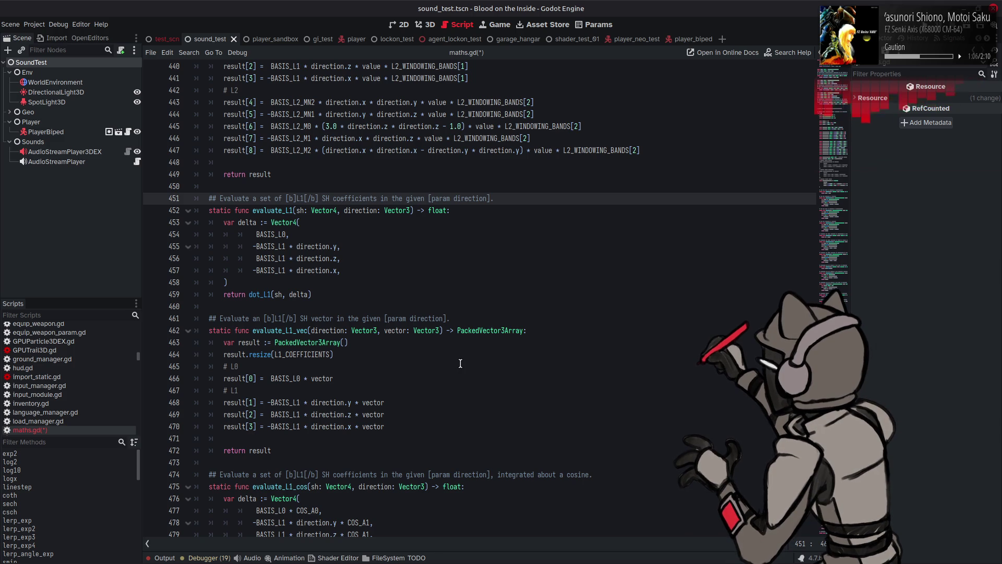
click(390, 297)
key(ctrl+s)
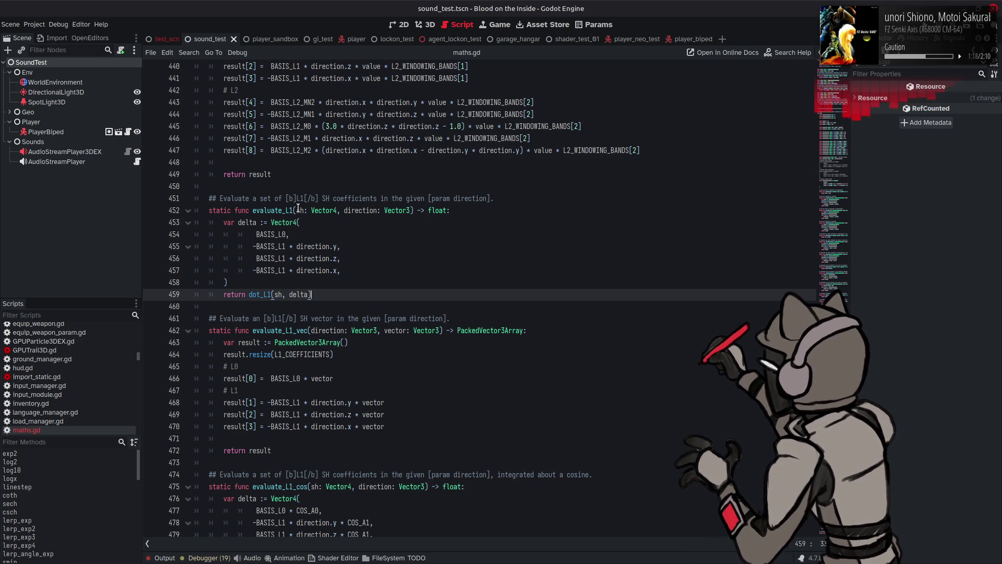
Give evaluate_L1_vec the signature sh: PackedVector3Array, direction: Vector3, returning Vector3
ctrl+click(278, 295)
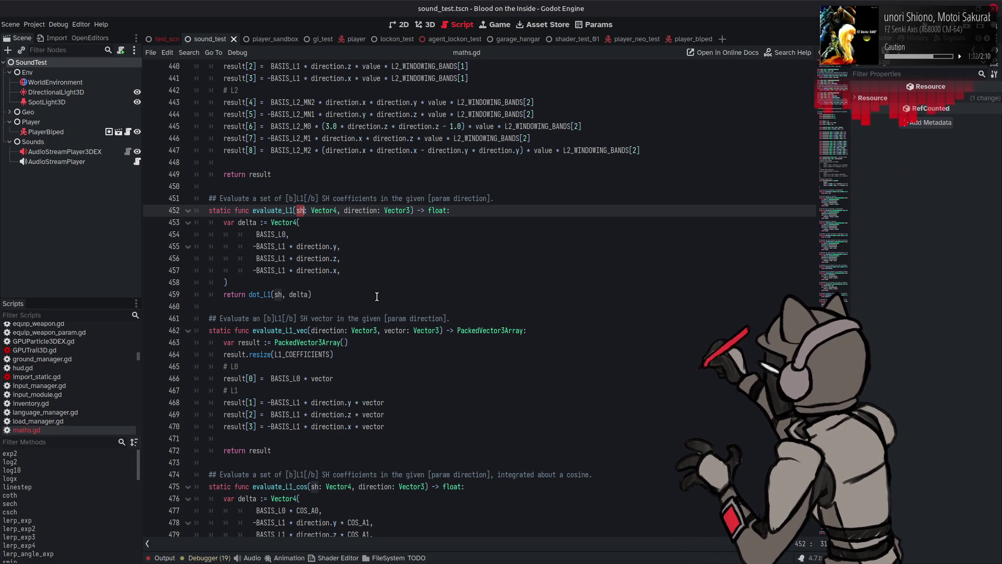
drag(457, 211, 294, 211)
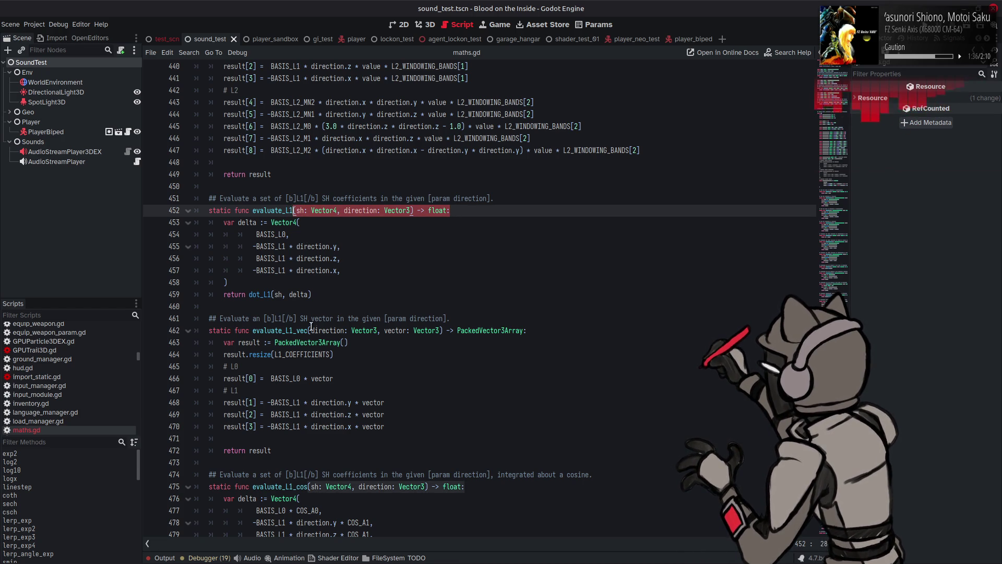
drag(308, 330, 582, 331)
key(ctrl+v)
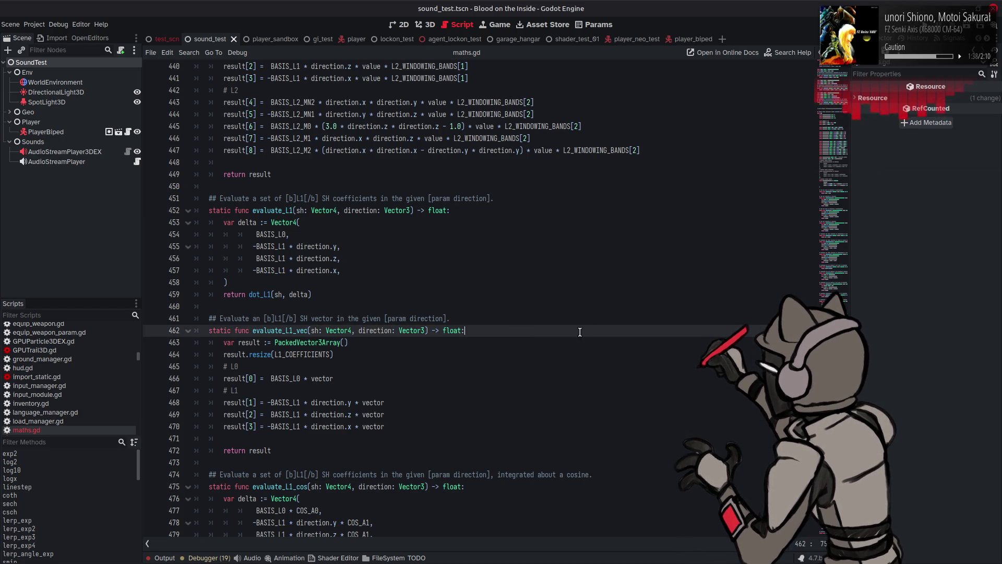
double_click(338, 330)
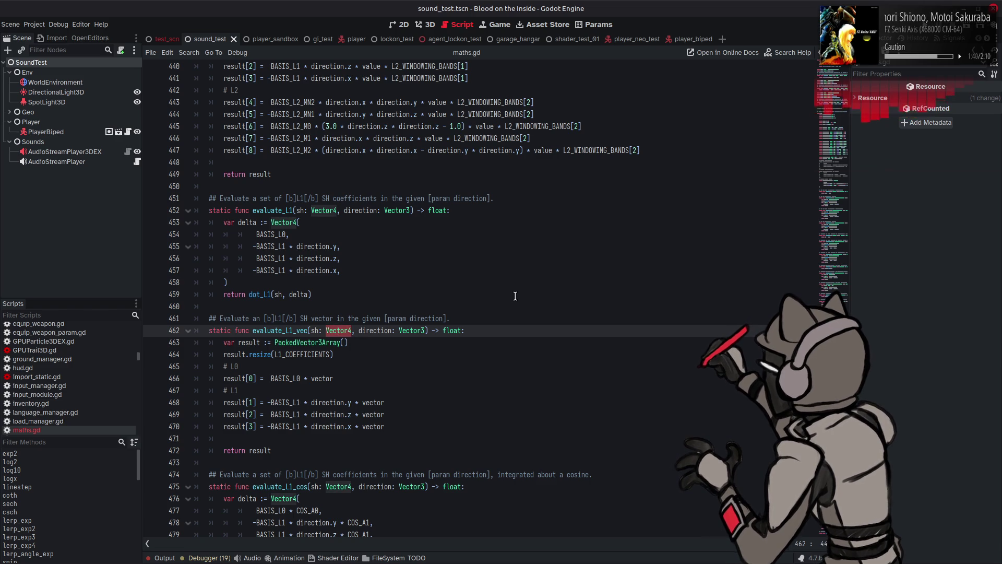
text(Pack)
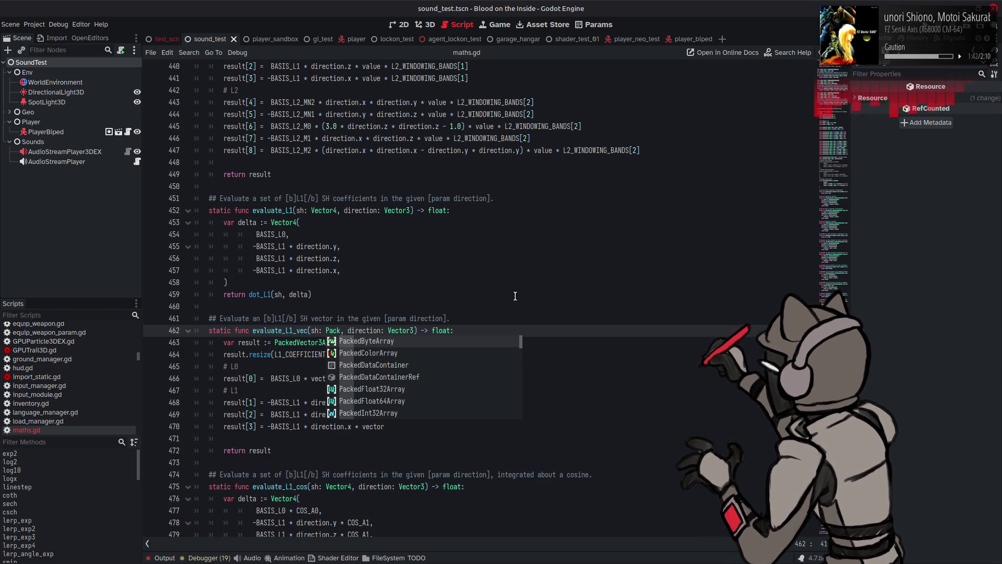
text(edV)
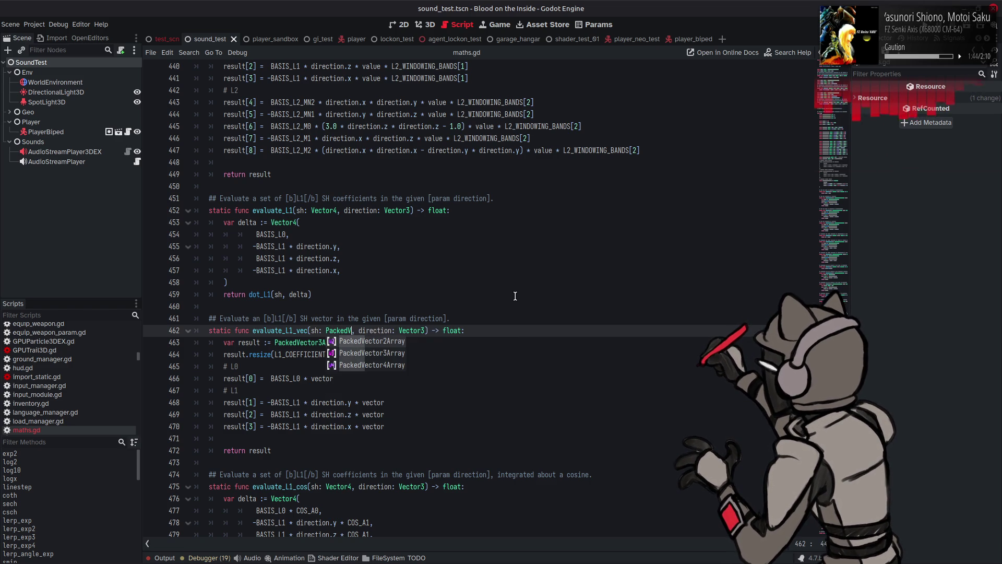
key(Return)
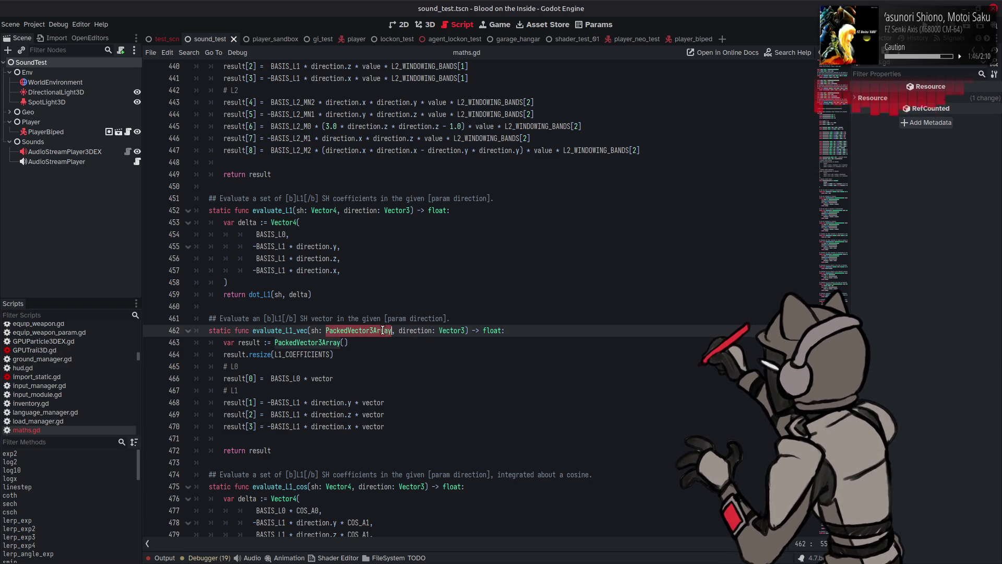
double_click(496, 331)
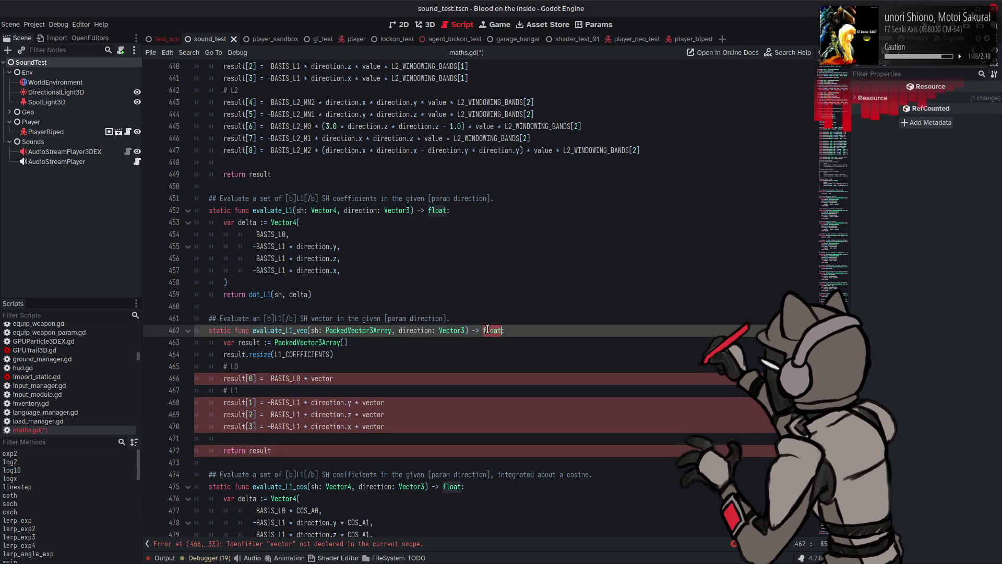
text(Vector3)
key(Return)
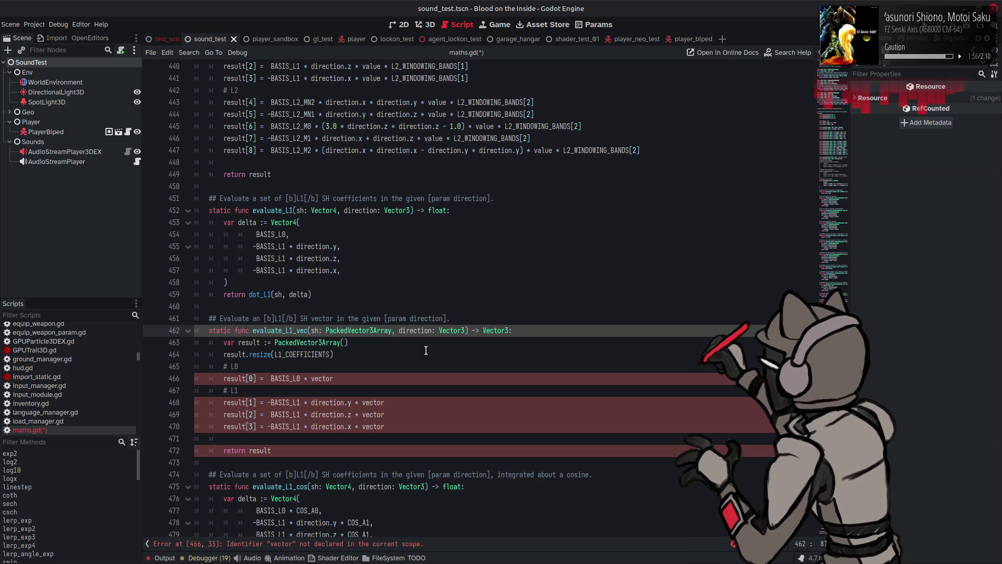
double_click(415, 331)
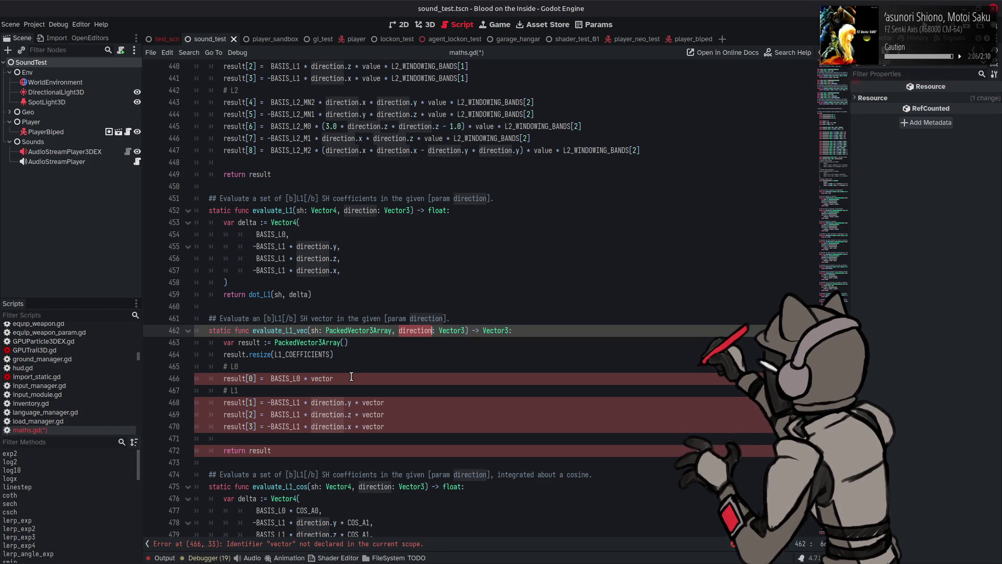
Remove the '* vector' factors from evaluate_L1_vec's coefficient lines 466–470 and save maths.gd
double_click(323, 378)
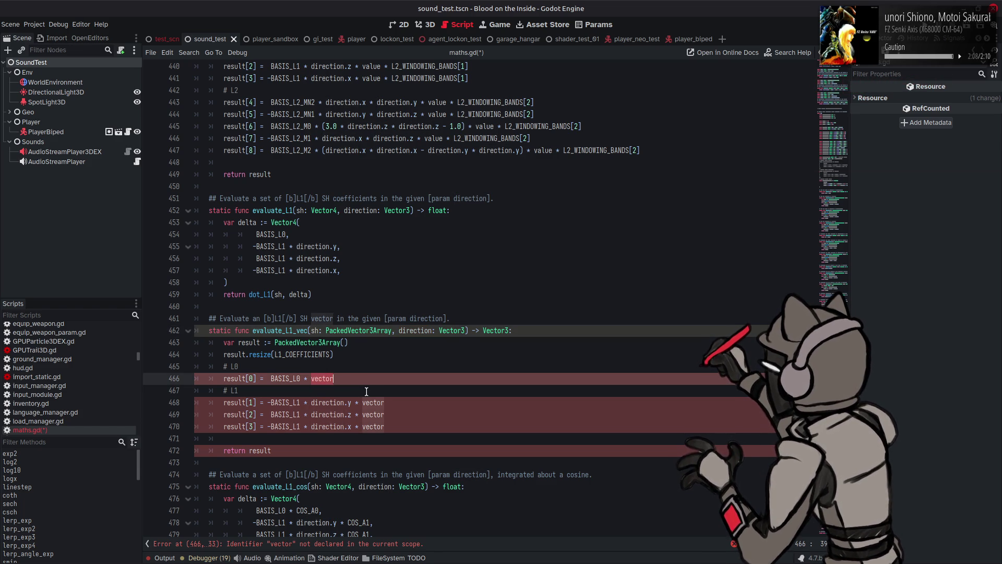
key(BackSpace)
key(BackSpace)
mouse_move(356, 402)
mouse_down()
mouse_move(387, 405)
mouse_move(354, 416)
mouse_move(365, 426)
mouse_move(416, 426)
mouse_up()
key(BackSpace)
key(BackSpace)
key(BackSpace)
text(z)
key(BackSpace)
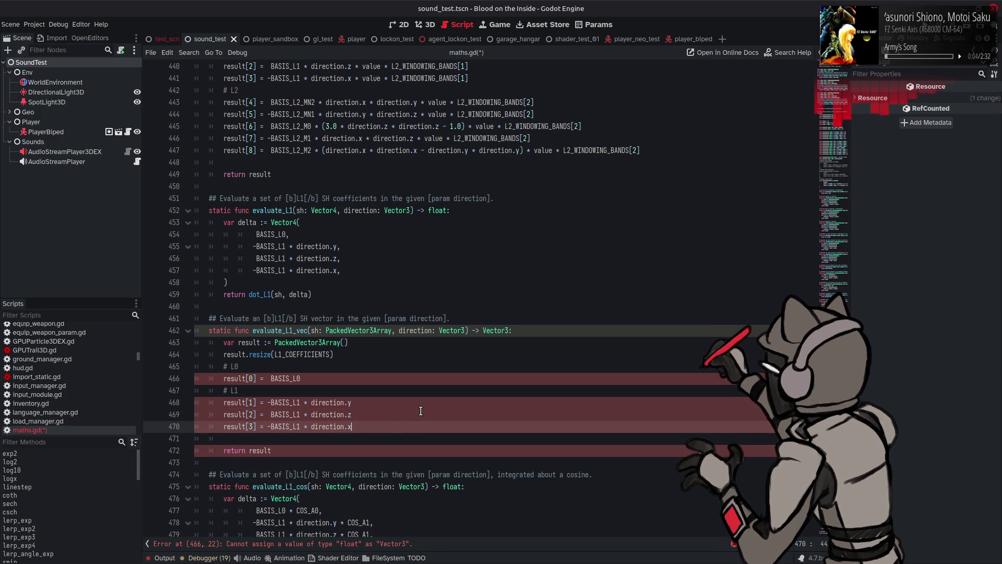
key(ctrl+s)
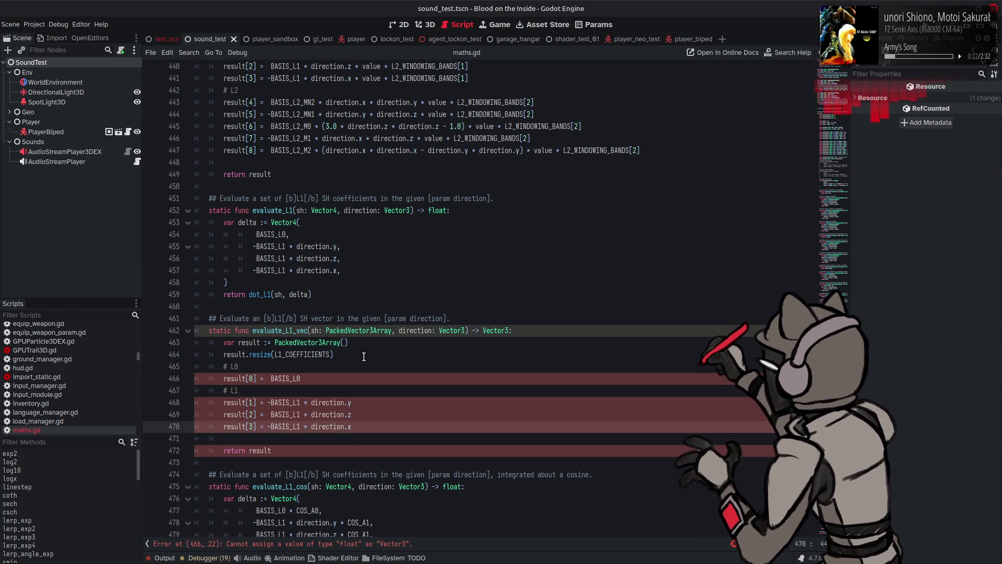
Scroll back to evaluate_L1 and select its 'return dot_L1(sh, delta)' line on 459
scroll(364, 356, down, 1)
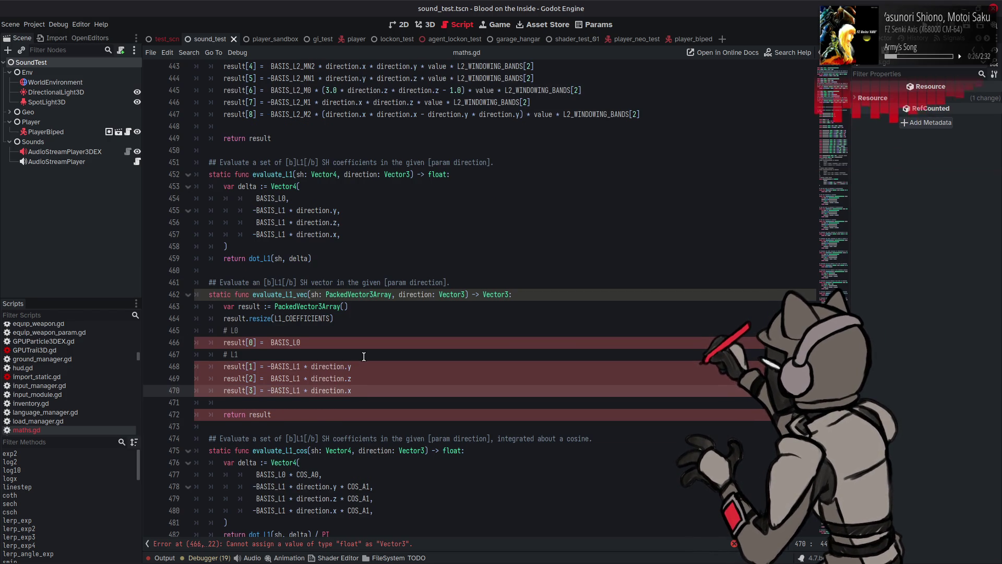
scroll(364, 356, up, 15)
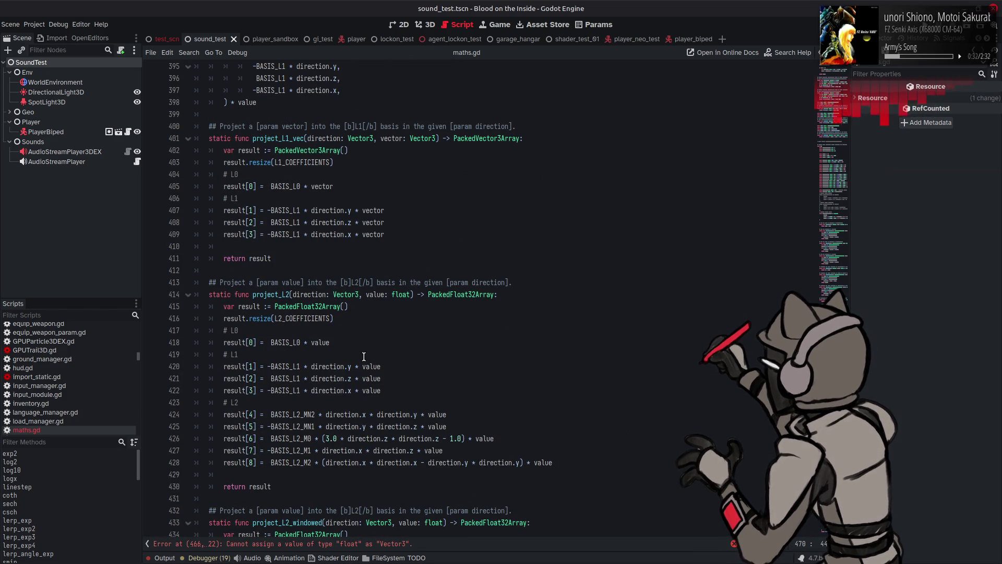
scroll(364, 356, up, 4)
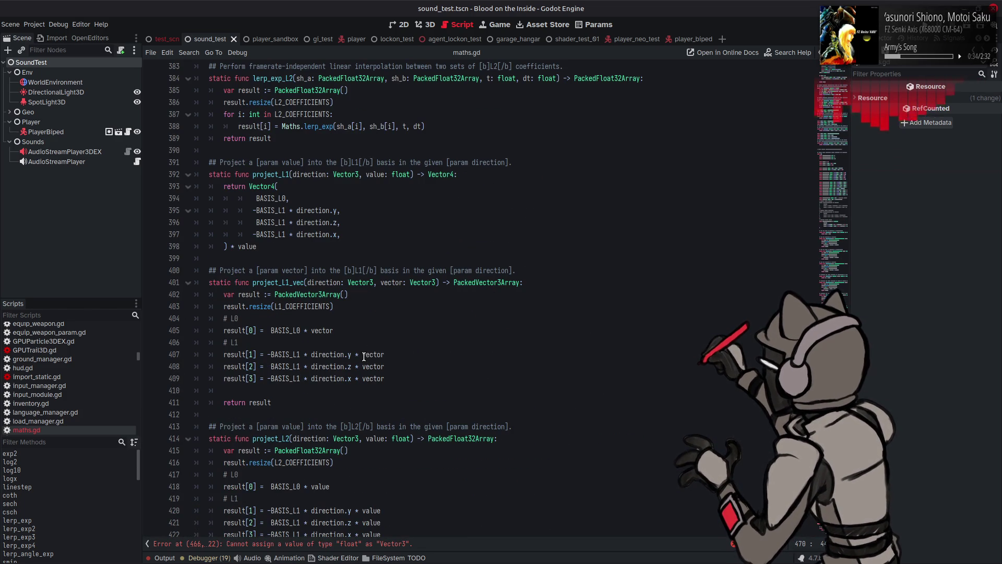
scroll(364, 356, down, 19)
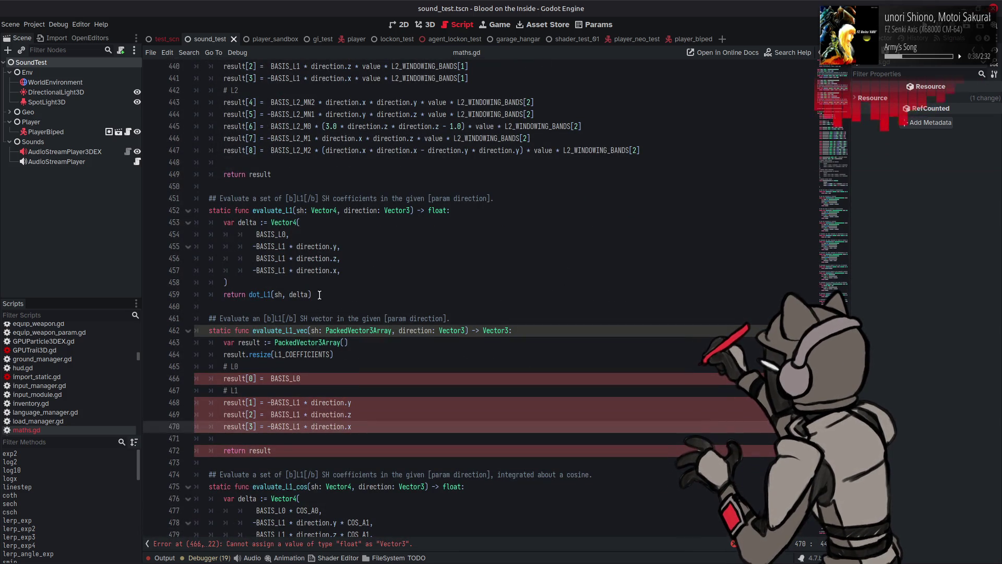
drag(311, 294, 223, 296)
key(ctrl+c)
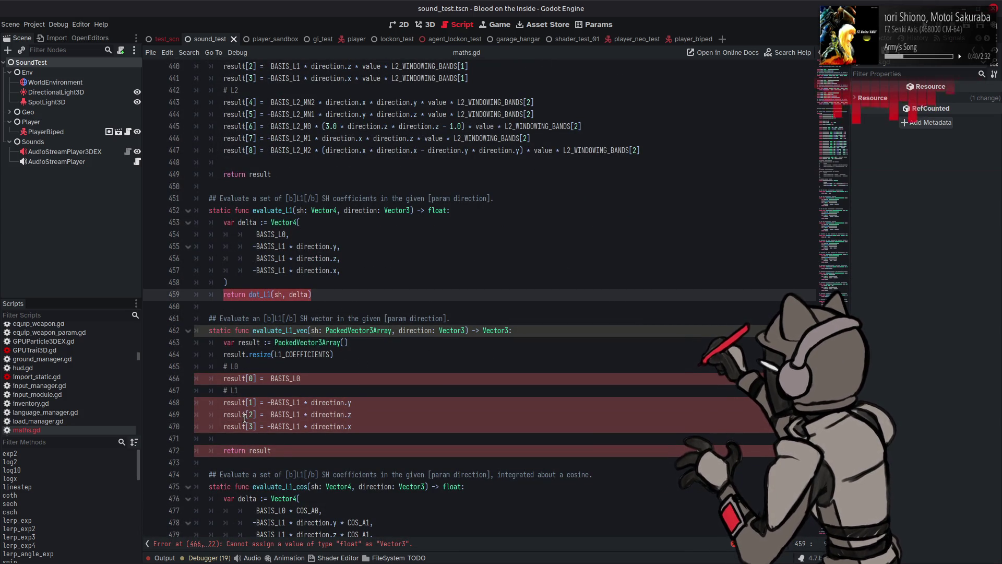
Make evaluate_L1_vec return dot_L1_vec(sh, delta) and rename its local array declaration to delta
drag(272, 450, 221, 452)
key(ctrl+v)
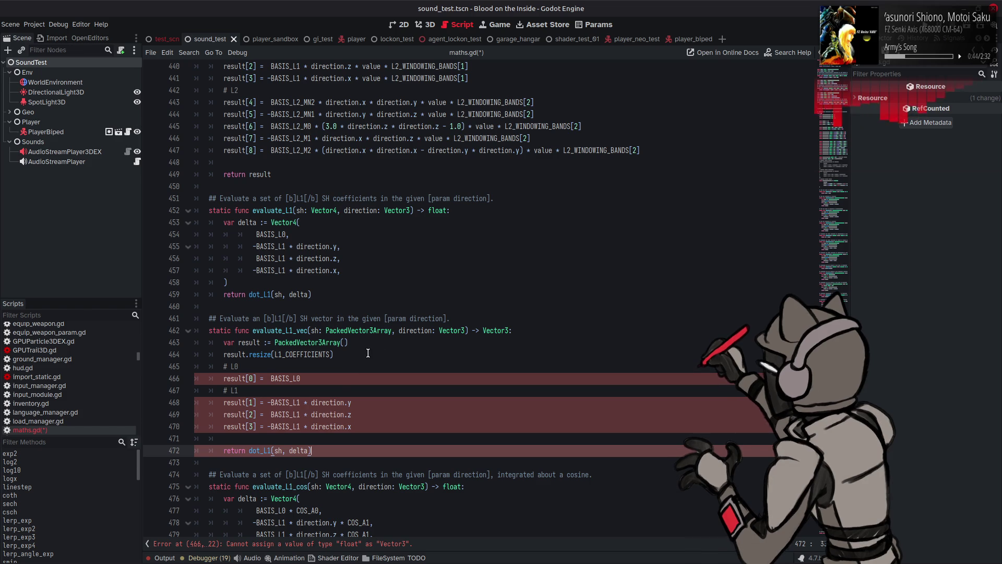
key(Left)
double_click(249, 343)
text(delta)
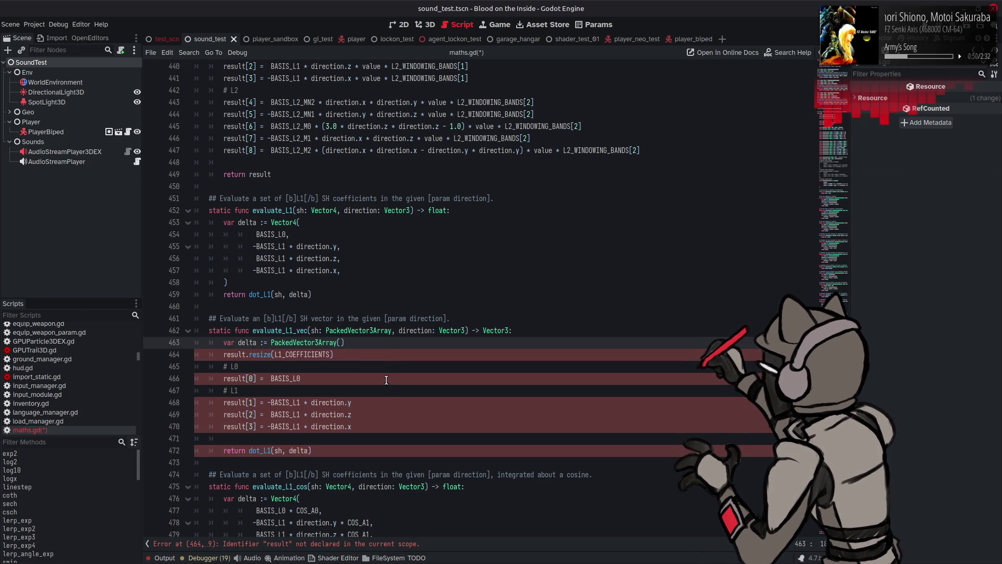
click(271, 451)
text(_vec)
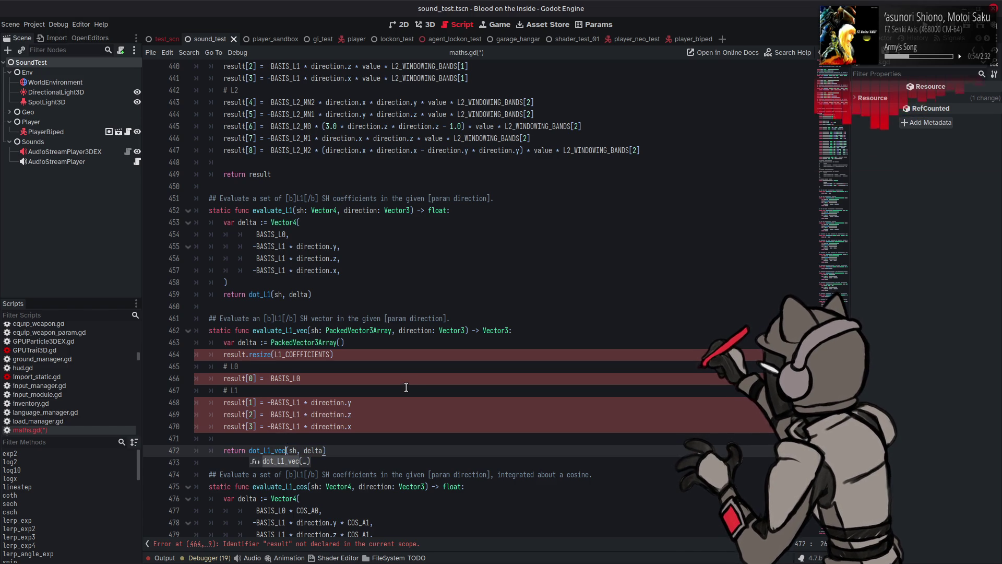
Rename the remaining result assignments on lines 464–470 to delta
click(246, 355)
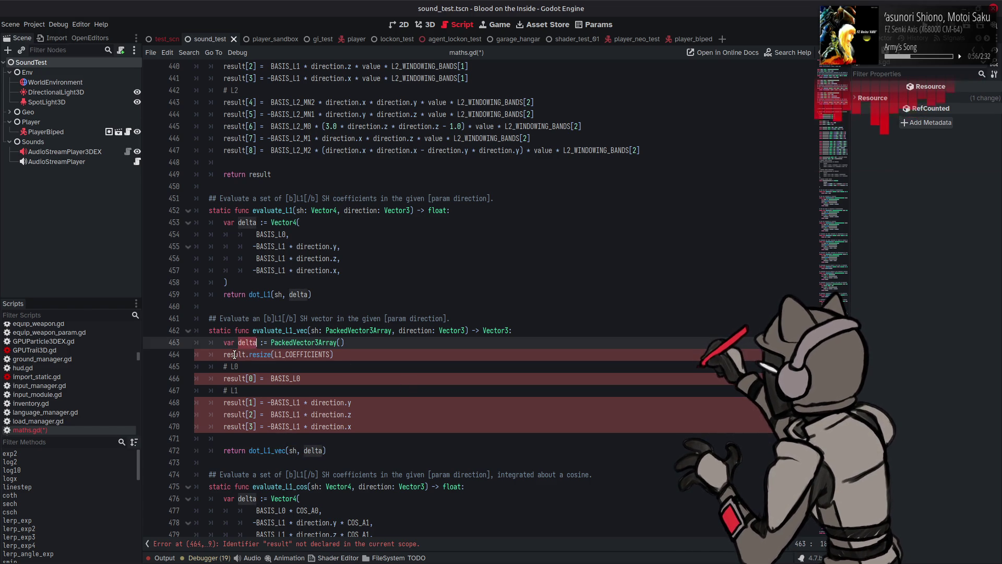
text(delta)
double_click(234, 378)
text(delta)
double_click(234, 402)
text(delta)
double_click(232, 414)
text(delta)
double_click(232, 426)
text(delta)
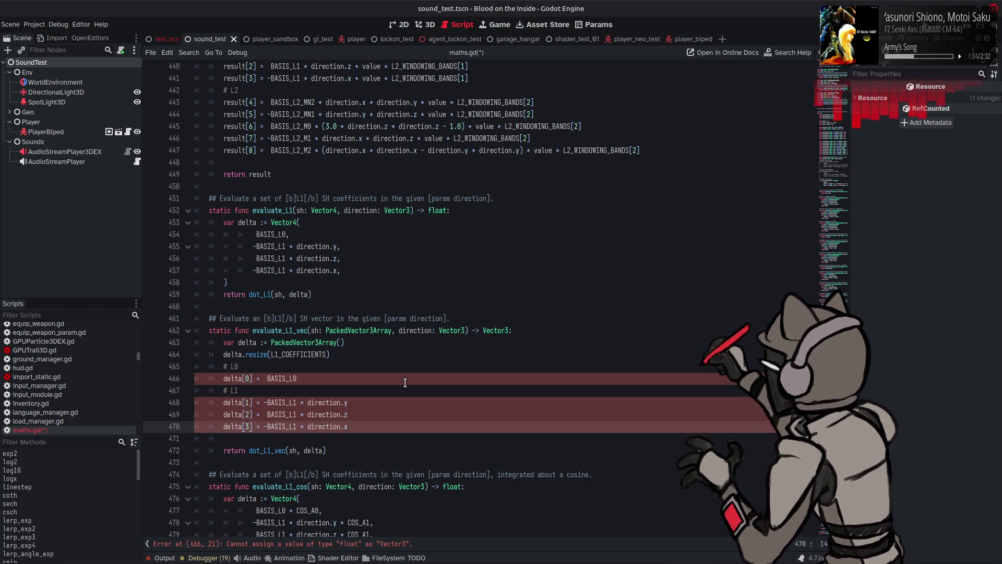
Begin wrapping BASIS_L0 on line 466 in a Vector3(...) constructor
click(266, 377)
text(Vec)
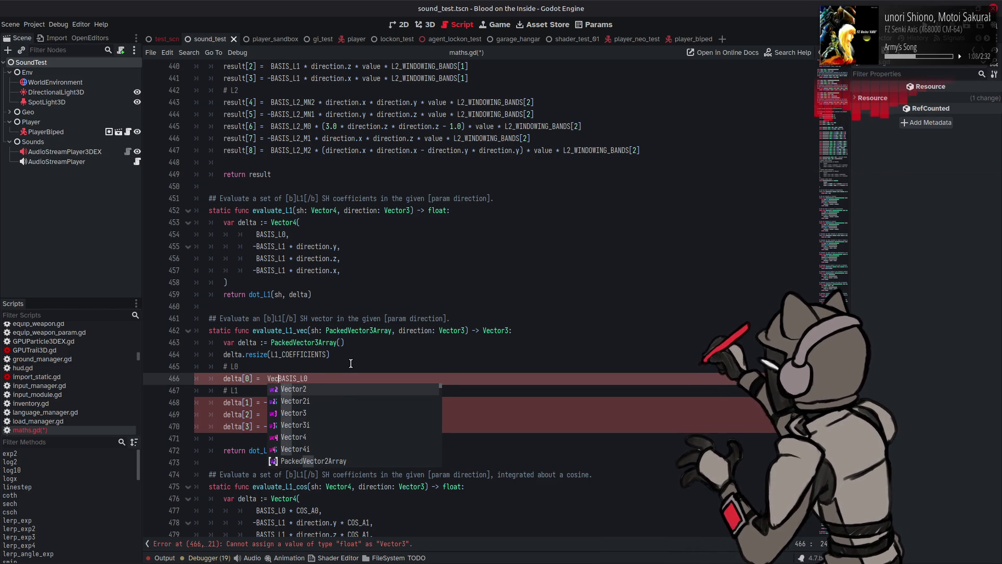
click(324, 412)
text(.F)
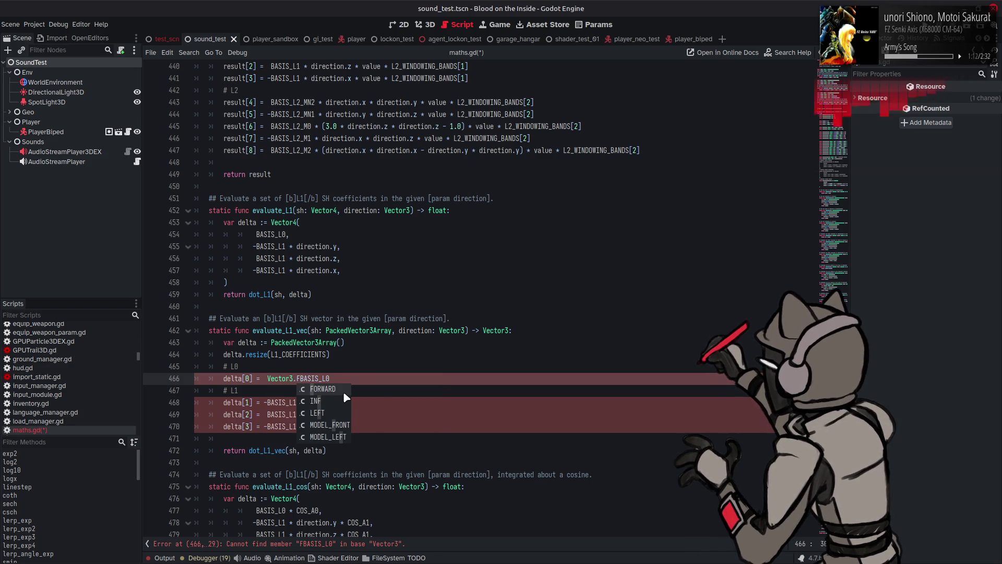
key(BackSpace)
key(BackSpace)
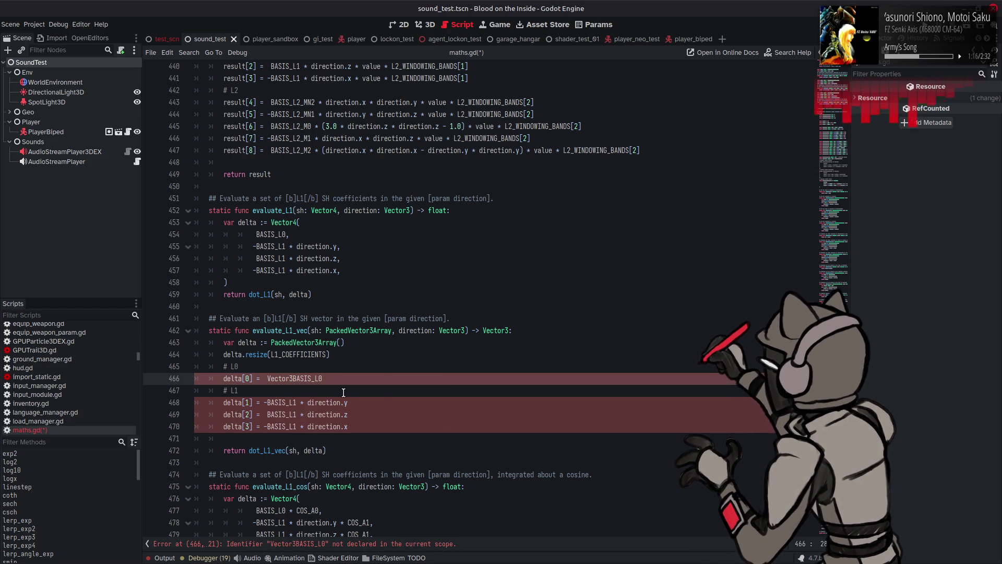
text(.)
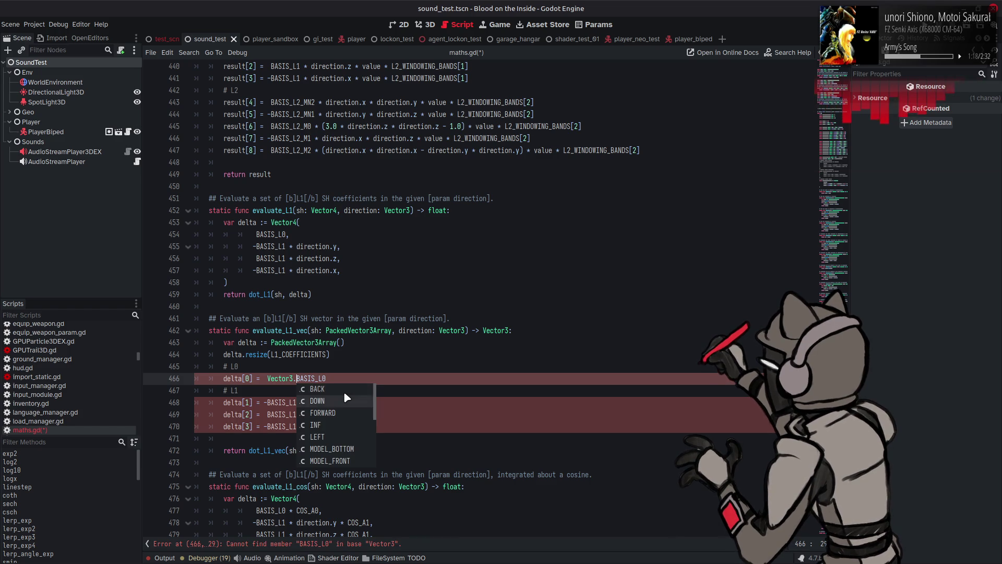
scroll(345, 401, down, 9)
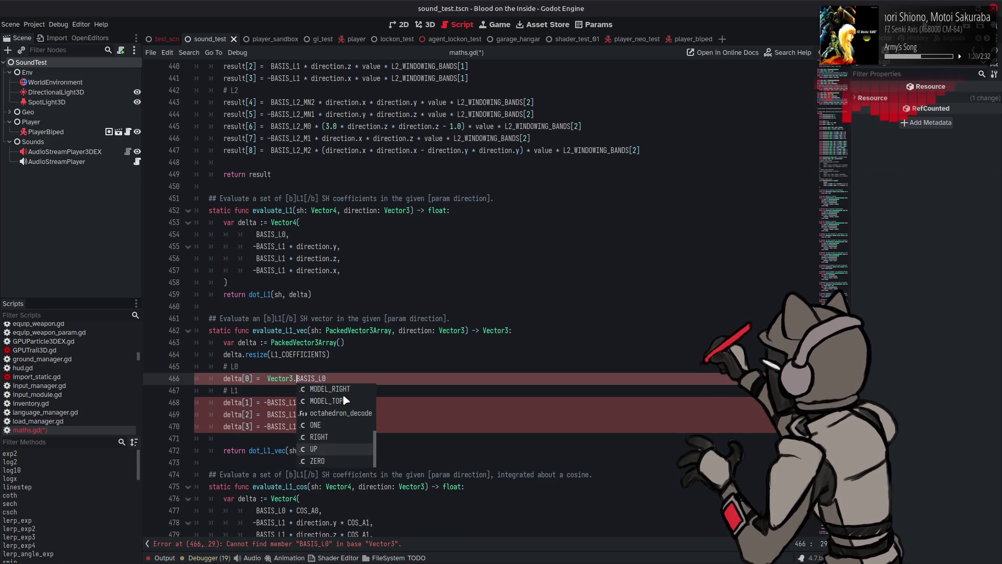
scroll(345, 401, up, 15)
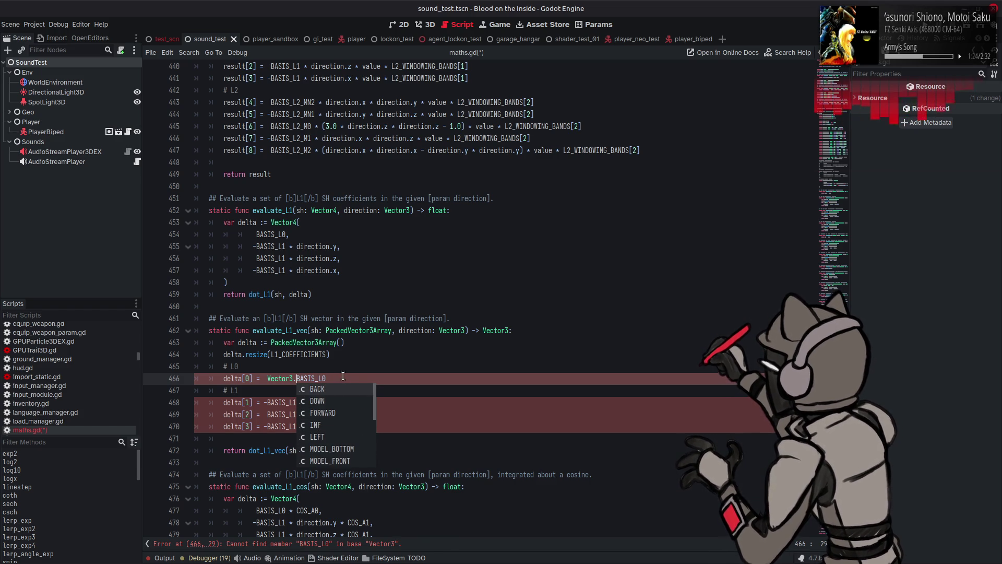
key(ctrl+shift+Left)
text(()
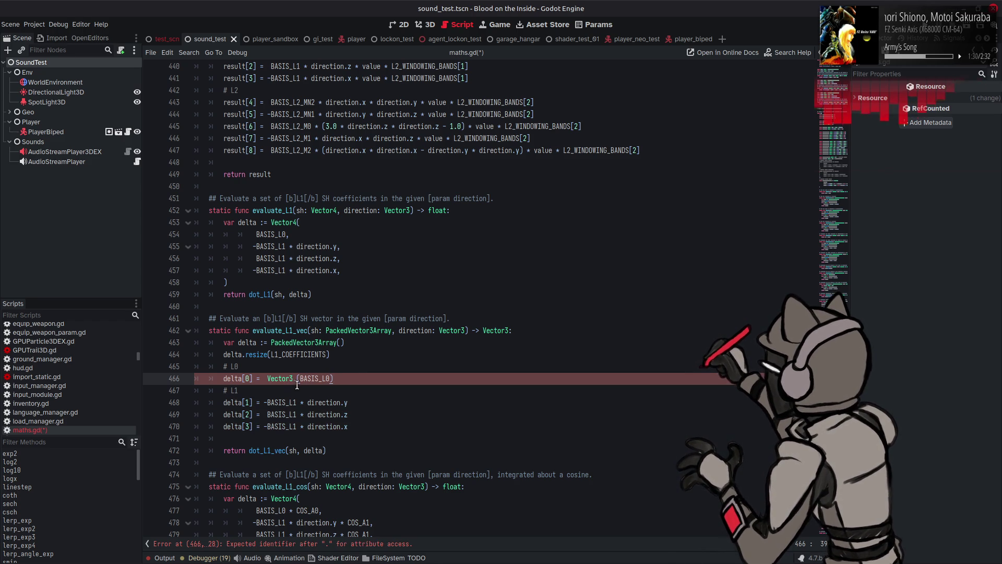
key(BackSpace)
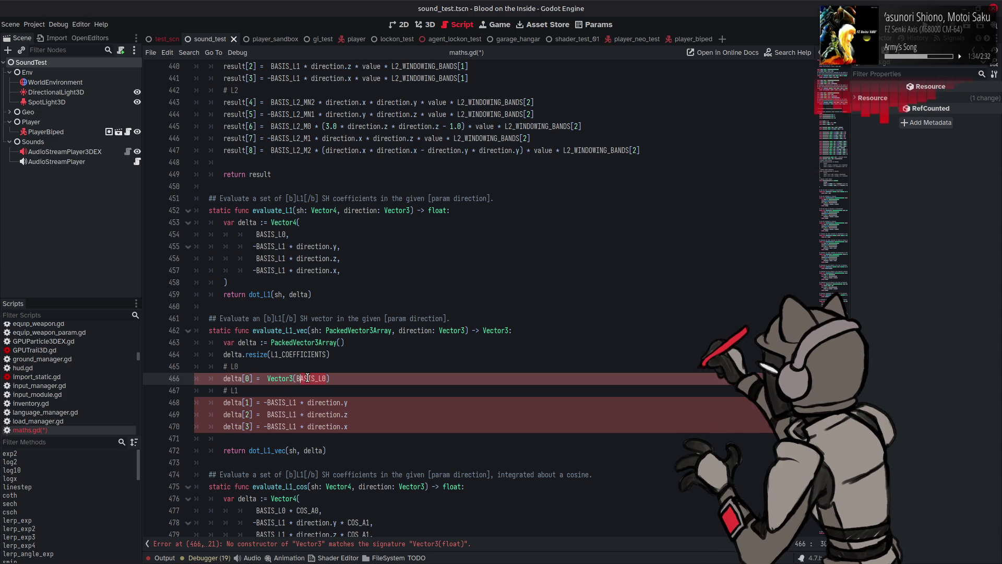
click(341, 379)
text())
key(BackSpace)
click(300, 379)
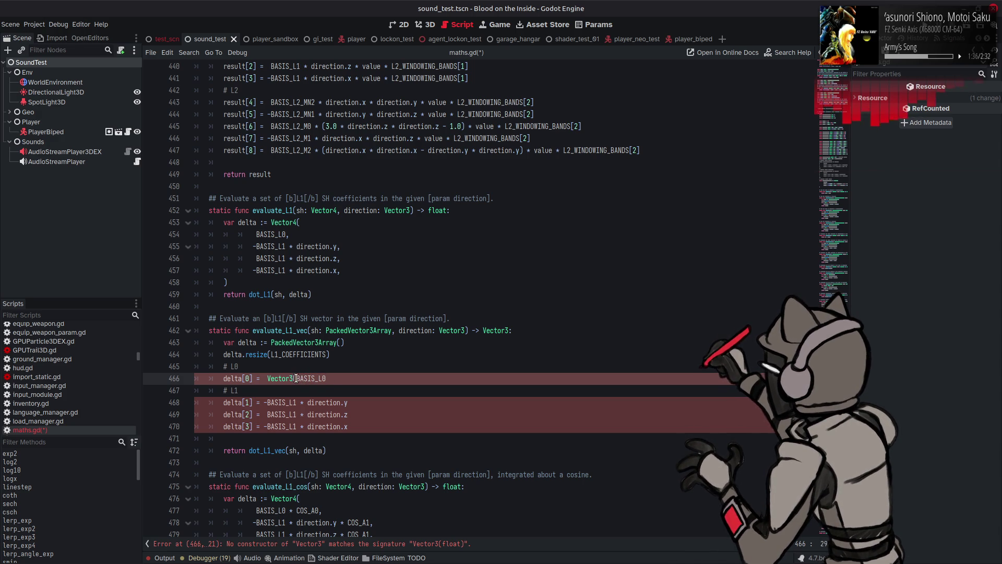
text().)
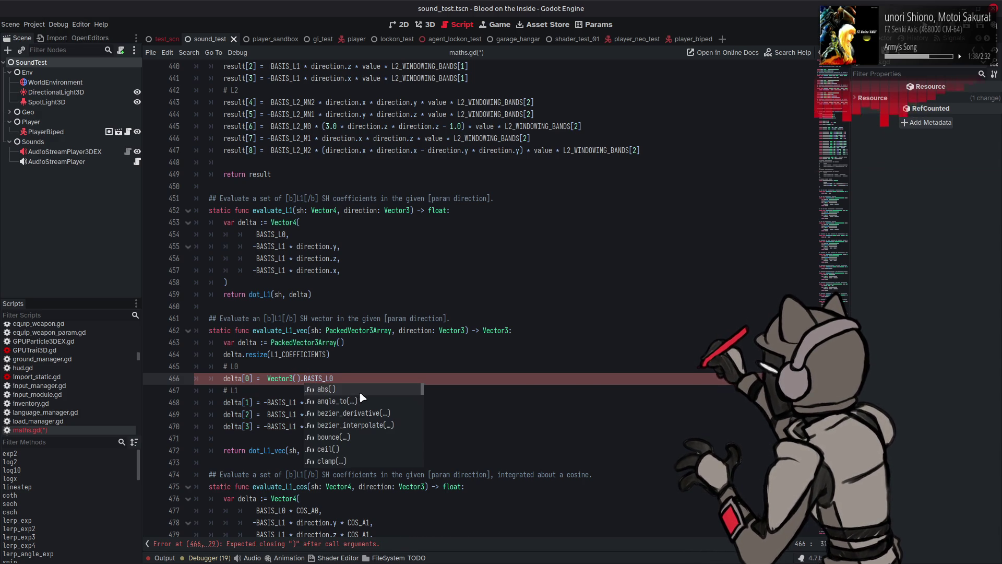
Browse Vector3's members and try a Vector3.ZERO.xyz assignment on line 466
key(Down)
key(Down)
key(Down)
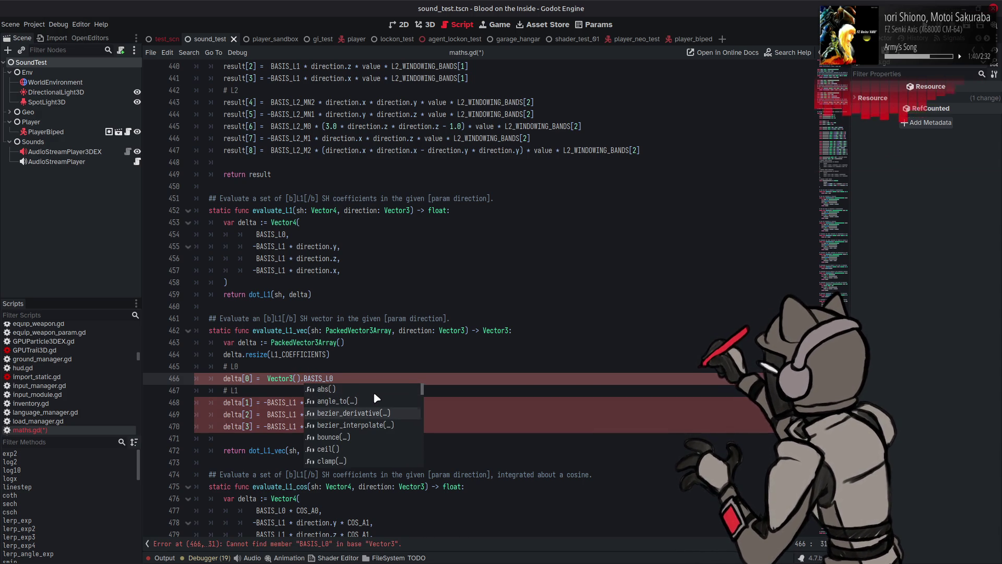
key(Down)
key(Down)
key(Down)
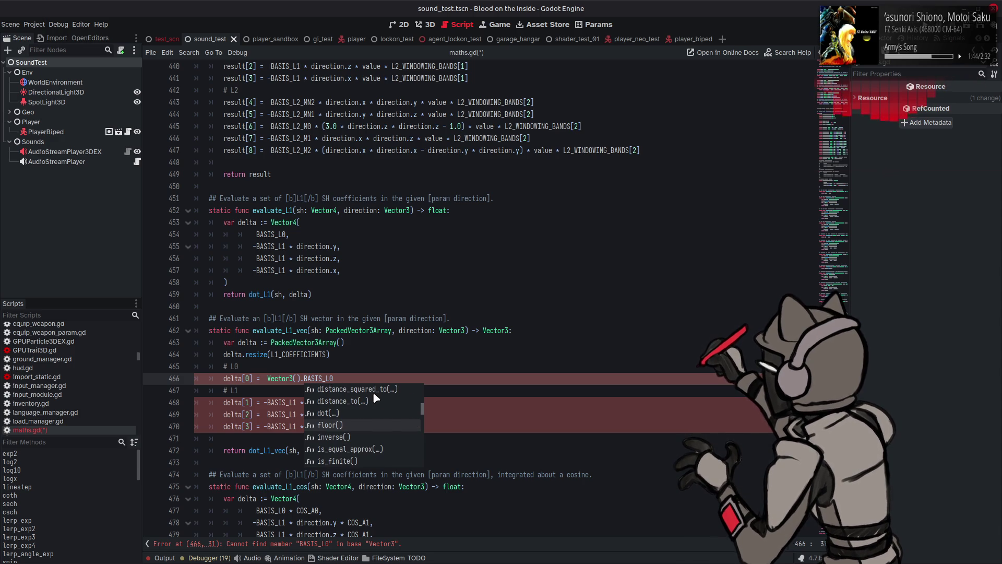
key(Down)
key(Down)
key(Down)
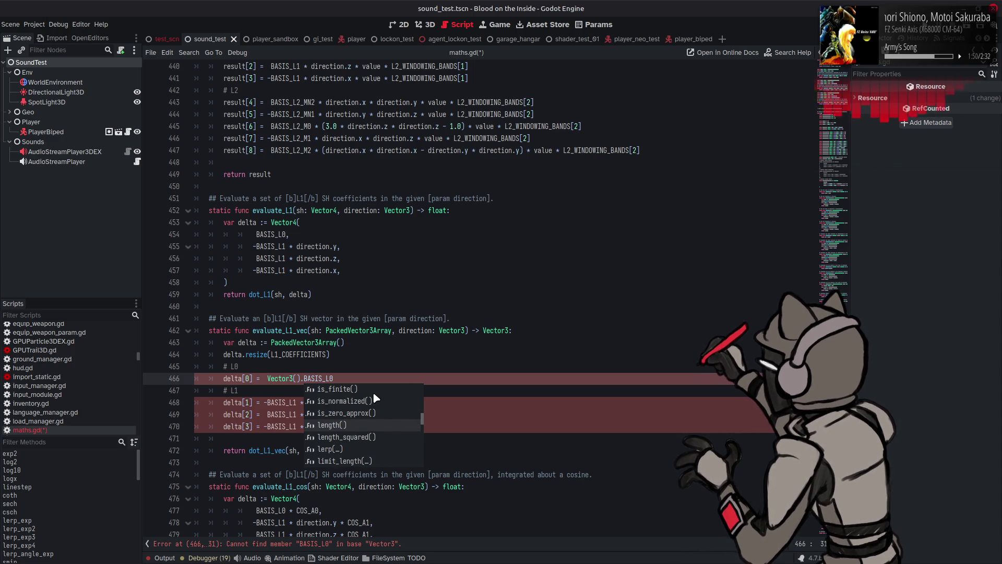
key(Down)
key(Down)
key(Down)
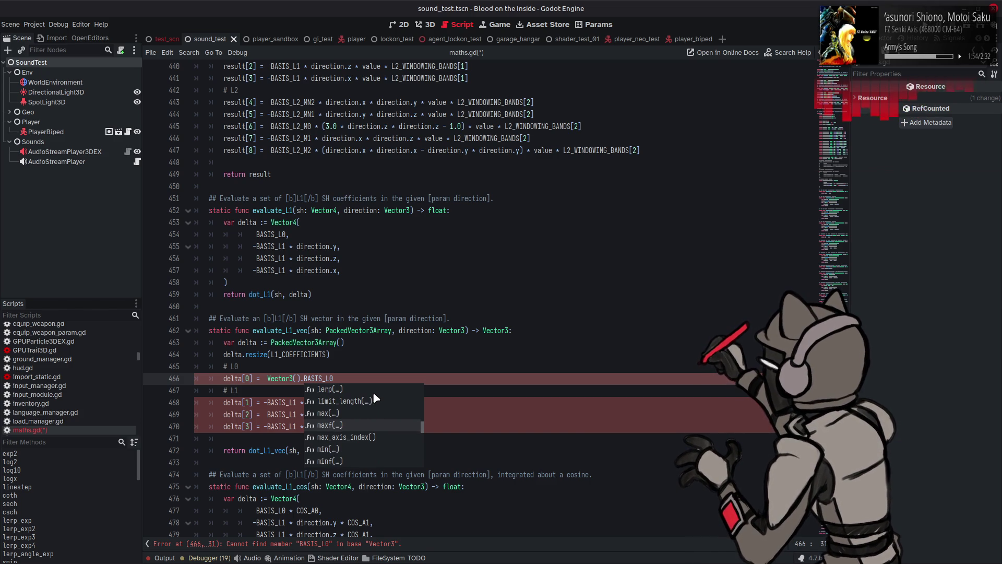
key(Down)
key(Down)
key(Down)
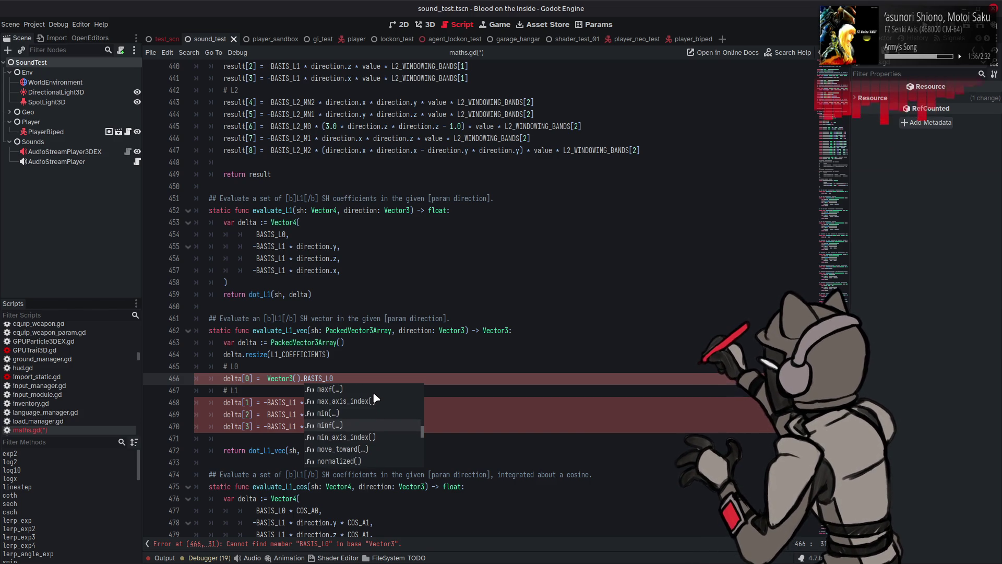
key(Down)
key(Down)
key(Down)
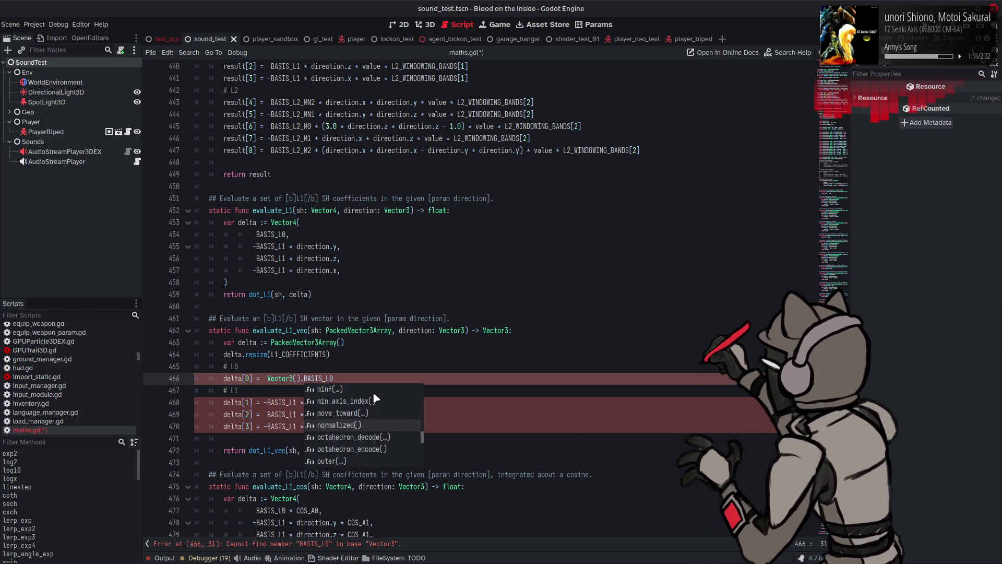
key(Down)
key(Down)
key(Down)
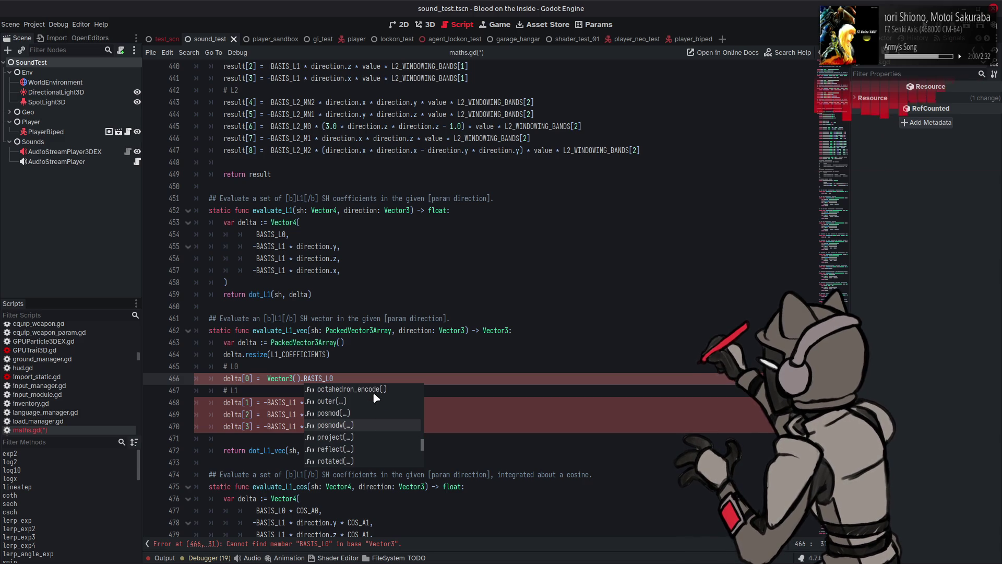
key(Down)
key(Down)
key(Down)
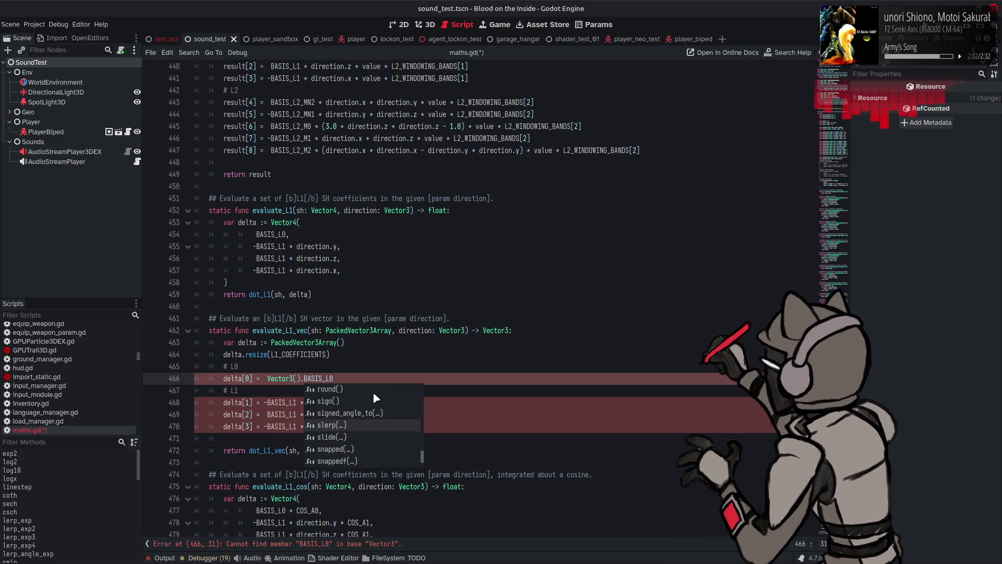
key(Down)
key(Down)
key(Down)
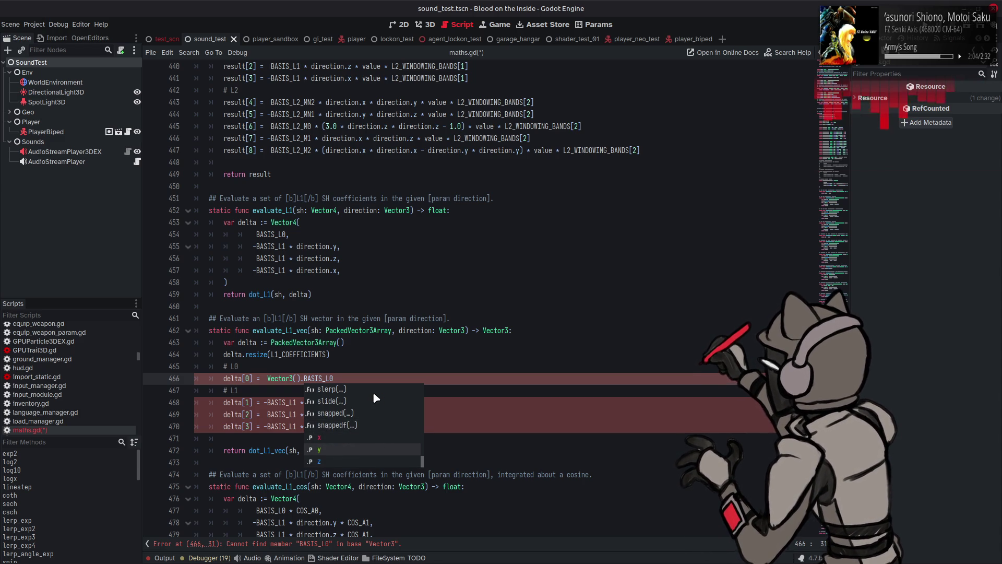
click(304, 376)
key(BackSpace)
key(BackSpace)
key(BackSpace)
text(.ZERO.)
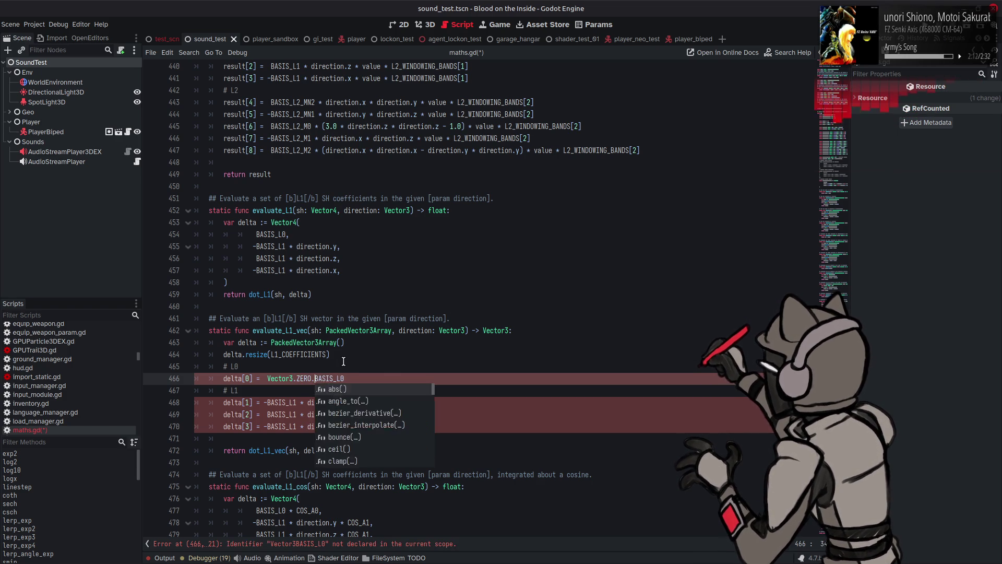
text(xyz =)
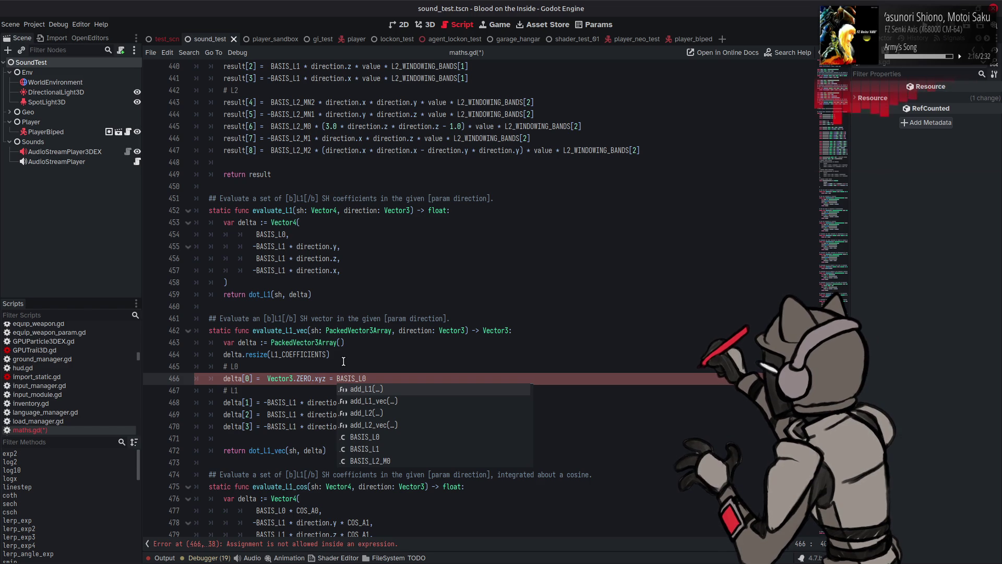
Make line 466 read Vector3(BASIS_L0, BASIS_L0, BASIS_L0)
click(265, 377)
double_click(321, 378)
key(BackSpace)
key(BackSpace)
key(BackSpace)
key(BackSpace)
key(BackSpace)
key(BackSpace)
key(BackSpace)
key(Delete)
text(()
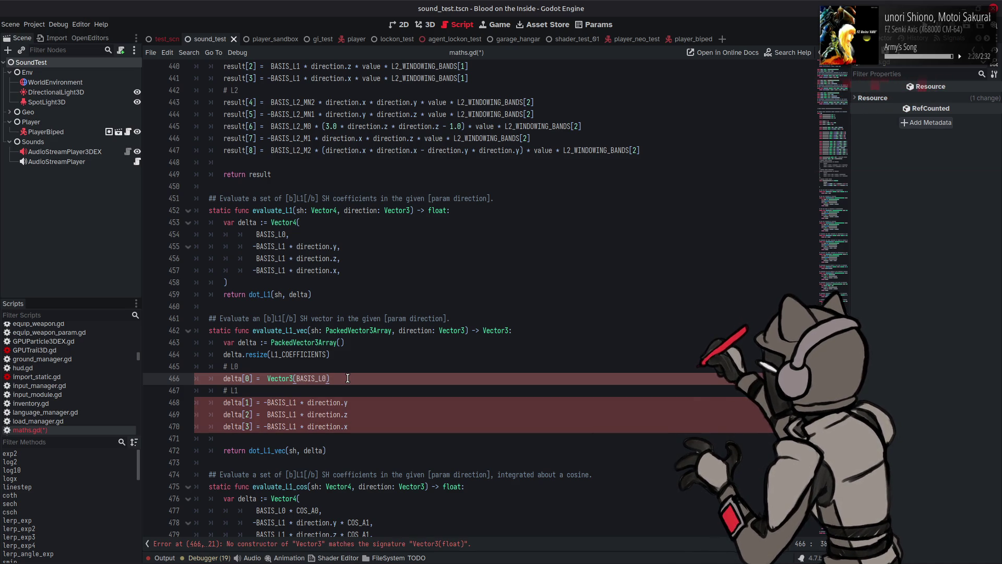
key(Left)
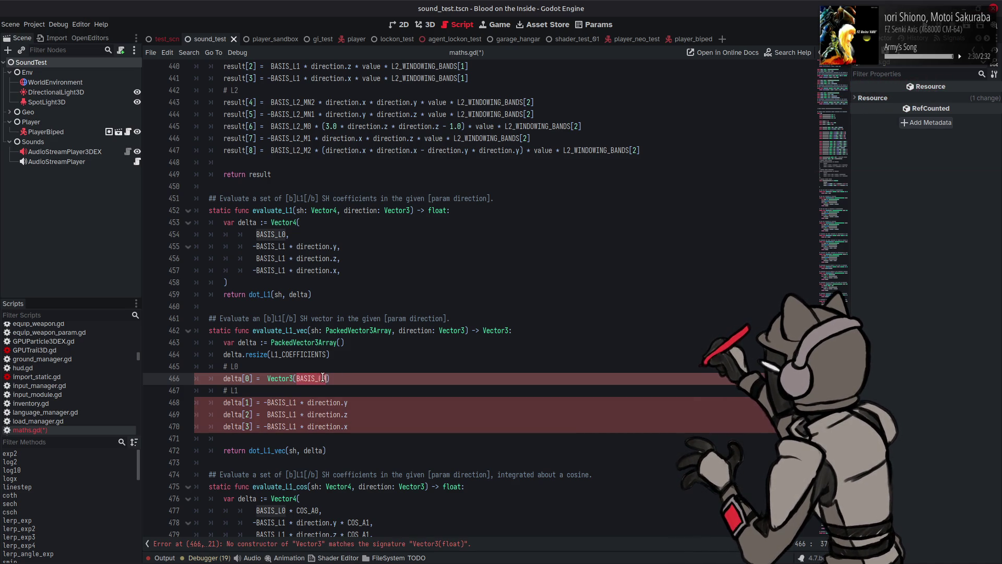
text(BASIS_L0, BASIS_L0)
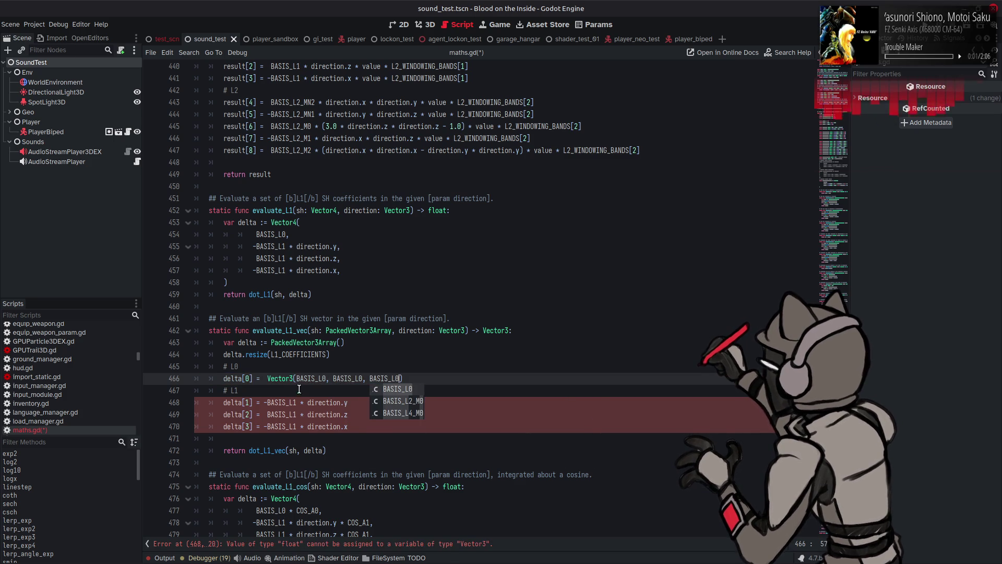
click(451, 380)
Paste that expression onto line 468 as Vector3(BASIS_L1, BASIS_L1, BASIS_L1)
key(ctrl+c)
double_click(282, 402)
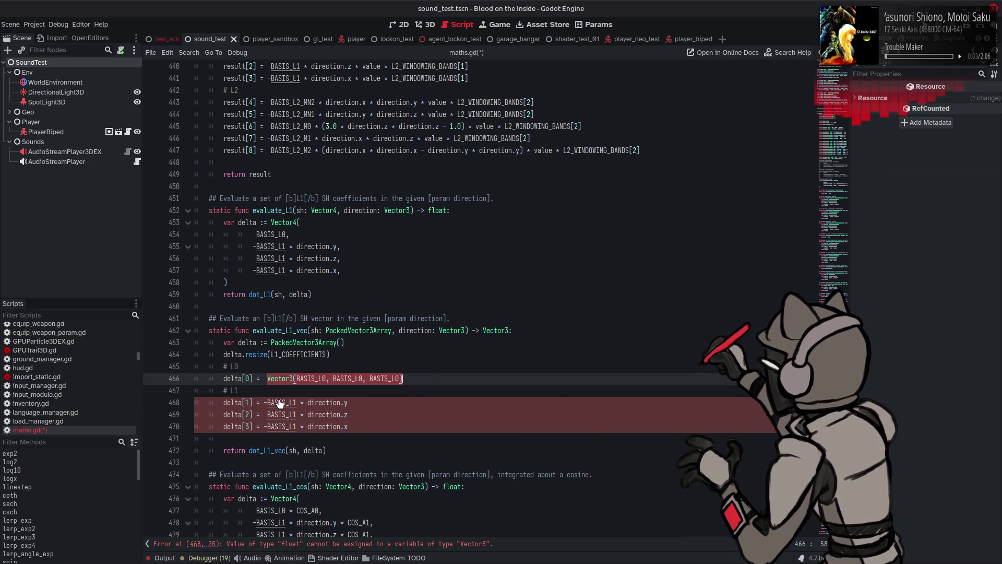
key(ctrl+v)
key(BackSpace)
text(1)
click(362, 402)
key(BackSpace)
text(1)
click(324, 403)
key(BackSpace)
text(1)
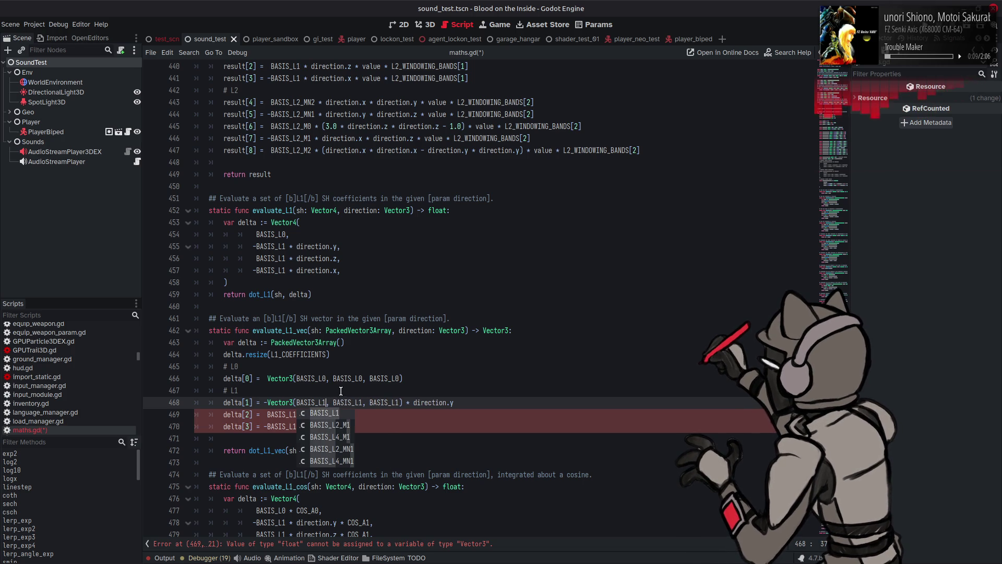
Copy the BASIS_L1 Vector3 expression onto lines 469 and 470, then save maths.gd
drag(267, 403, 403, 403)
key(ctrl+c)
double_click(271, 415)
key(ctrl+d)
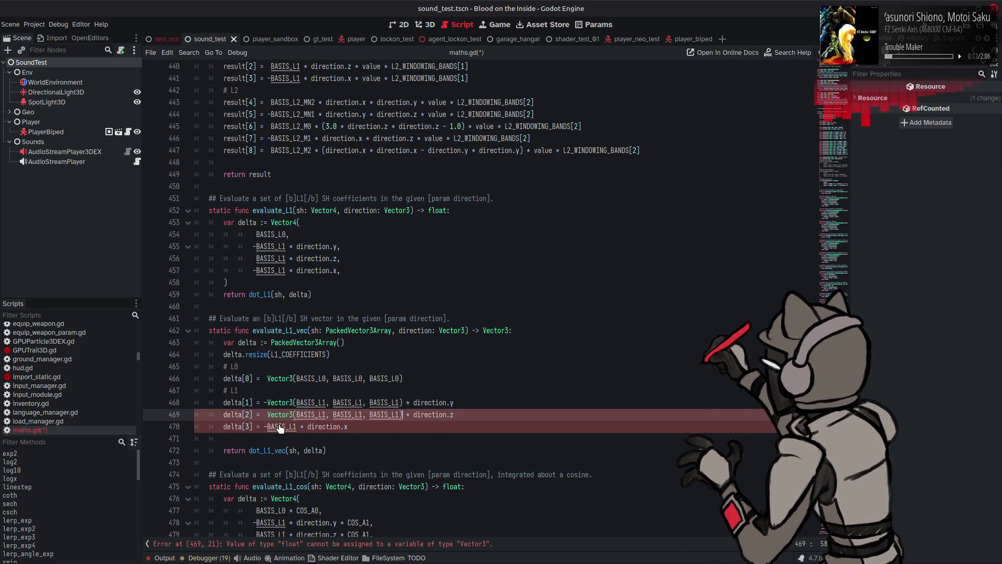
key(ctrl+v)
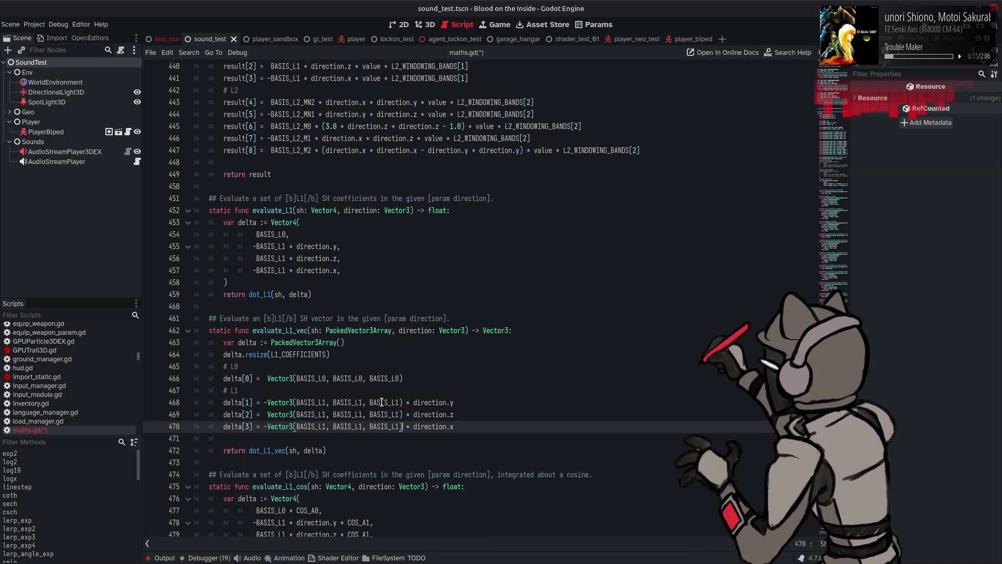
key(ctrl+s)
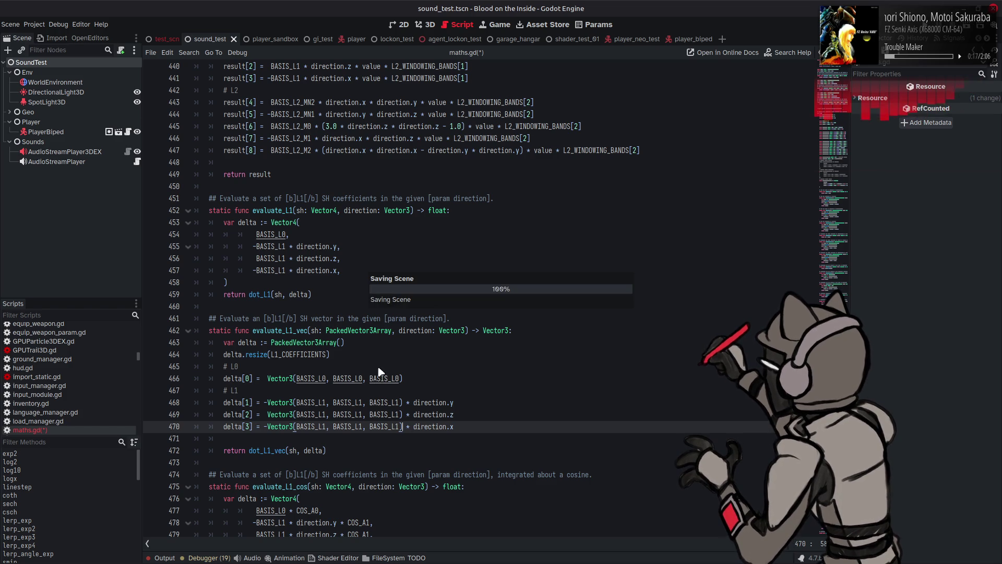
Review the SH helpers in maths.gd, then switch to audio_listener_3d_ex.gd
scroll(375, 370, down, 5)
scroll(370, 367, down, 1)
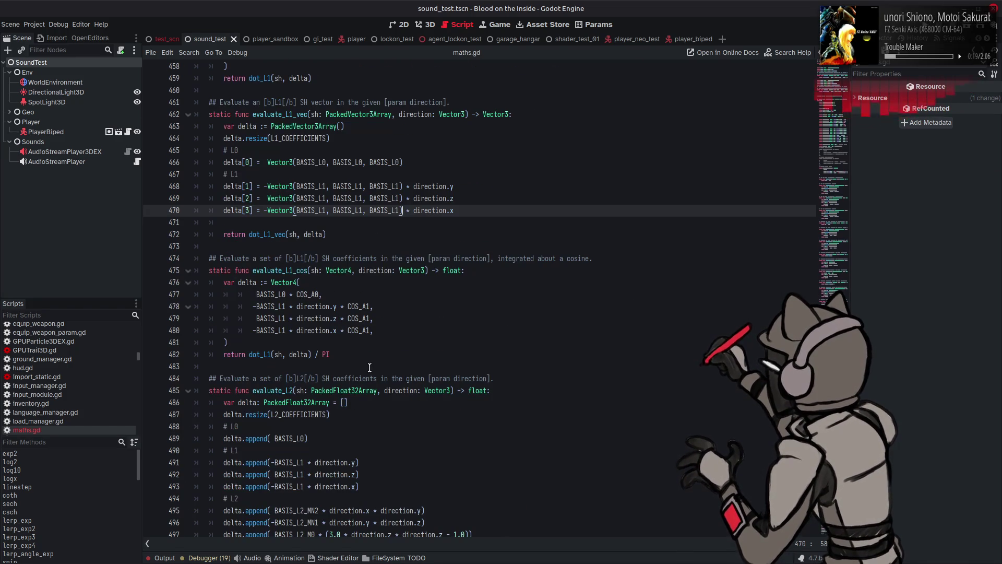
scroll(370, 367, down, 10)
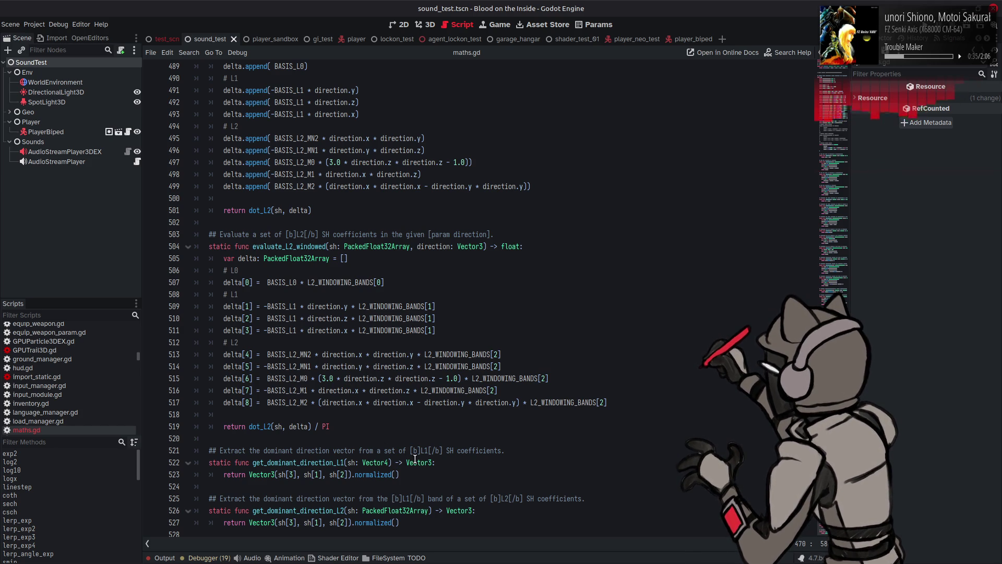
scroll(420, 298, up, 15)
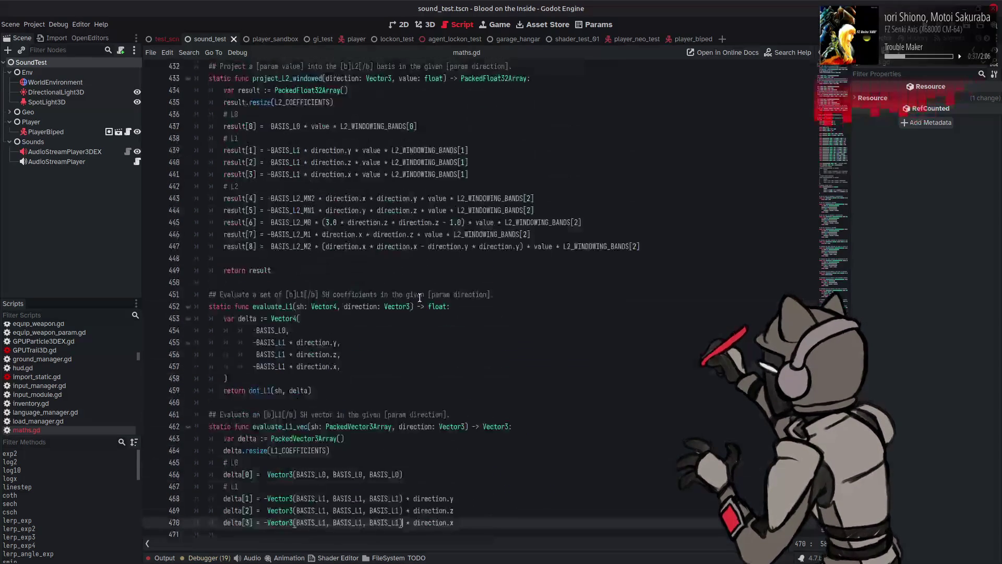
scroll(79, 371, up, 10)
click(81, 337)
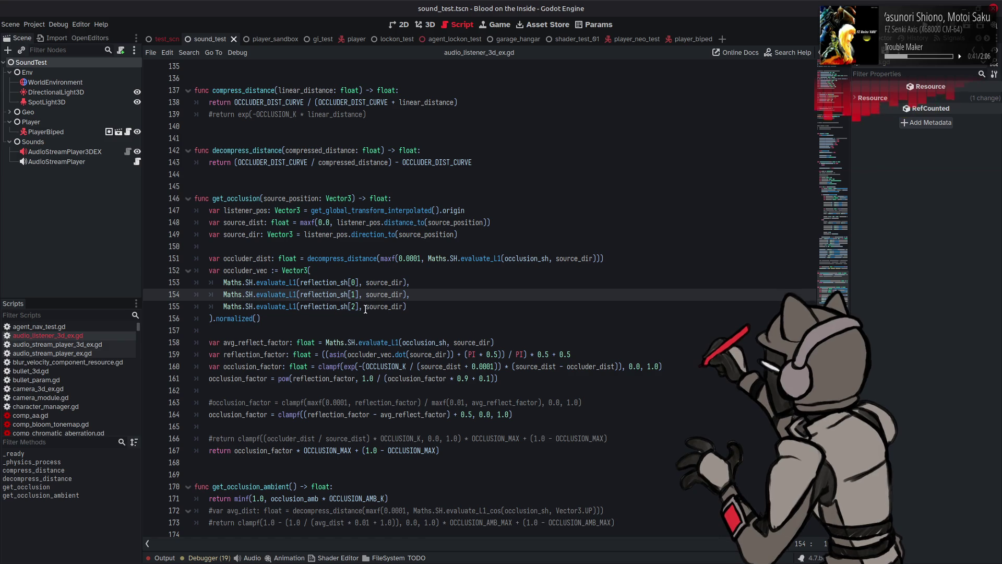
Locate reflection_sh's uses and its PackedVector4Array declaration on line 24
double_click(320, 282)
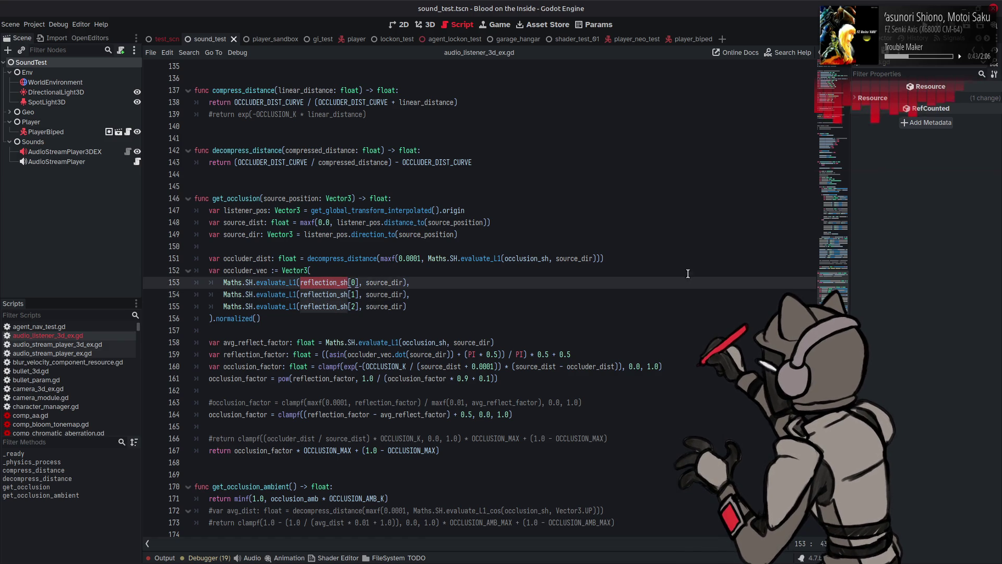
click(817, 63)
scroll(522, 248, down, 9)
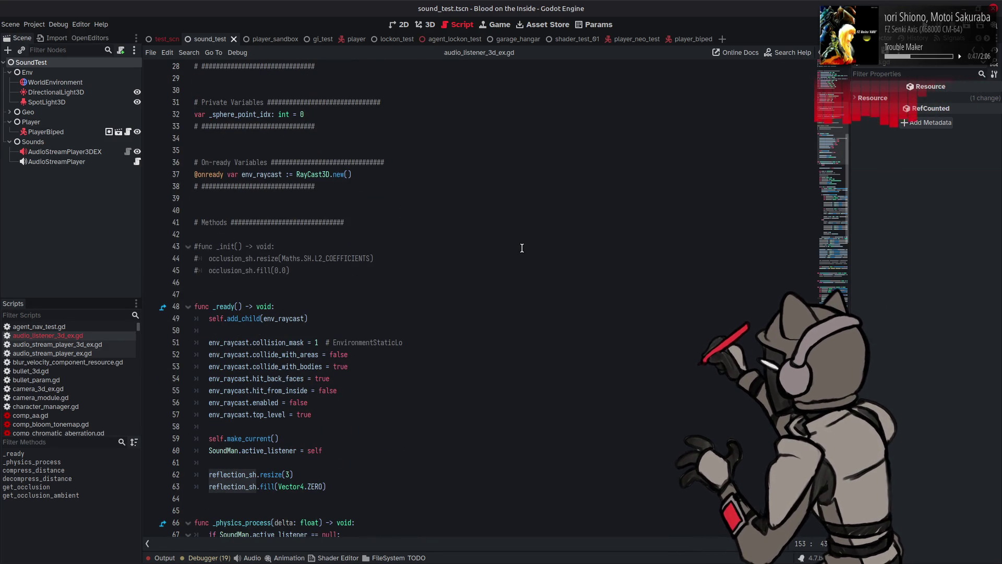
scroll(522, 248, up, 6)
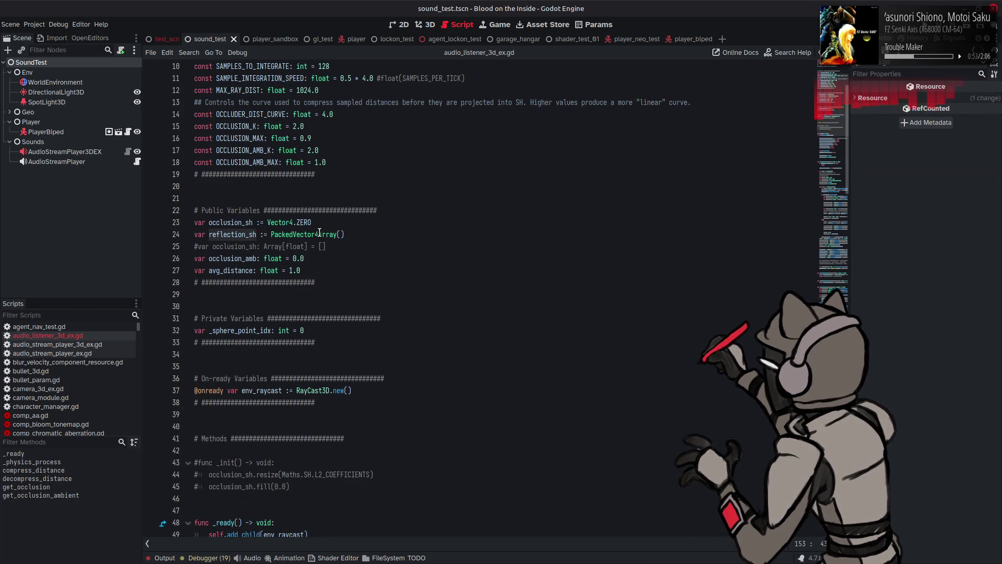
click(319, 234)
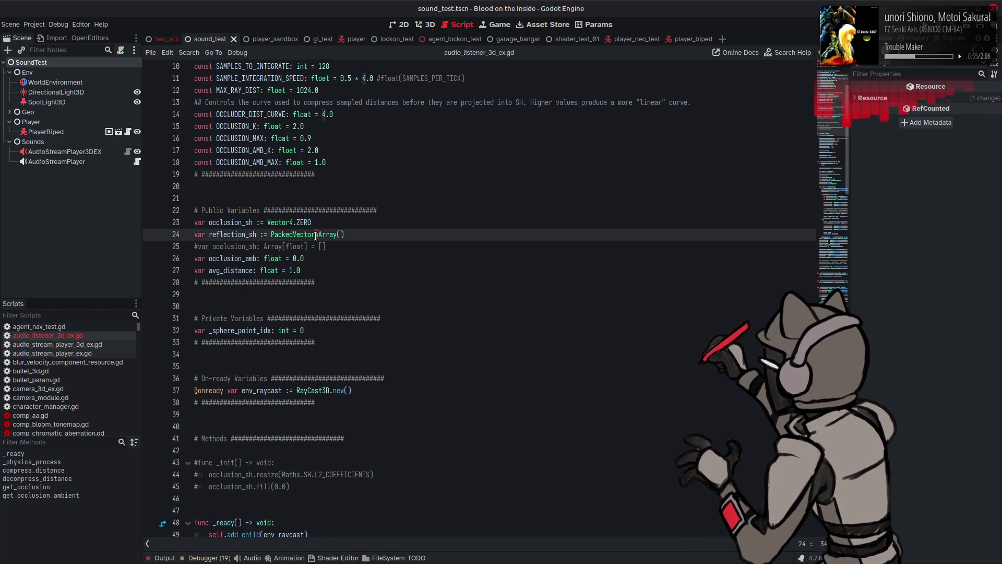
key(BackSpace)
text(4)
Set the resize size on line 62 to Maths.SH.L1_COEFFICIENTS
scroll(301, 372, down, 7)
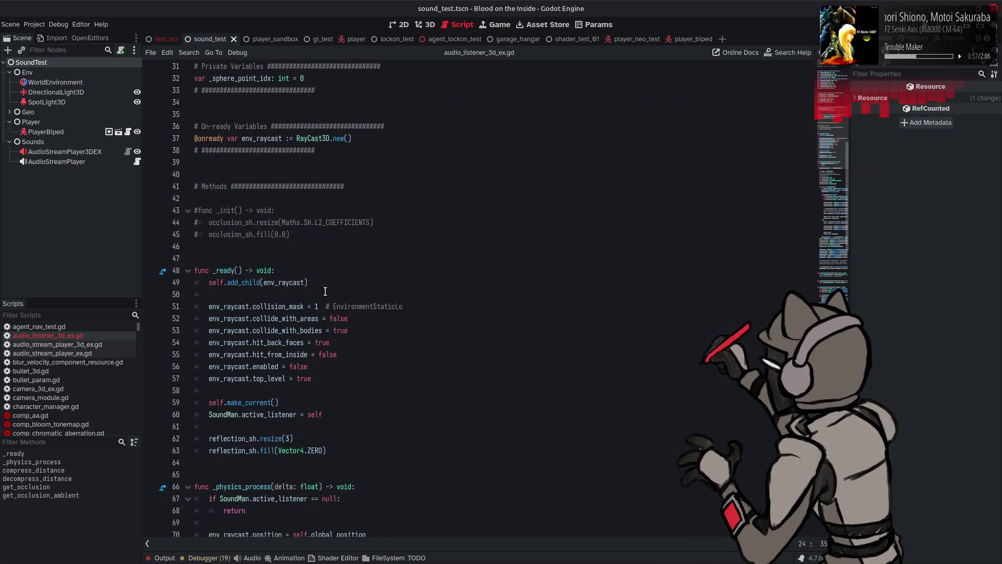
scroll(302, 372, down, 3)
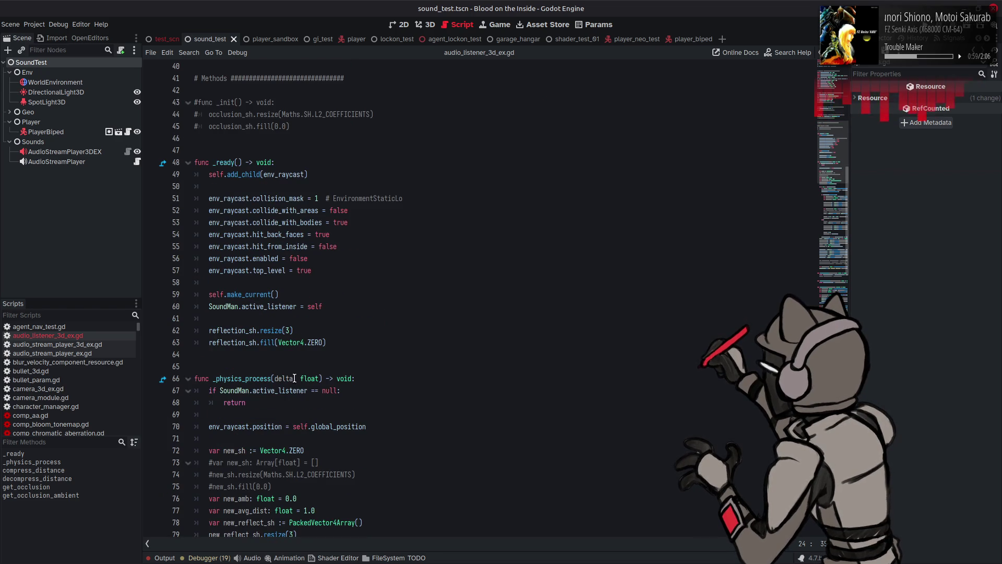
click(287, 330)
text(3)
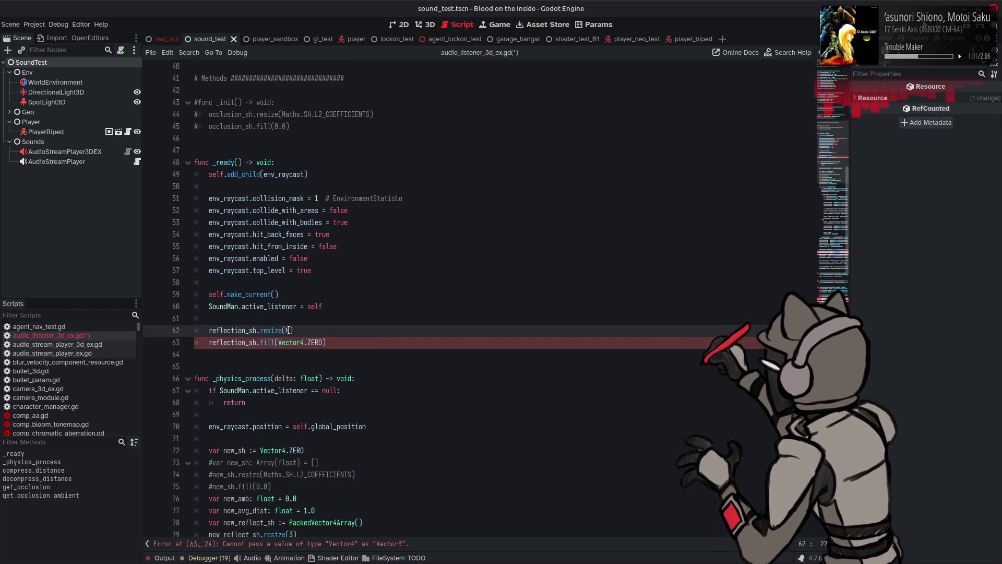
key(BackSpace)
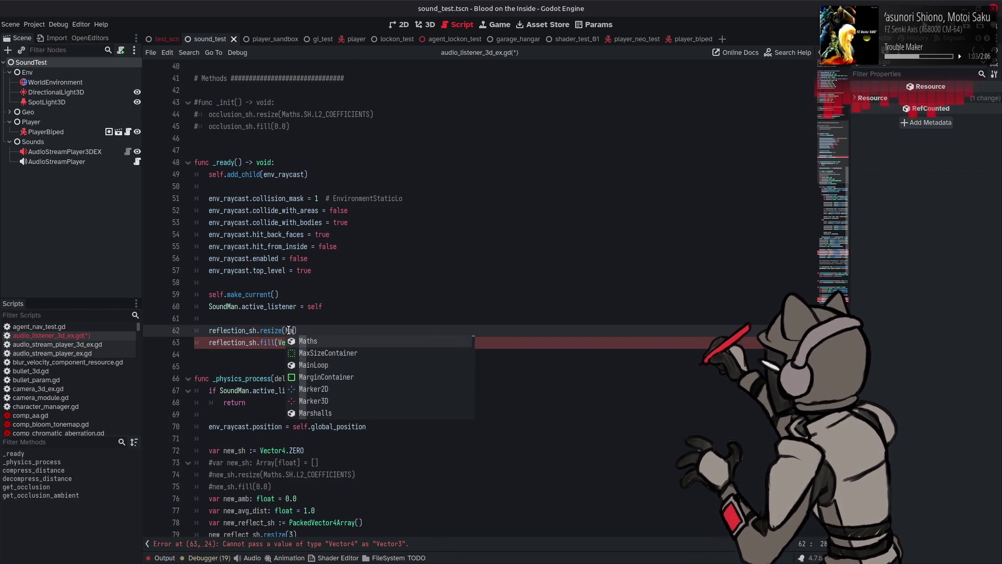
text(hs.SH)
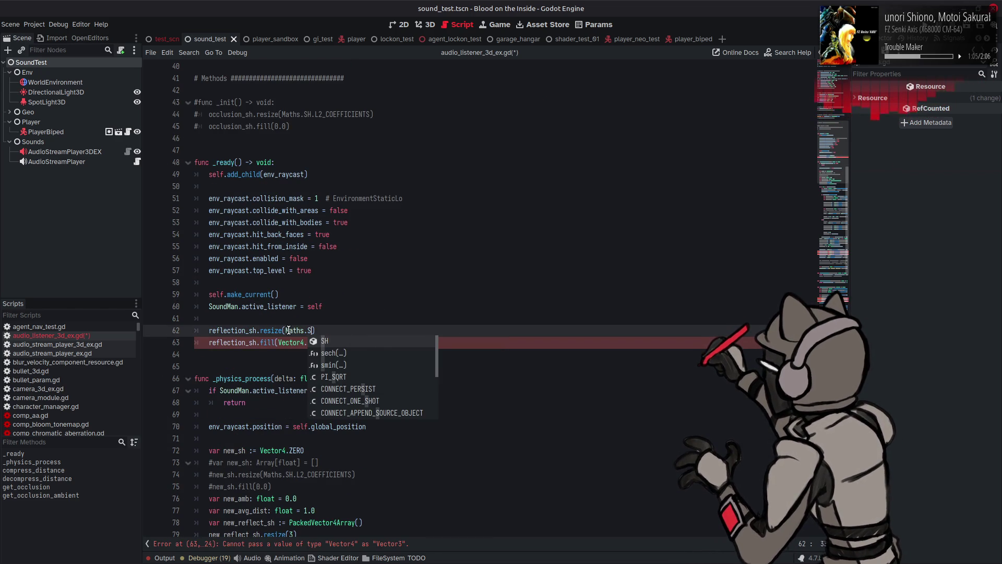
text(.L1)
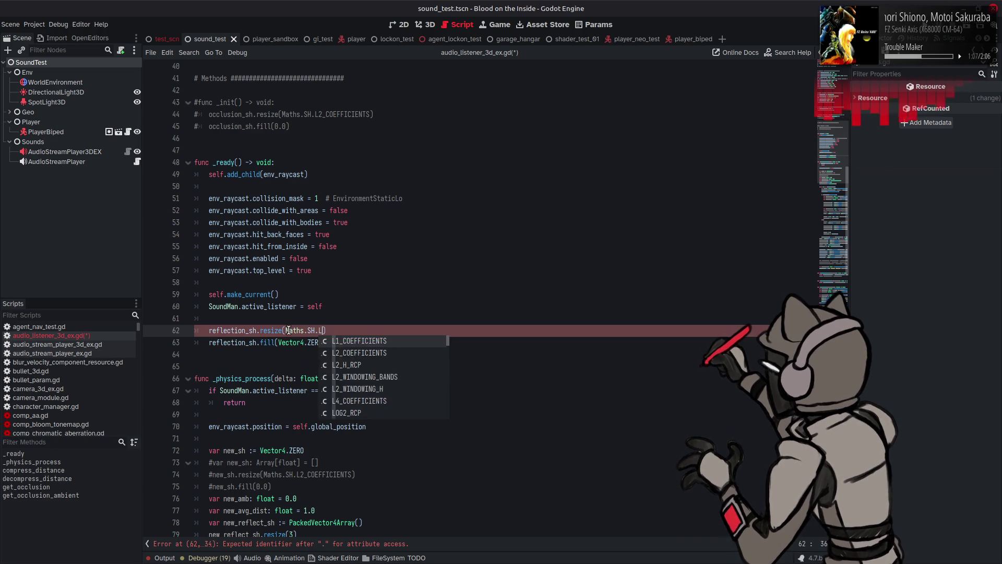
key(Return)
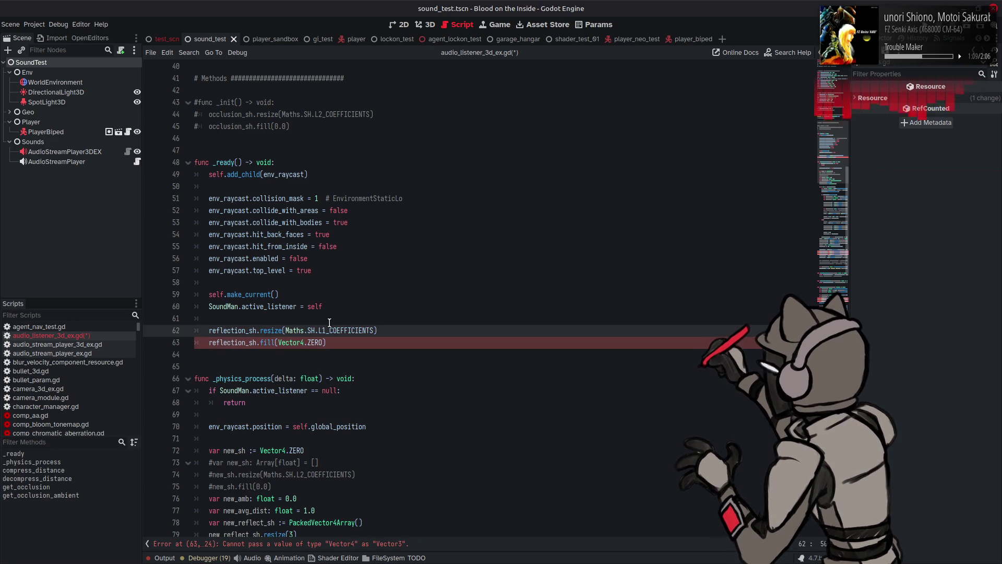
Change the fill on line 63 from Vector4.ZERO to Vector3.ZERO
click(305, 343)
key(BackSpace)
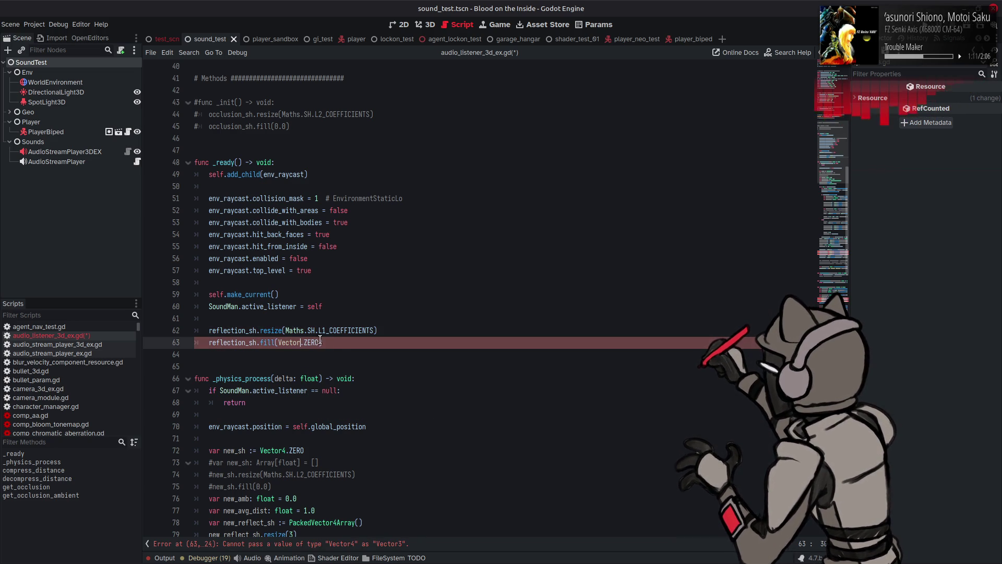
text(3)
click(347, 340)
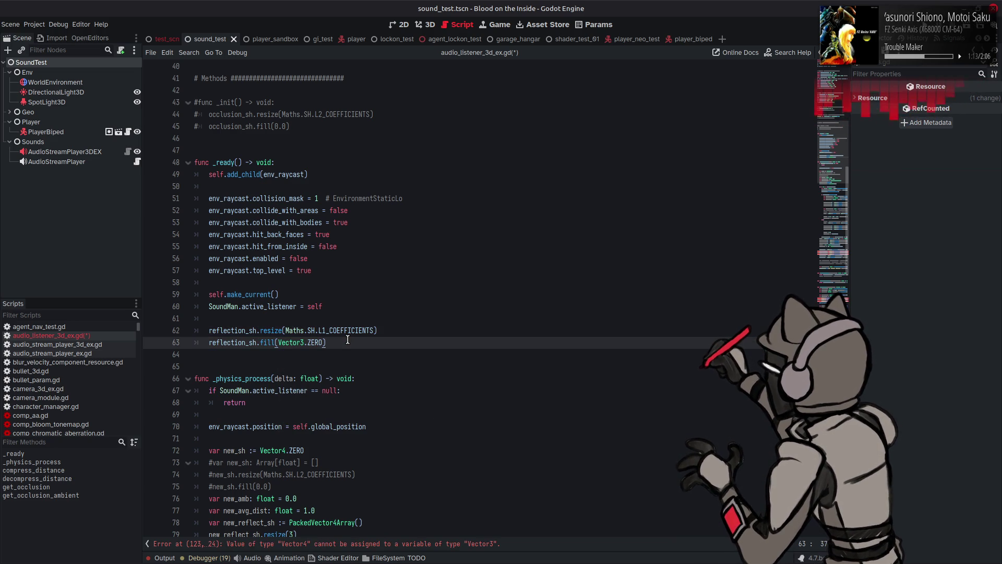
click(282, 337)
scroll(281, 337, down, 13)
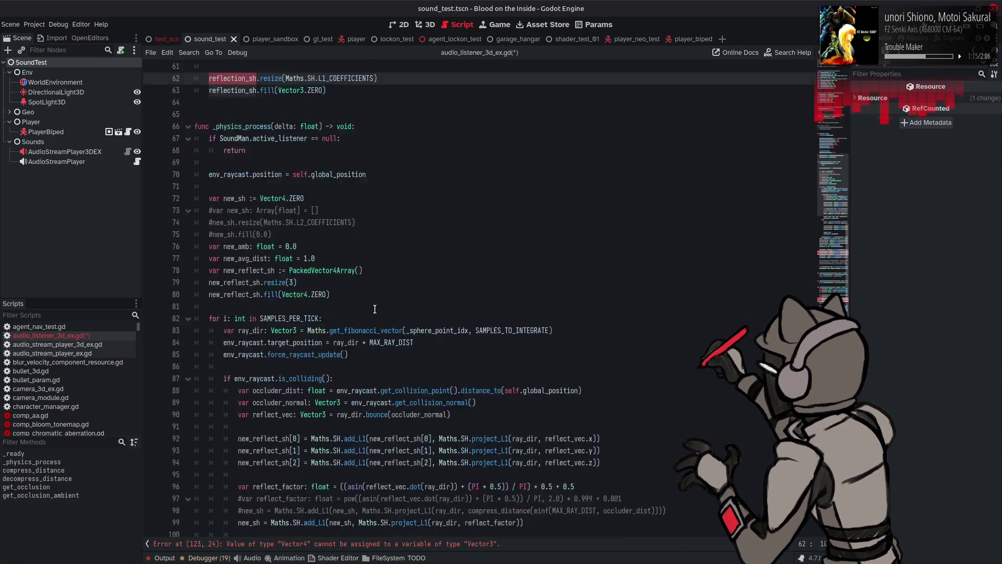
Turn line 123 into one lerp_exp_L1_vec call on the whole reflection_sh and new_reflect_sh arrays
scroll(370, 308, down, 4)
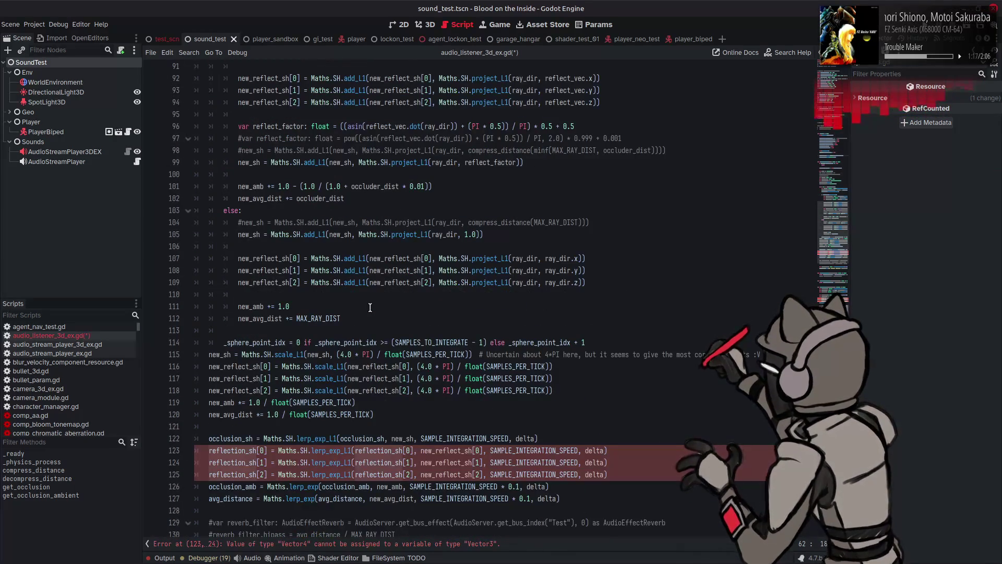
scroll(370, 308, down, 3)
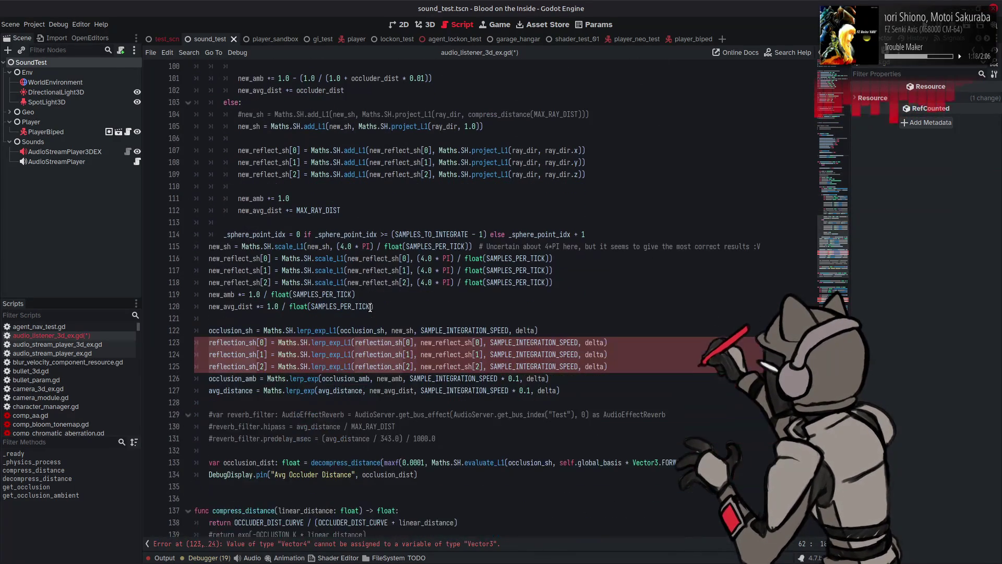
click(267, 341)
key(BackSpace)
key(BackSpace)
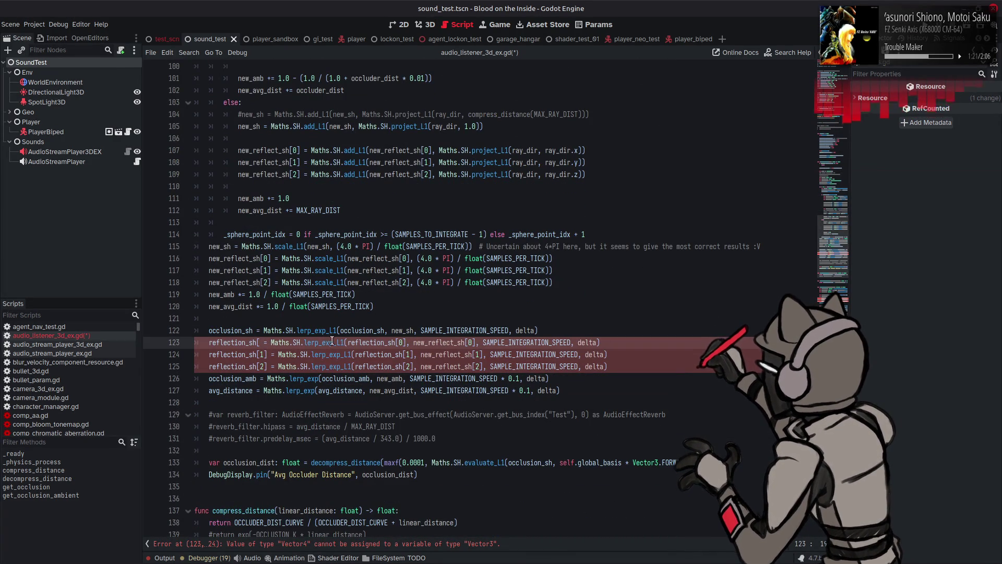
key(BackSpace)
click(341, 343)
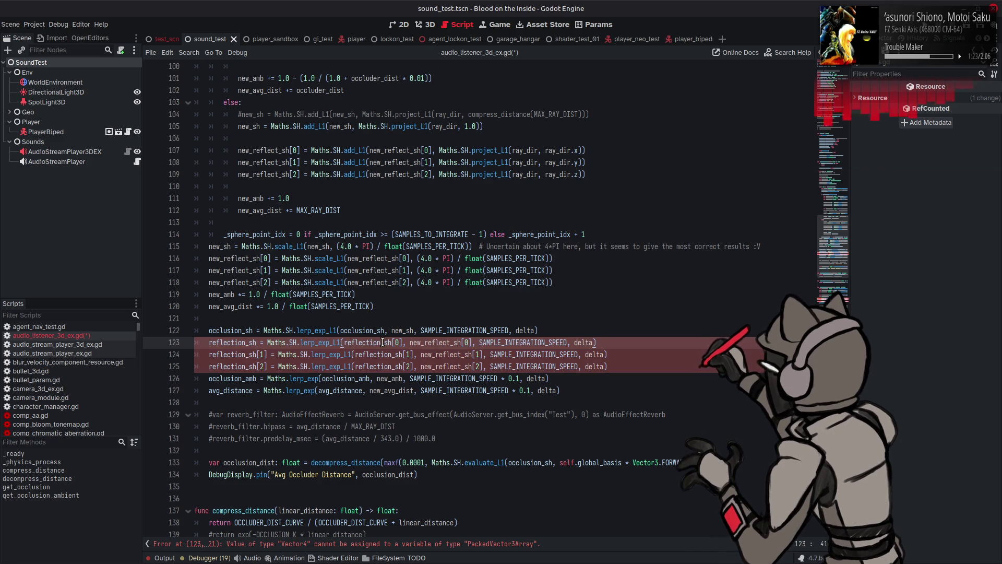
text(_vec)
click(418, 342)
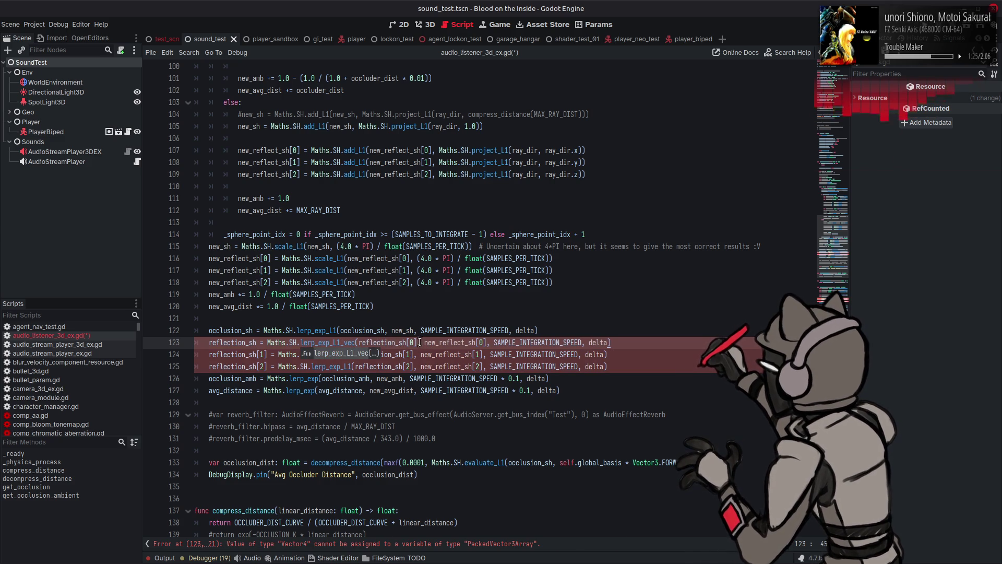
key(BackSpace)
key(BackSpace)
key(BackSpace)
click(478, 342)
key(BackSpace)
key(BackSpace)
key(BackSpace)
Delete the two leftover per-component lerp lines and the blank line
drag(623, 364, 195, 354)
key(BackSpace)
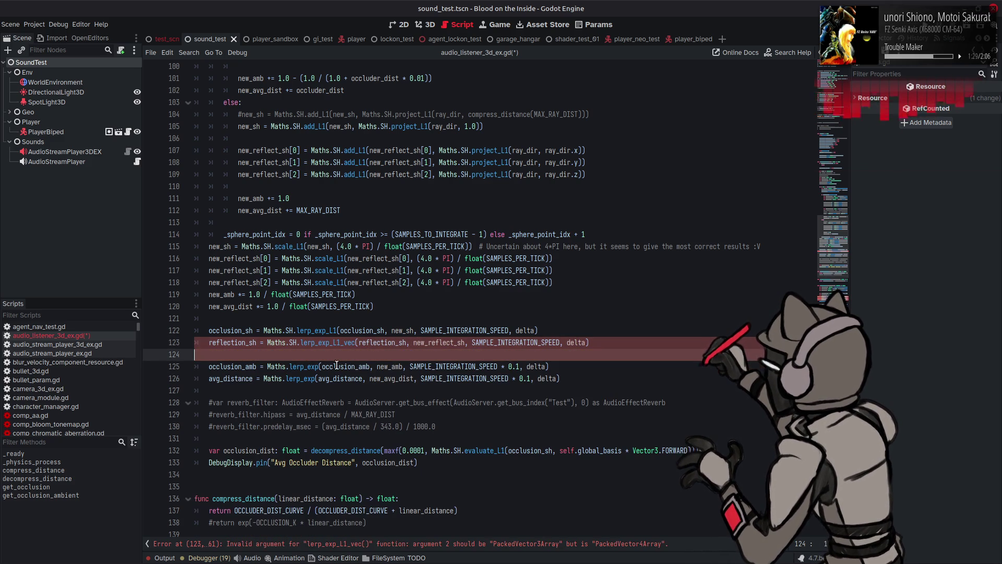
key(BackSpace)
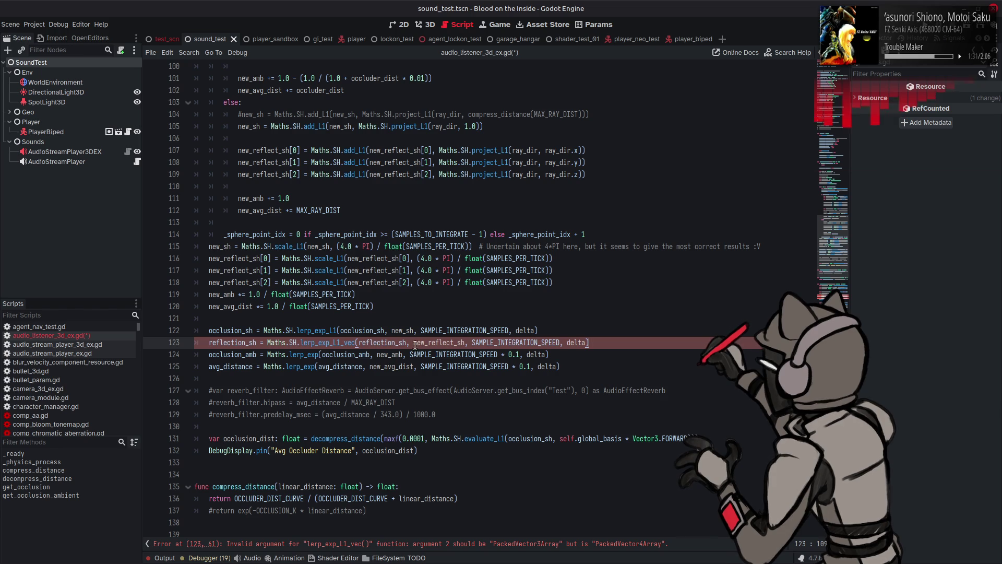
double_click(422, 343)
scroll(234, 334, up, 10)
scroll(233, 334, up, 1)
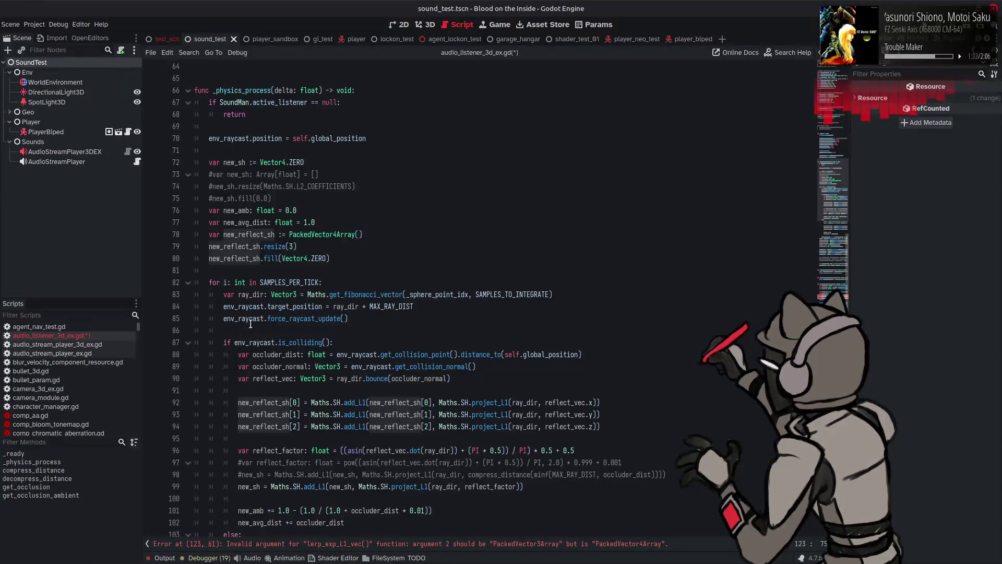
Change new_reflect_sh on line 78 to a PackedVector3Array
click(313, 235)
key(BackSpace)
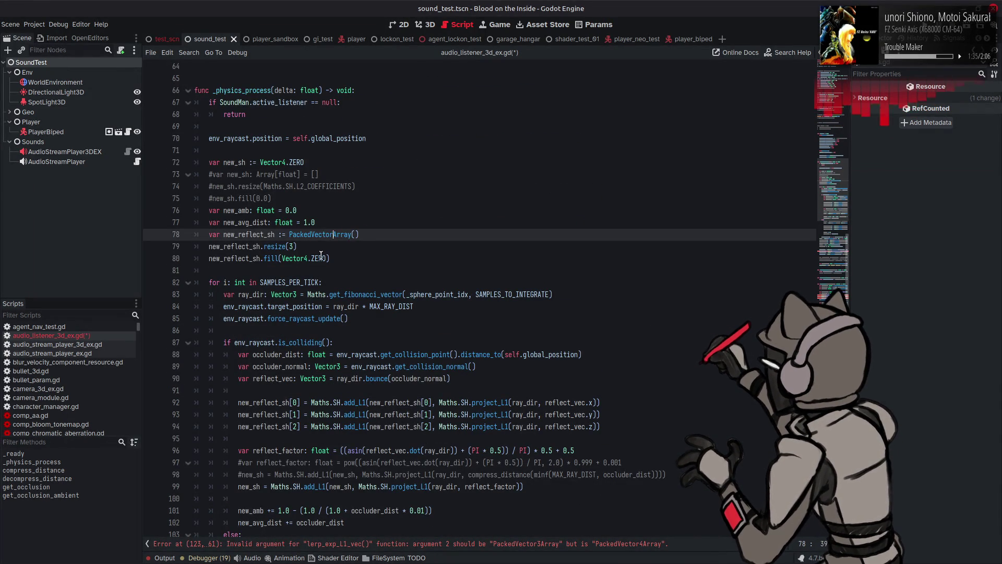
text(3)
scroll(280, 227, up, 4)
scroll(280, 226, up, 8)
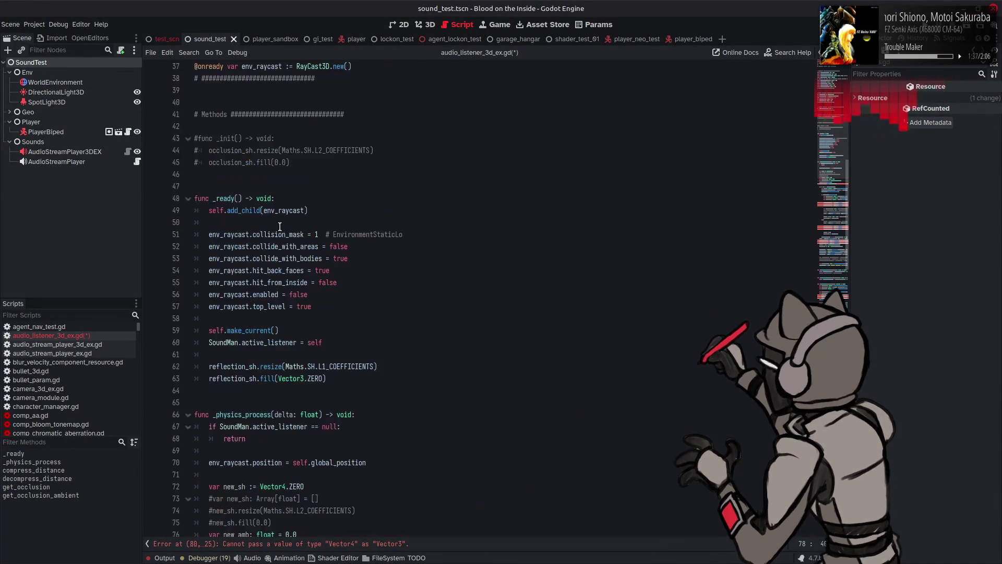
scroll(311, 291, down, 4)
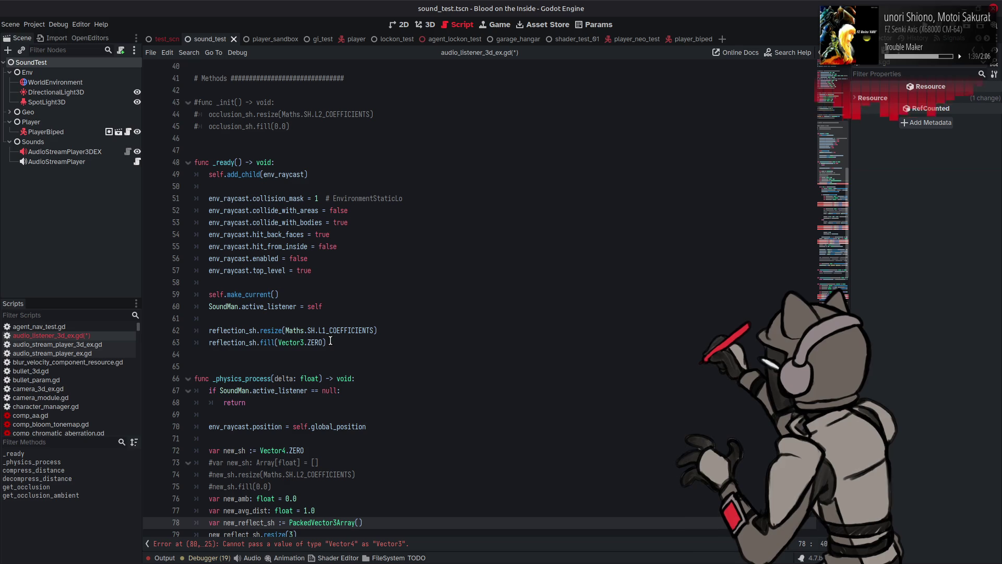
Resize new_reflect_sh to Maths.SH.L1_COEFFICIENTS and fill it with Vector3.ZERO
drag(285, 332, 374, 332)
key(ctrl+c)
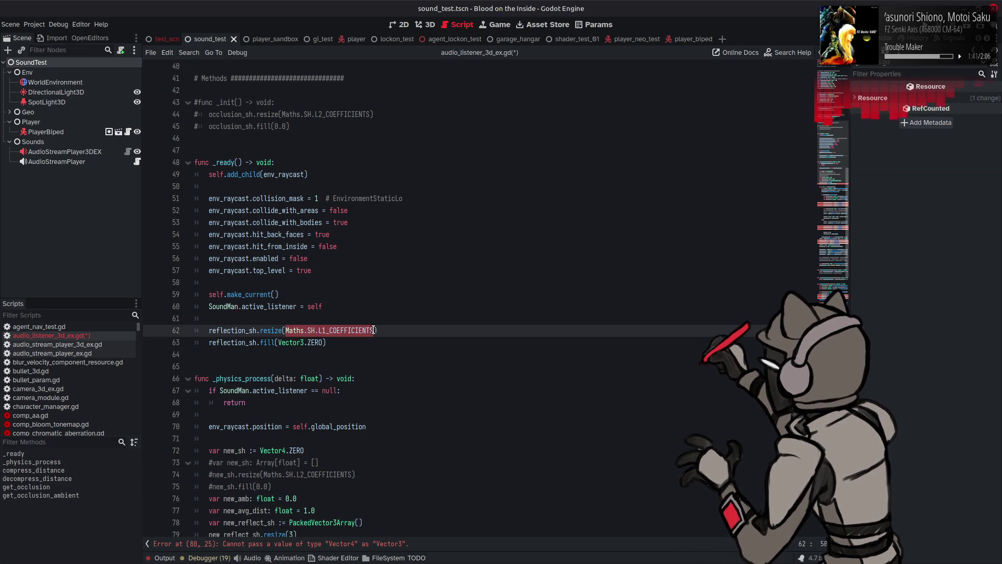
scroll(308, 330, down, 8)
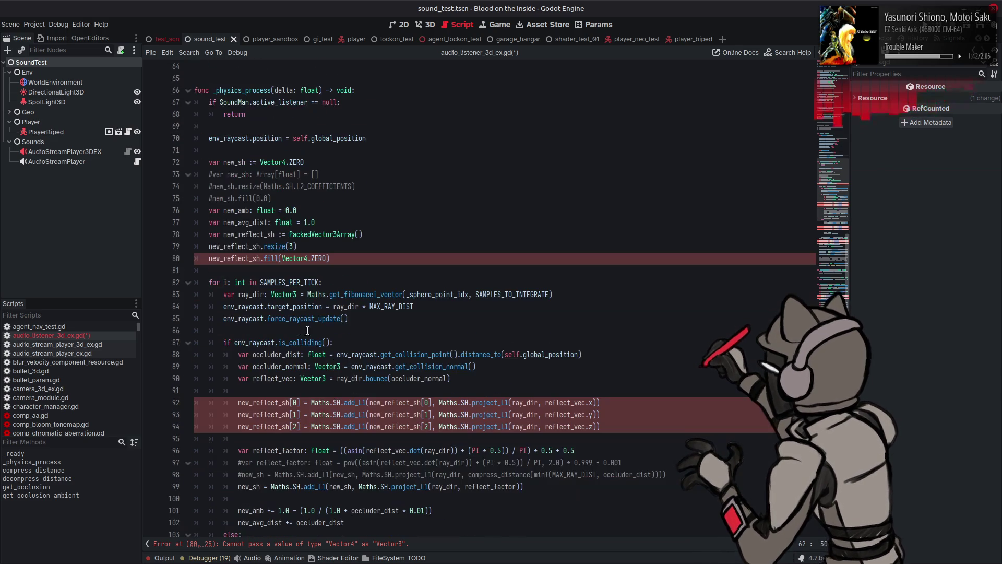
click(290, 245)
key(ctrl+v)
click(309, 258)
key(BackSpace)
text(3)
click(377, 246)
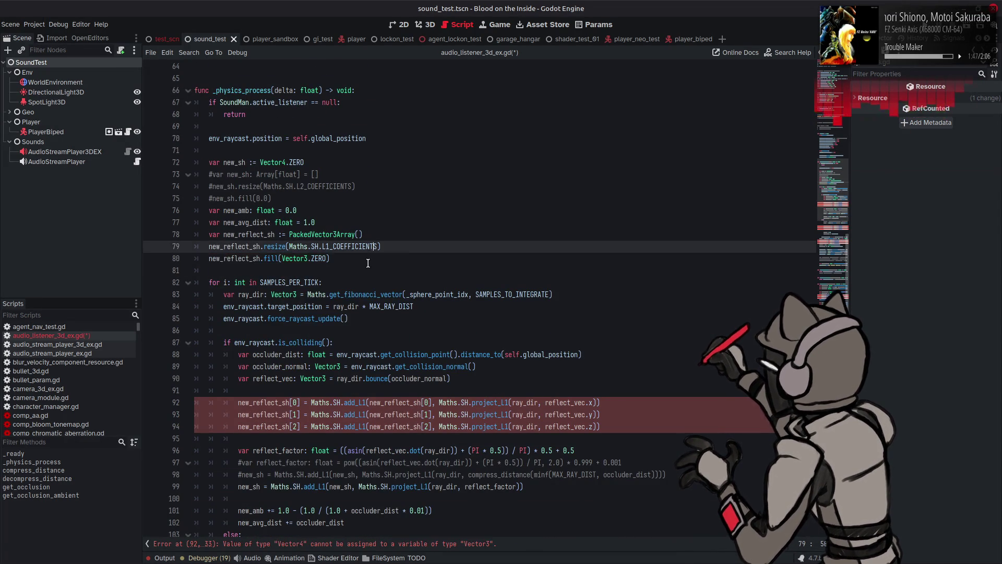
Remove the [0] index on line 92 and select the [1] and [2] accumulation lines
scroll(324, 256, down, 4)
click(301, 258)
key(BackSpace)
key(BackSpace)
key(BackSpace)
drag(615, 282, 150, 264)
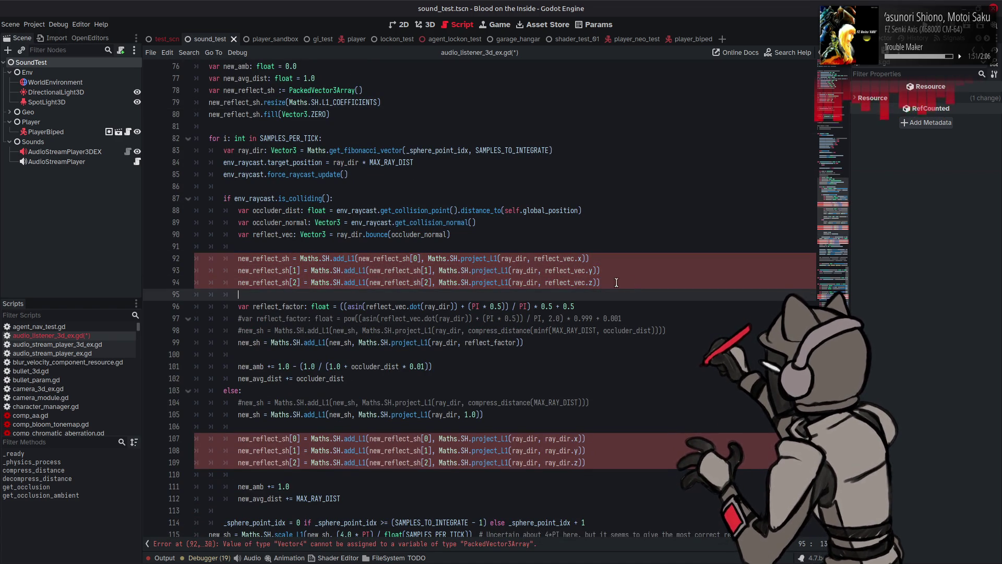
Delete the redundant lines and rewrite line 92 as add_L1_vec with project_L1_vec on reflect_vec
key(BackSpace)
key(BackSpace)
click(356, 259)
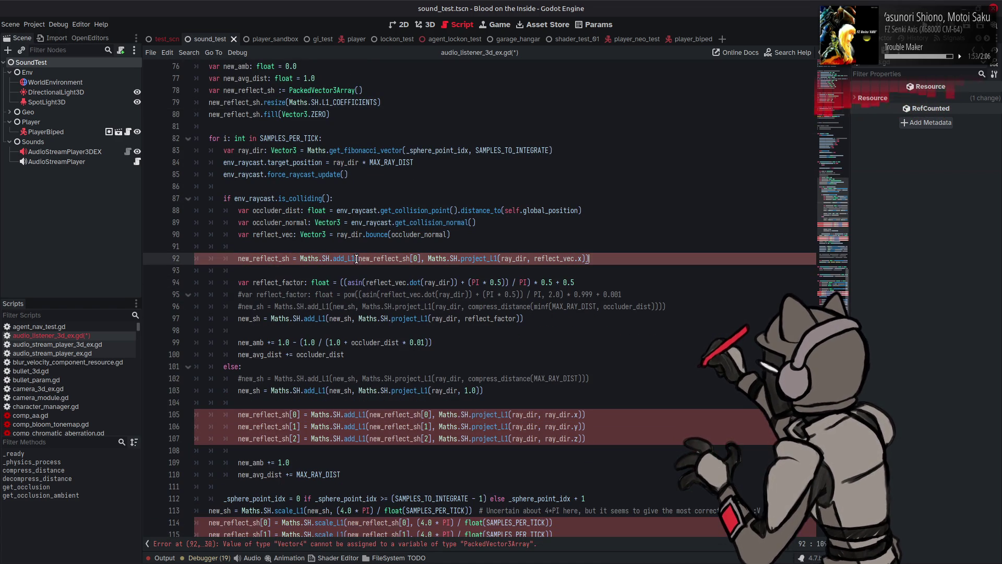
text(_vec)
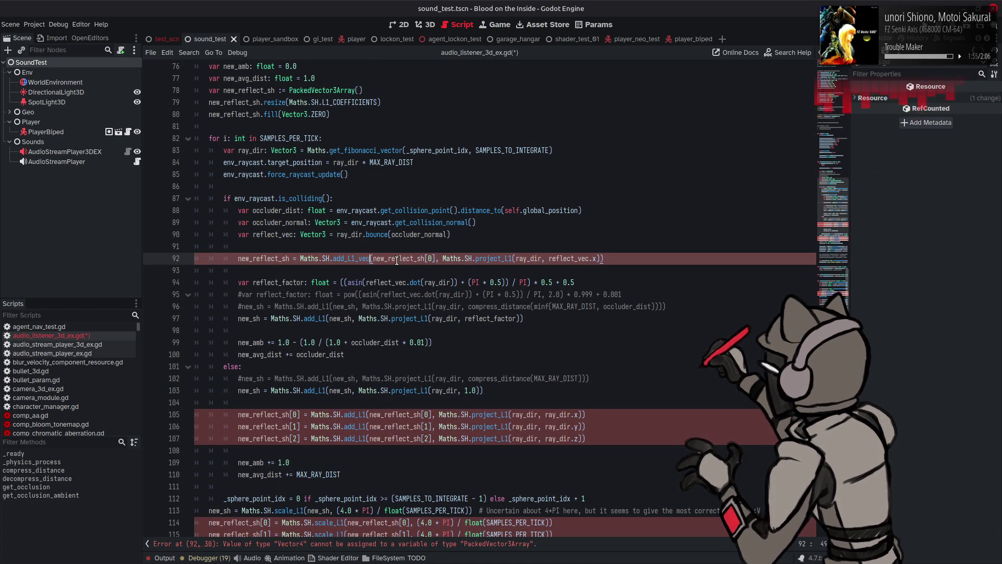
click(437, 258)
key(BackSpace)
key(BackSpace)
key(BackSpace)
click(503, 259)
text(_vec)
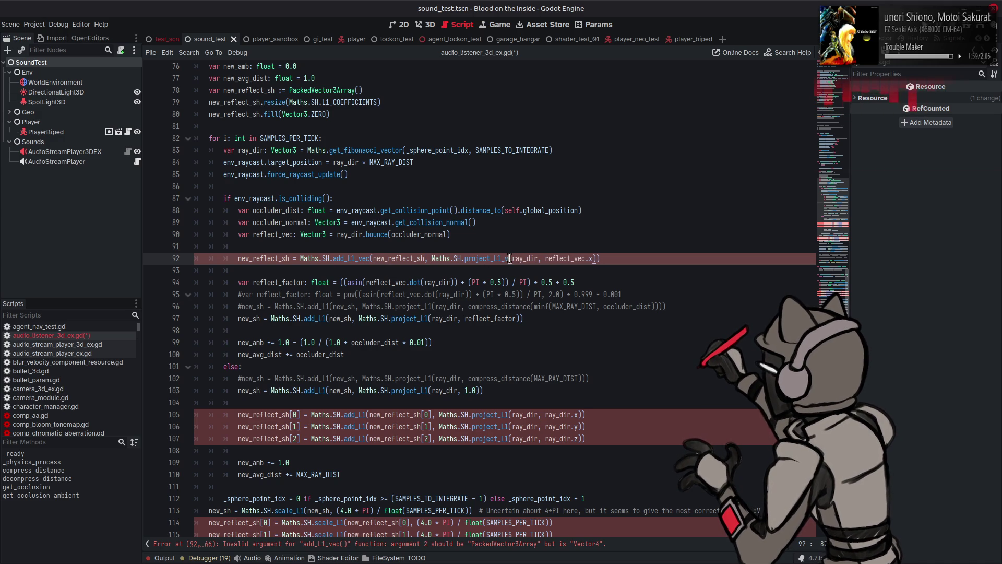
click(599, 259)
key(BackSpace)
key(BackSpace)
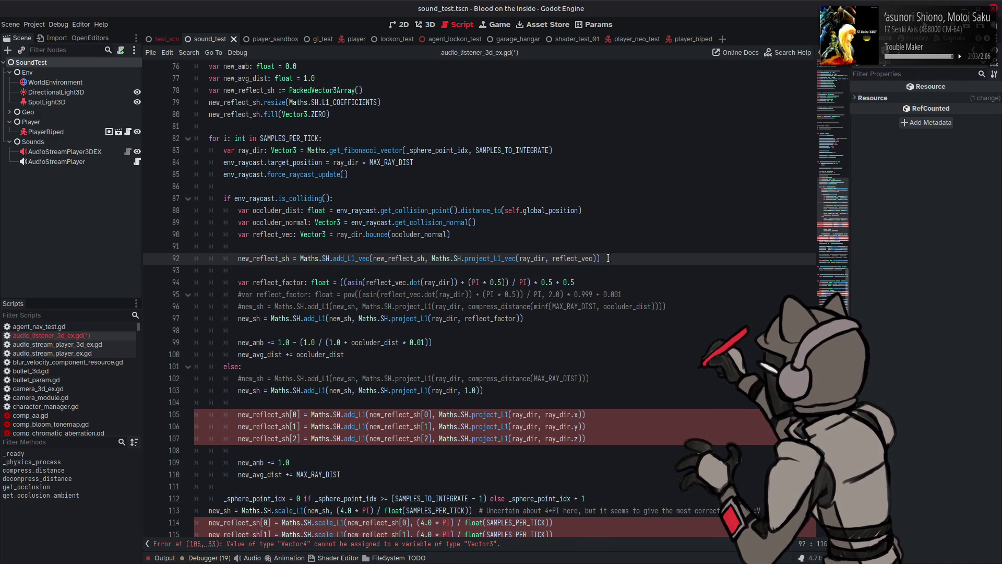
scroll(608, 258, down, 2)
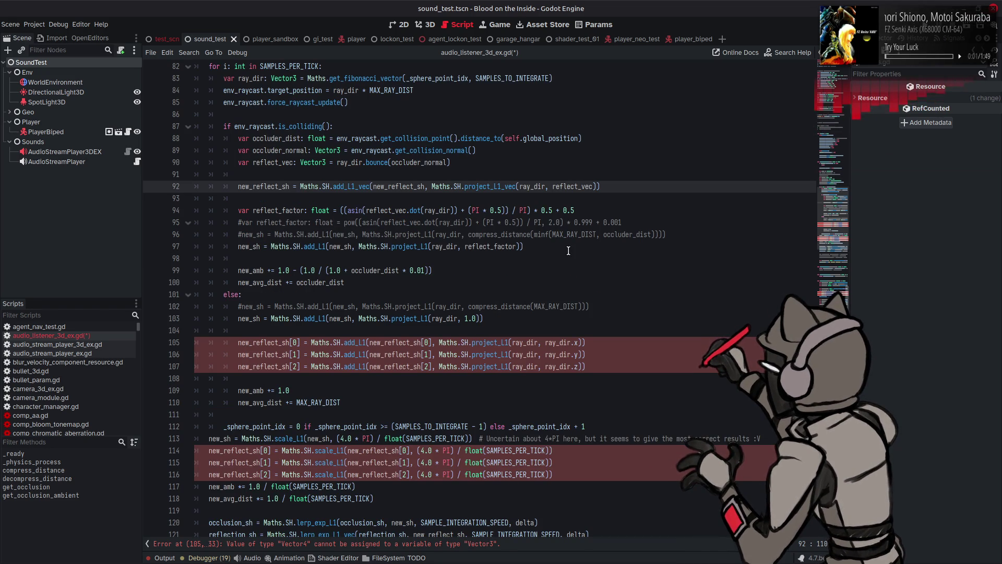
Replace the three else-branch lines with that call, using ray_dir as the projected direction
key(End)
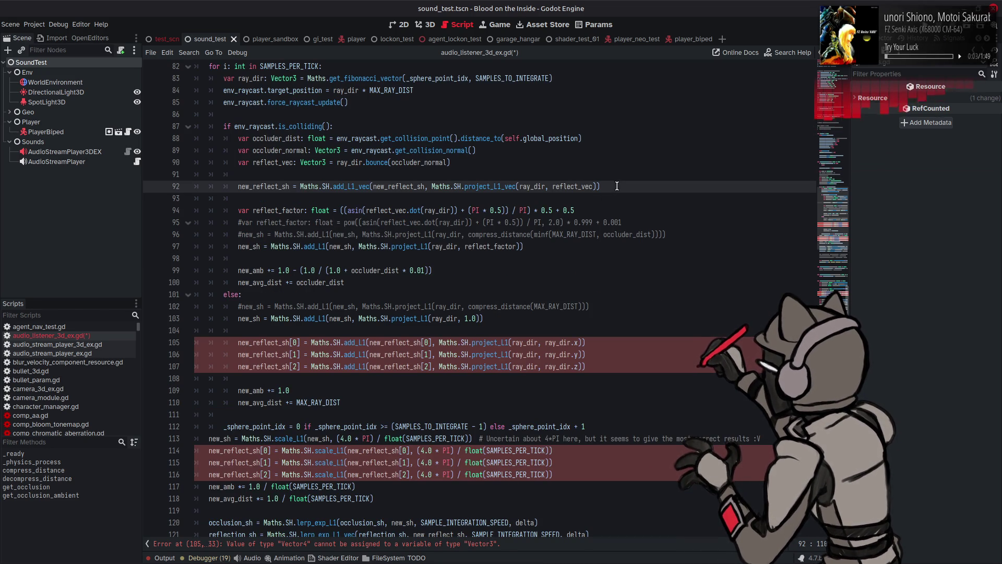
key(shift+Home)
key(ctrl+c)
click(369, 367)
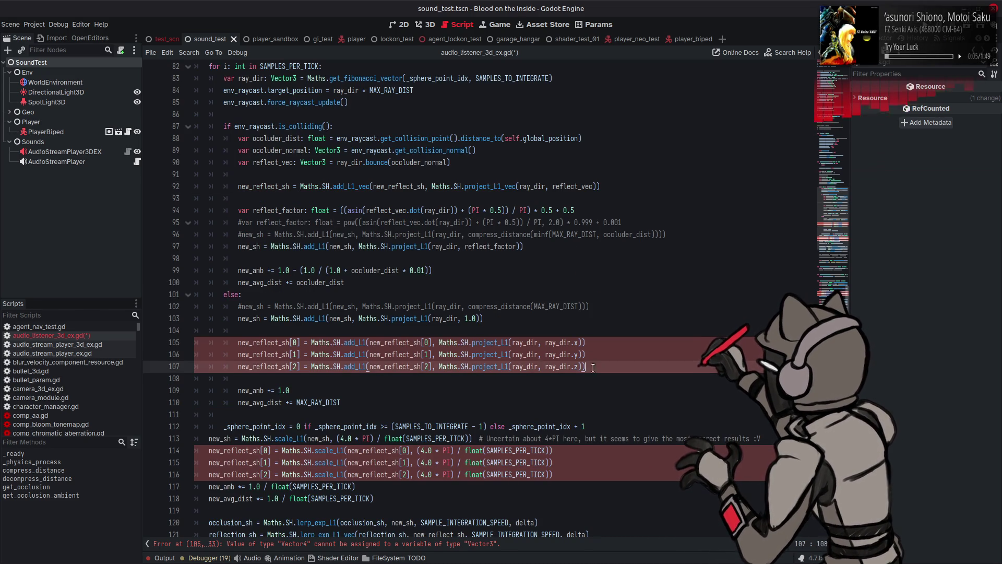
key(End)
key(shift+Up)
key(shift+Up)
key(shift+Home)
key(ctrl+v)
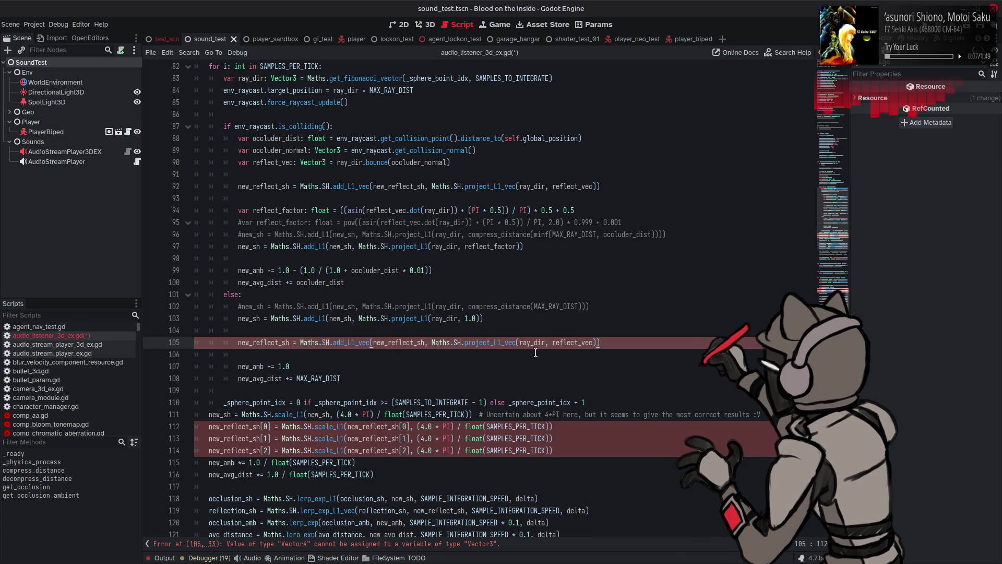
click(444, 321)
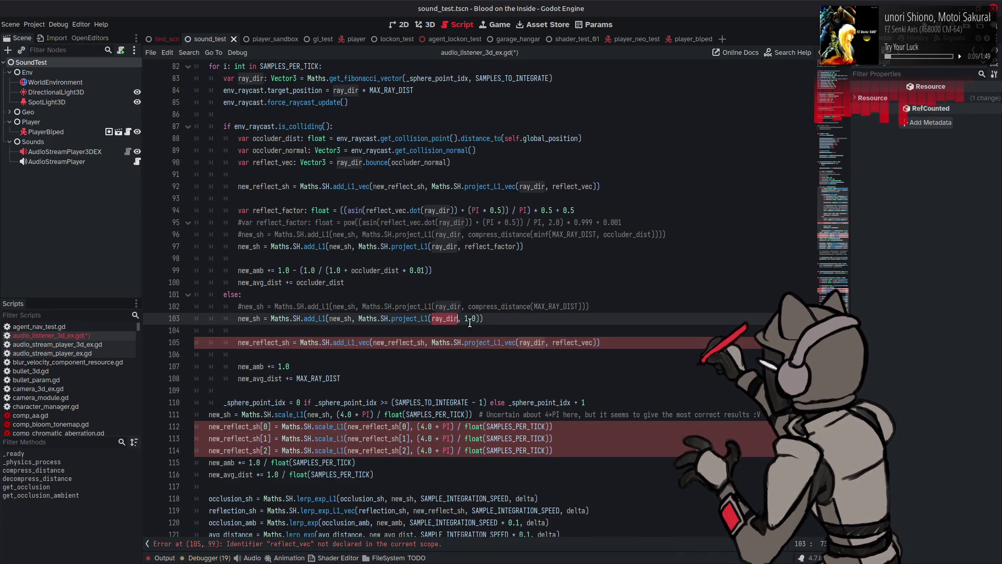
key(ctrl+z)
key(ctrl+shift+z)
key(Left)
key(Left)
key(ctrl+shift+Left)
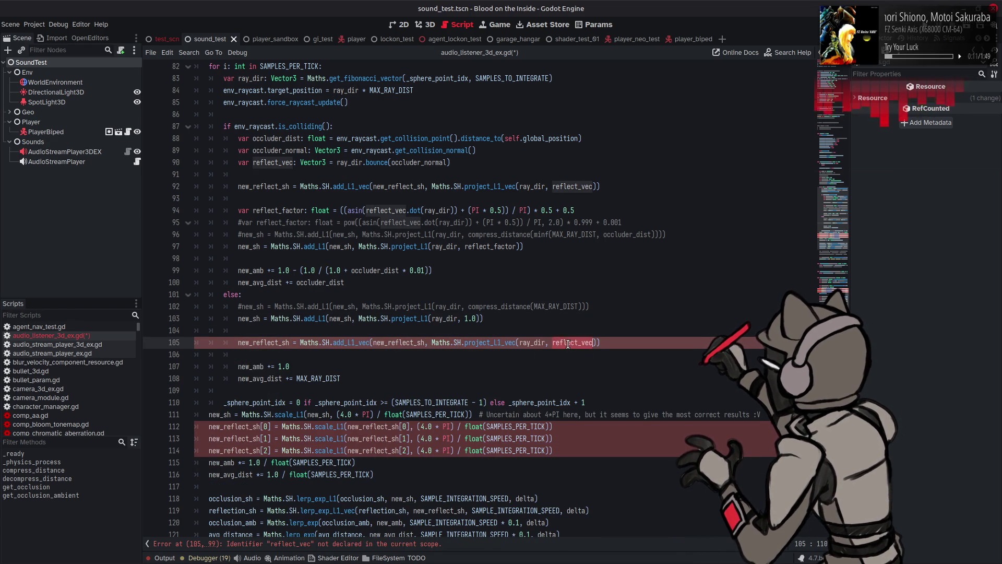
text(ray_dir)
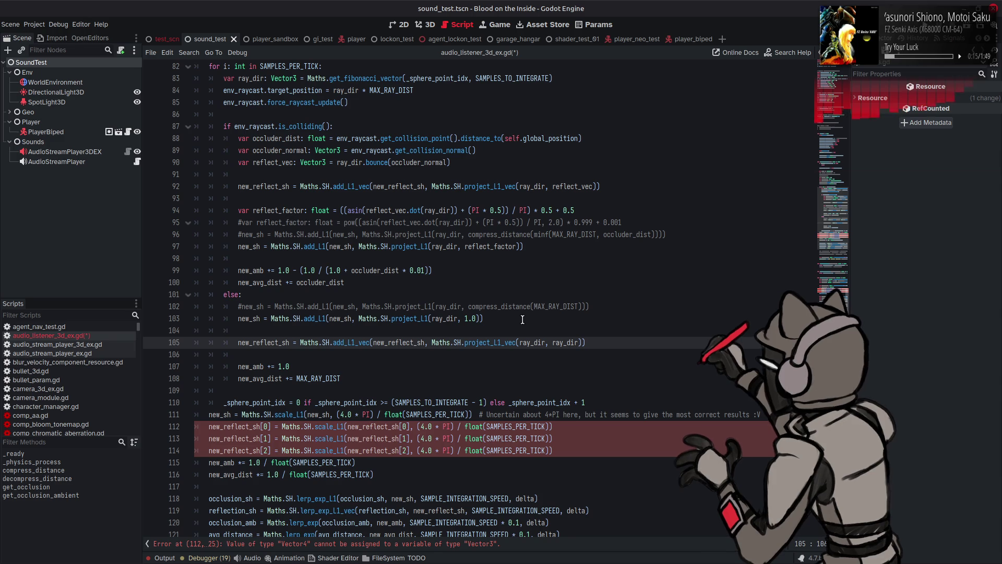
scroll(506, 314, down, 2)
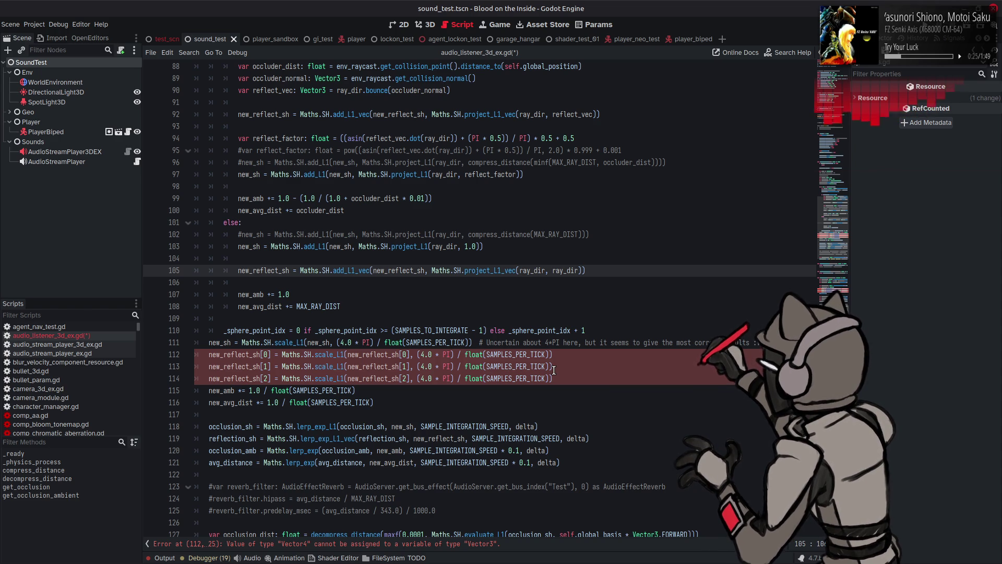
Save, drop the [1] and [2] lines, and make line 112 call scale_L1_vec on new_reflect_sh
key(ctrl+s)
drag(562, 375, 196, 367)
key(BackSpace)
key(BackSpace)
click(273, 354)
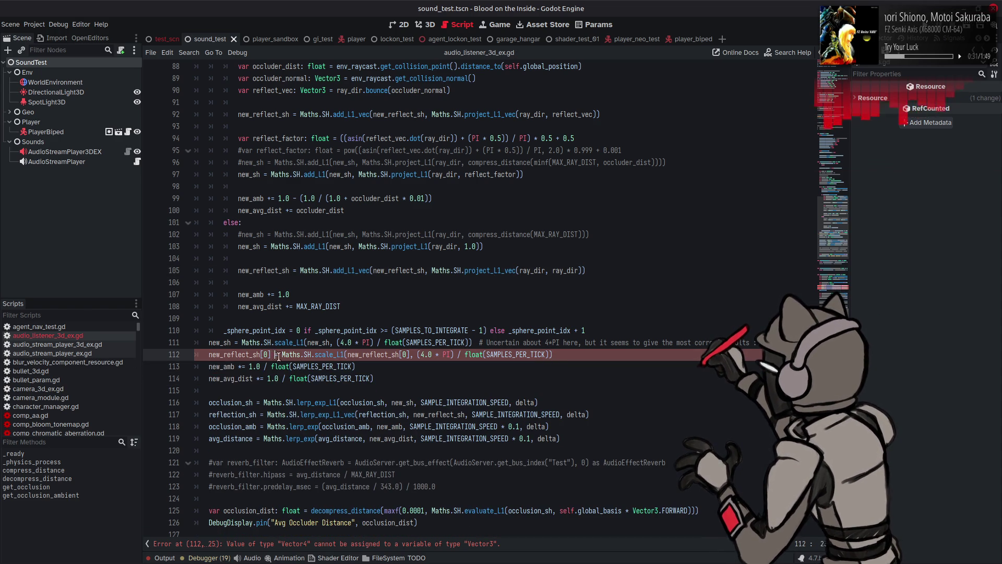
key(BackSpace)
key(BackSpace)
key(BackSpace)
click(333, 354)
text(_vec)
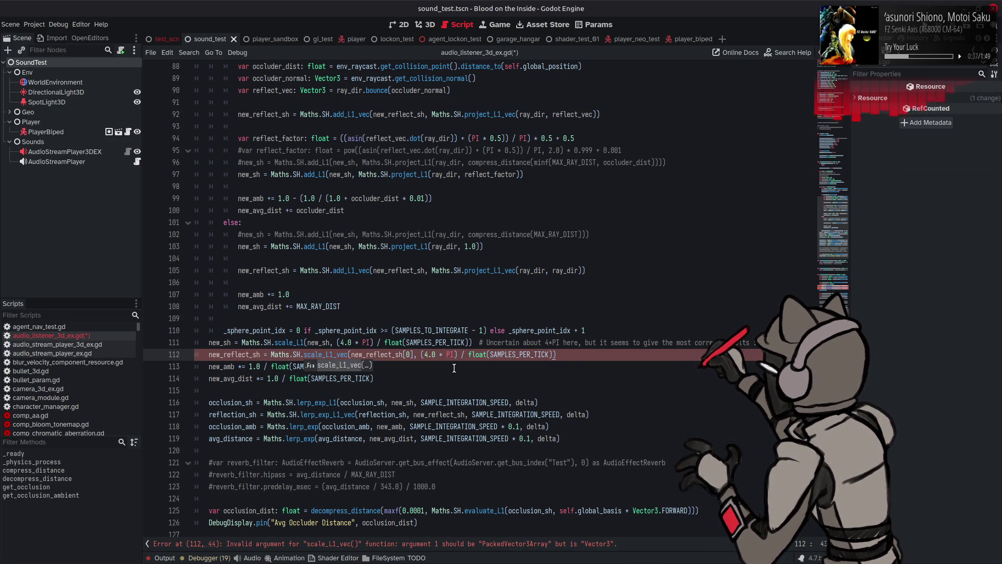
key(Escape)
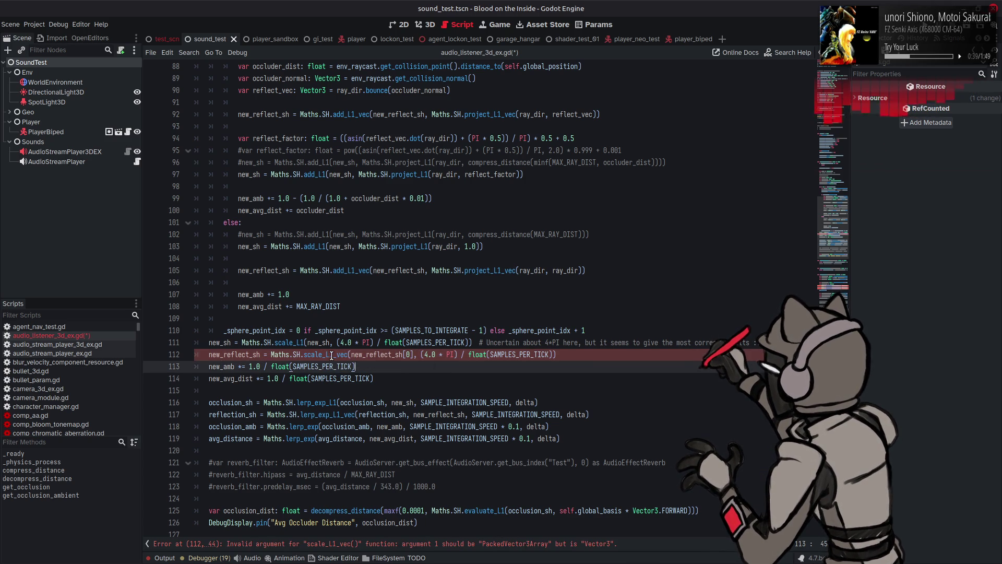
click(413, 352)
key(BackSpace)
key(BackSpace)
key(BackSpace)
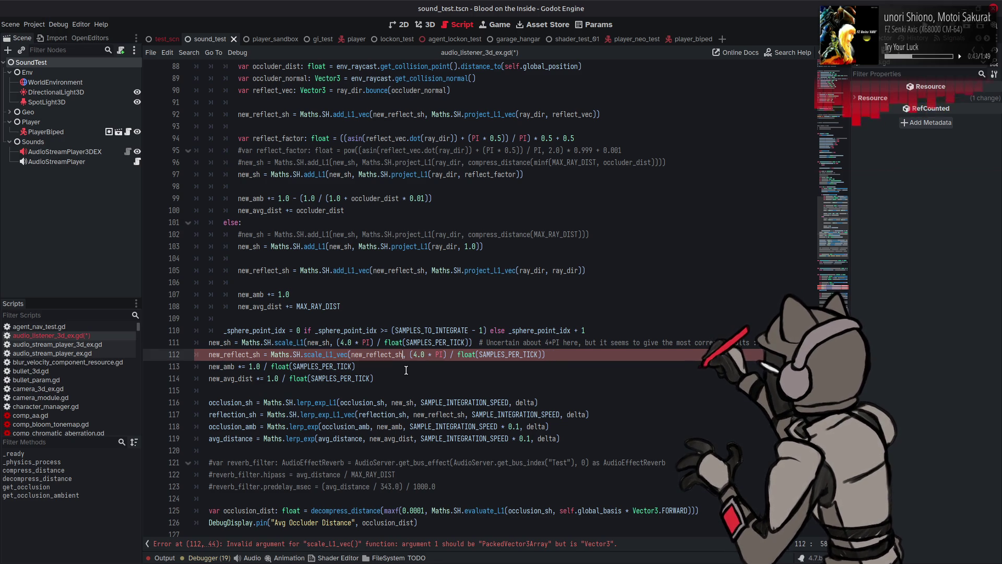
click(406, 370)
click(545, 354)
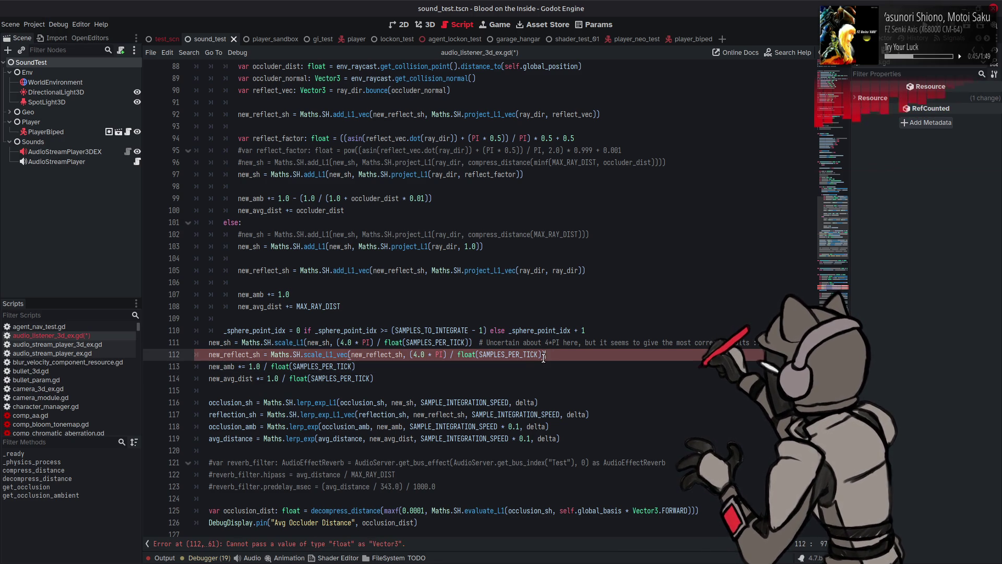
Use Lookup Symbol on scale_L1_vec to jump to its definition in maths.gd
right_click(295, 355)
click(322, 486)
scroll(410, 340, down, 20)
scroll(411, 339, up, 5)
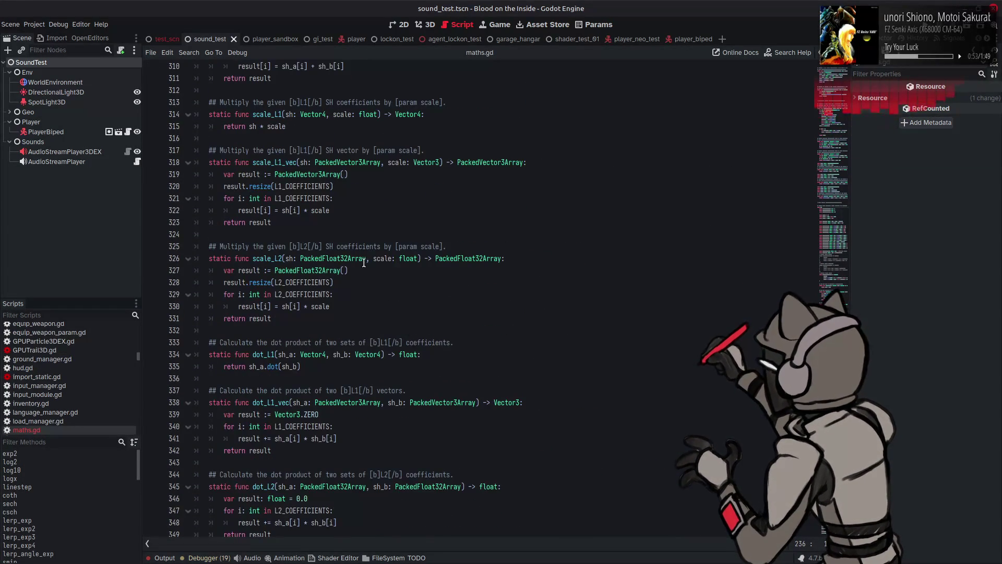
Change scale_L1_vec's scale parameter type from Vector3 to float and save maths.gd
scroll(471, 226, up, 2)
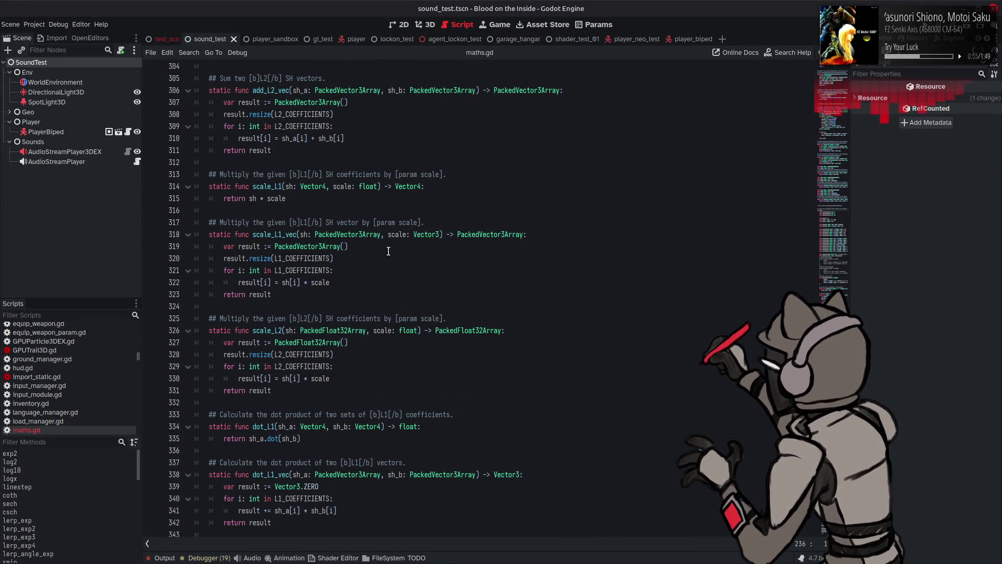
double_click(424, 233)
text(float)
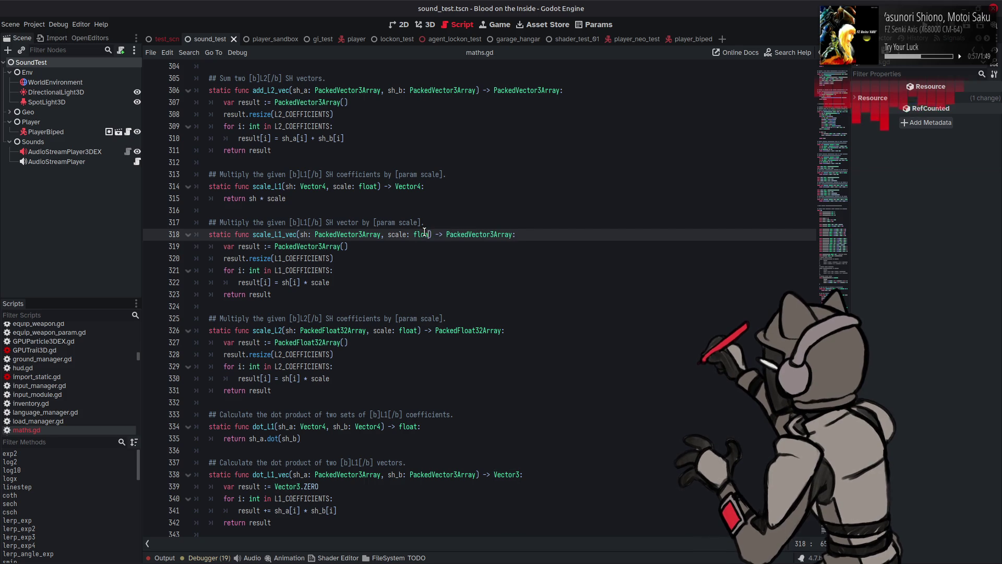
click(366, 257)
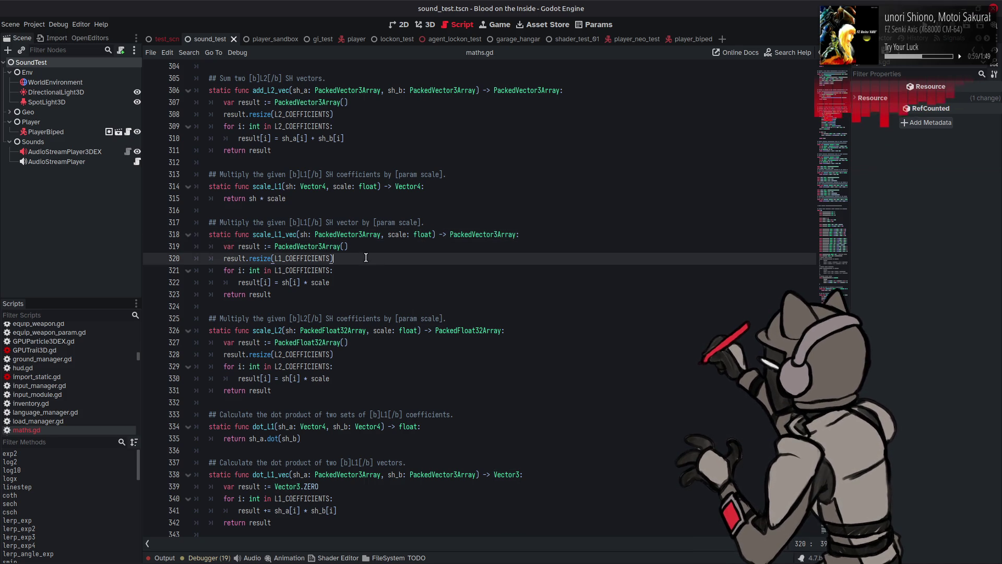
key(ctrl+s)
Return to audio_listener_3d_ex.gd from the Scripts list
scroll(86, 368, up, 5)
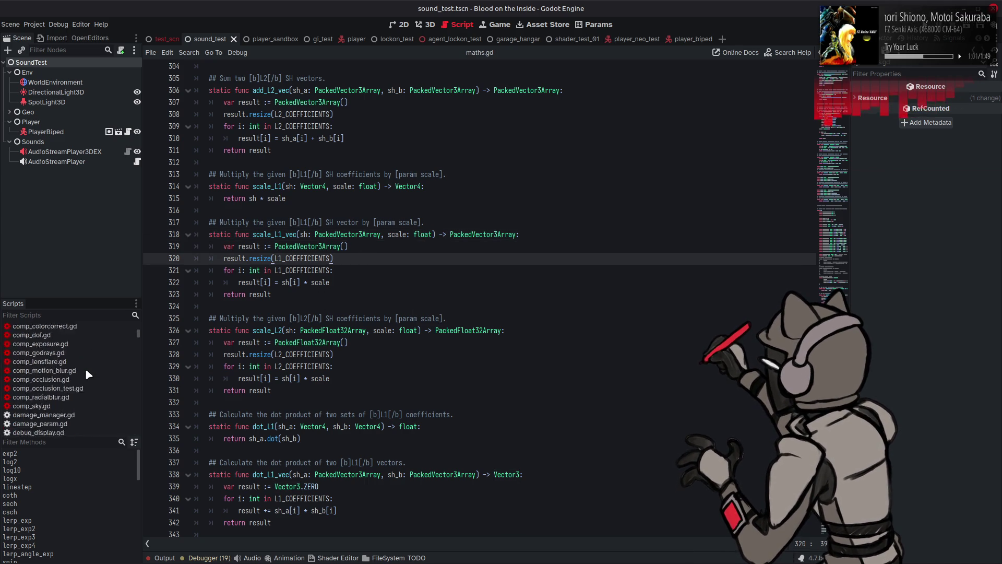
click(84, 335)
click(424, 306)
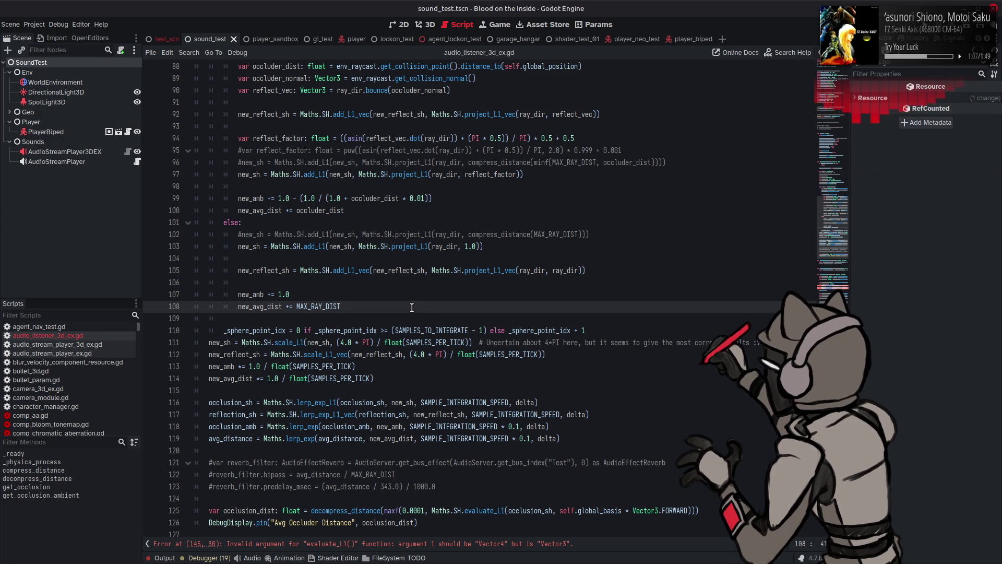
Replace the Vector3(...) block with Maths.SH.evaluate_L1_vec(reflection_sh, source_dir) and save the script
scroll(411, 307, down, 10)
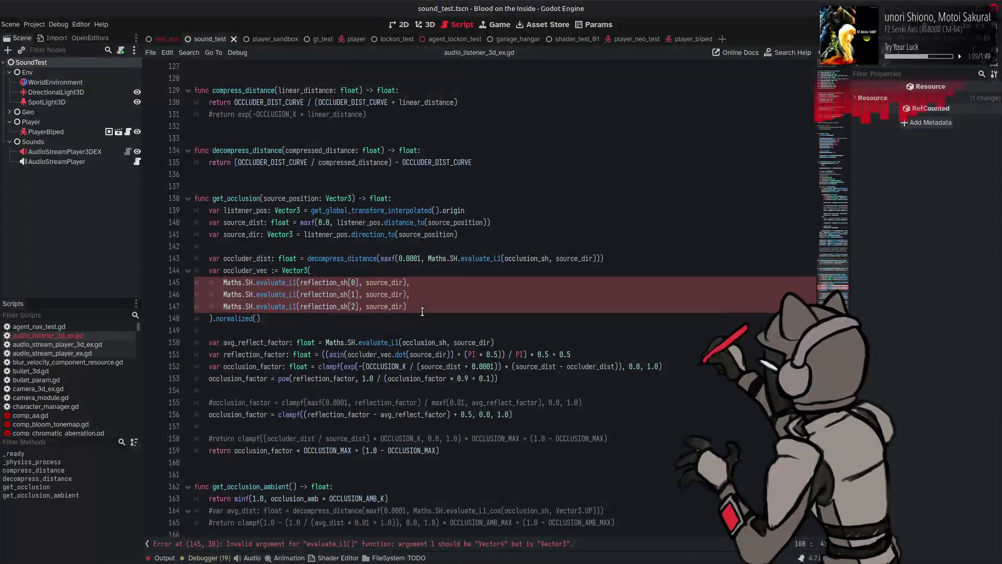
click(297, 283)
text(_vec)
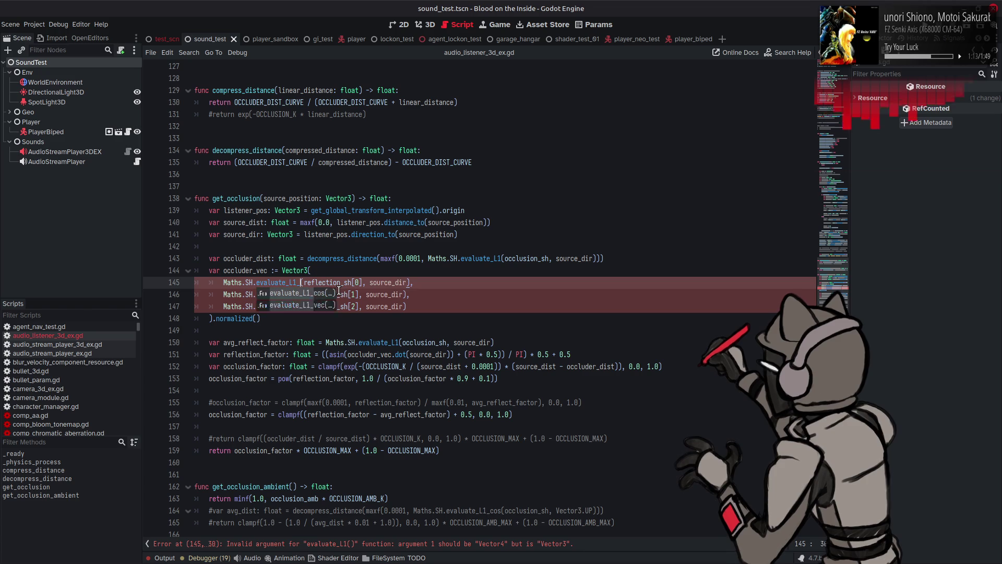
key(Right)
key(Right)
key(Right)
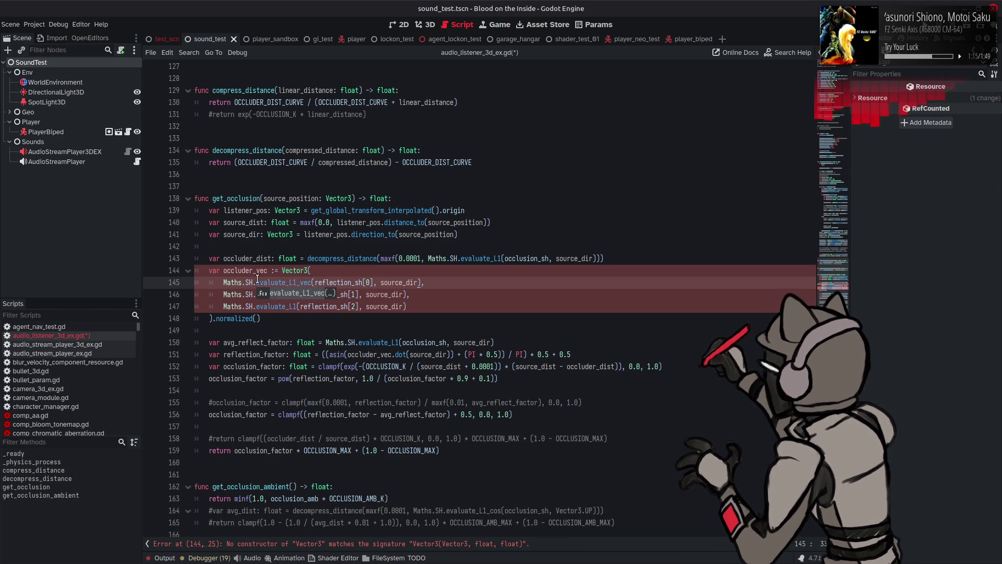
key(BackSpace)
key(BackSpace)
key(BackSpace)
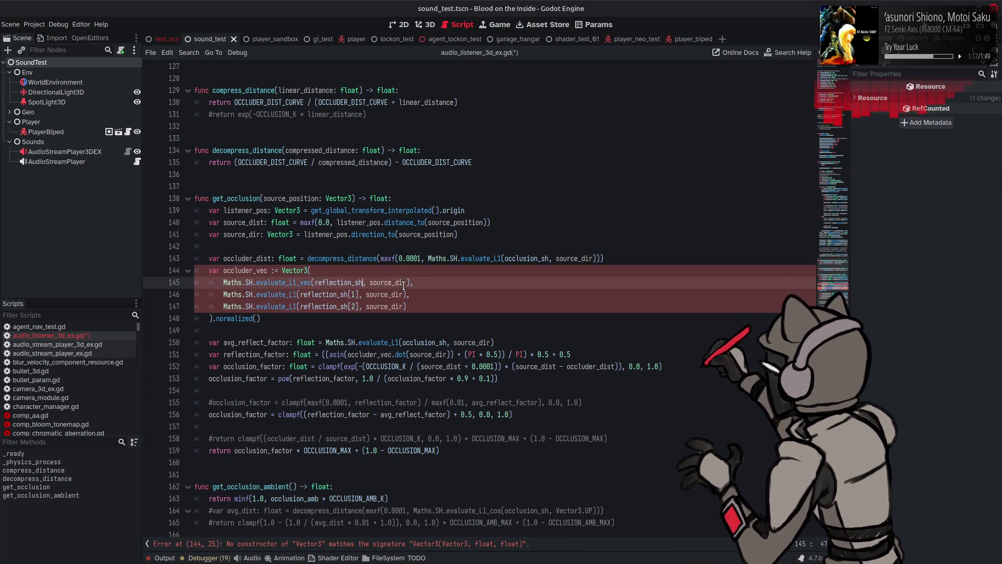
drag(307, 289, 223, 282)
key(ctrl+c)
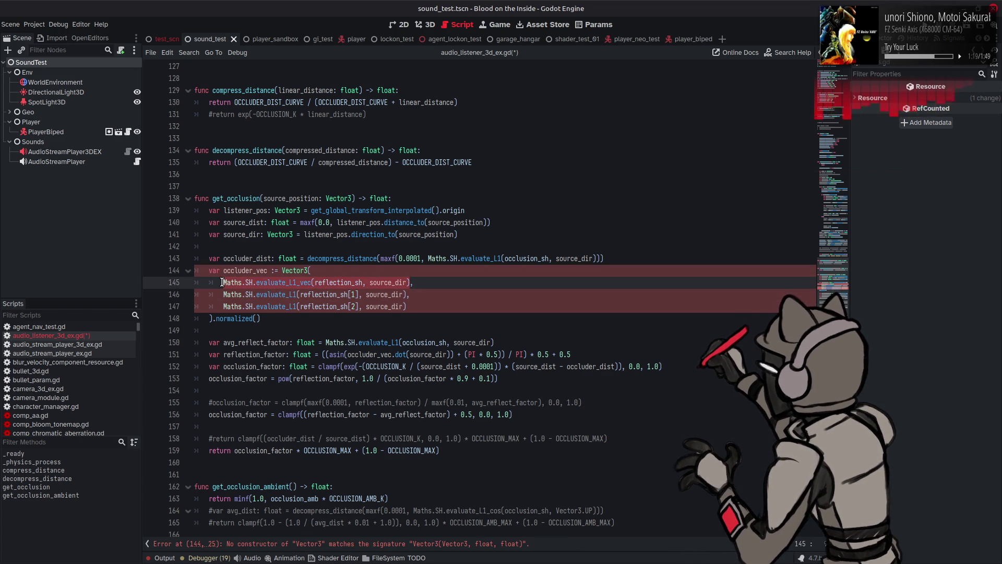
key(BackSpace)
mouse_move(214, 319)
mouse_down()
mouse_move(230, 295)
mouse_move(282, 270)
mouse_up()
key(ctrl+v)
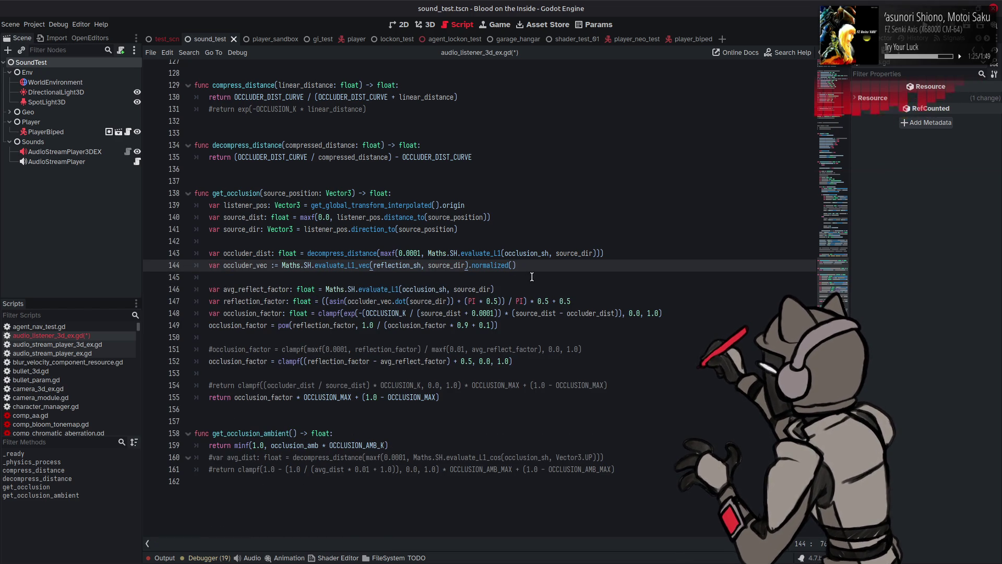
key(ctrl+s)
click(557, 260)
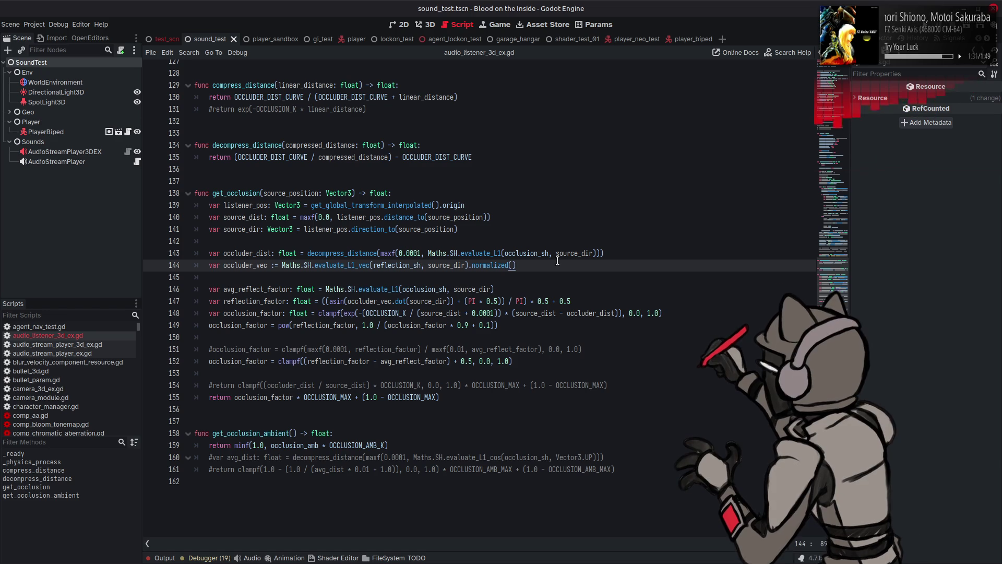
Comment out line 149's pow-based occlusion_factor assignment with #
mouse_move(547, 563)
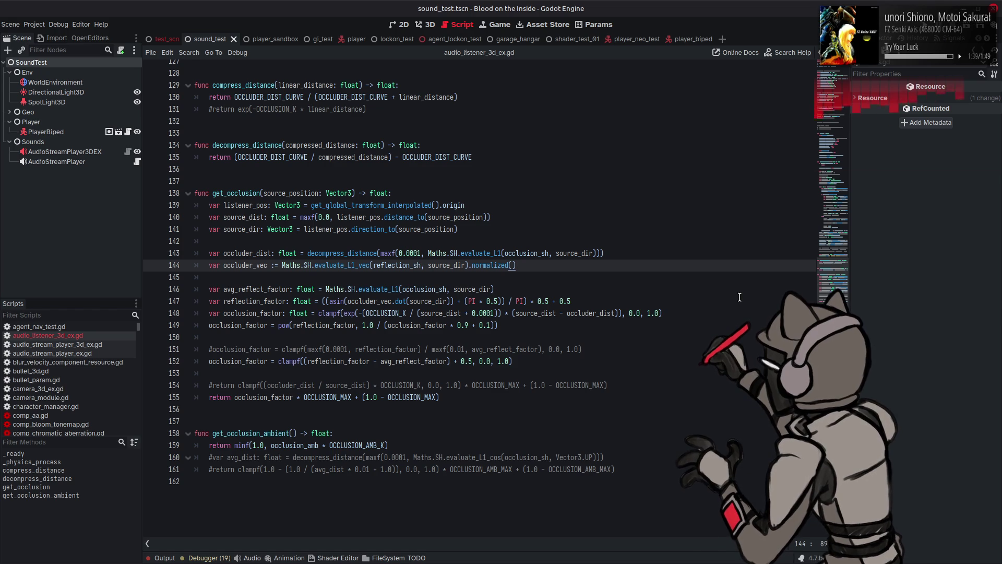
mouse_move(740, 563)
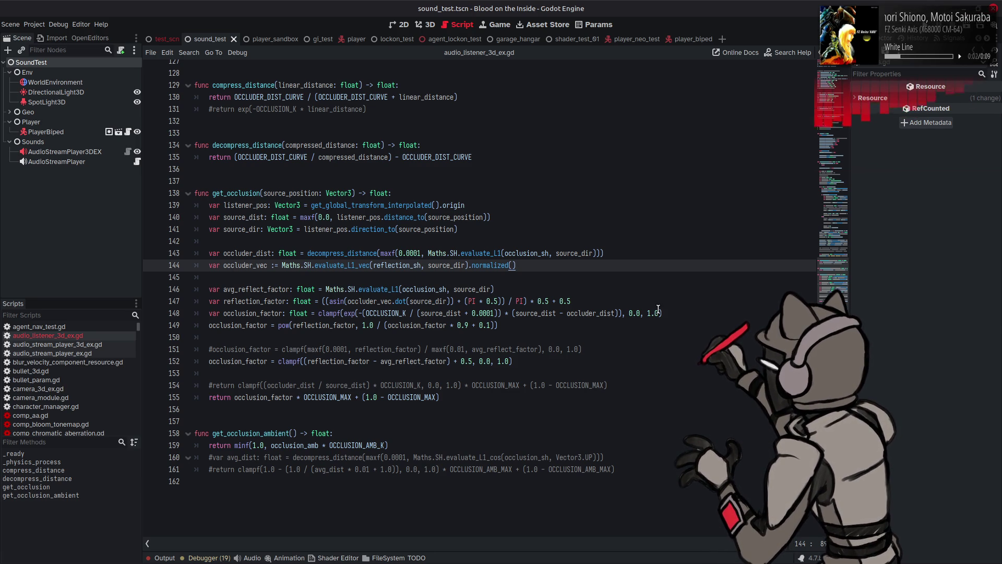
click(209, 322)
text(#)
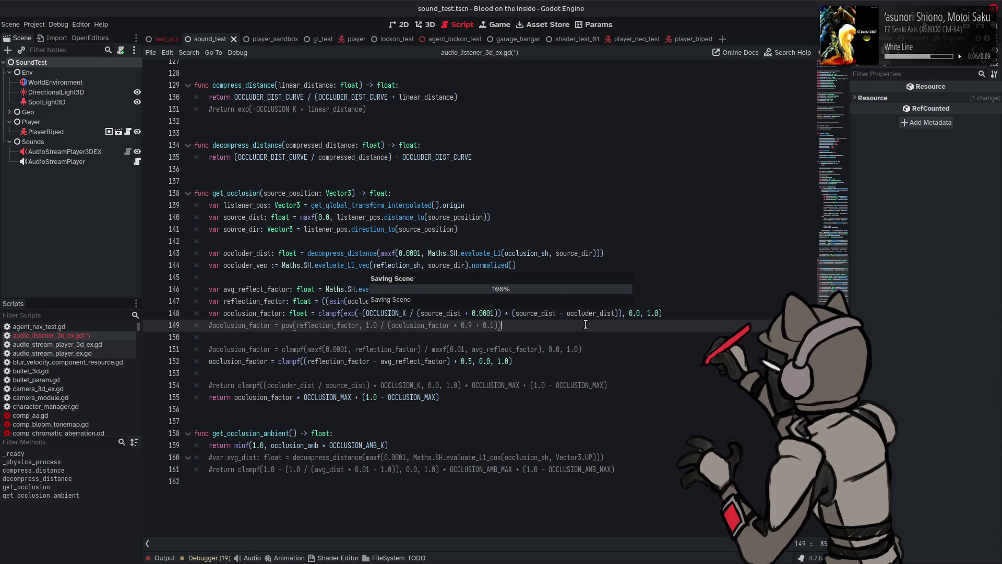
click(586, 324)
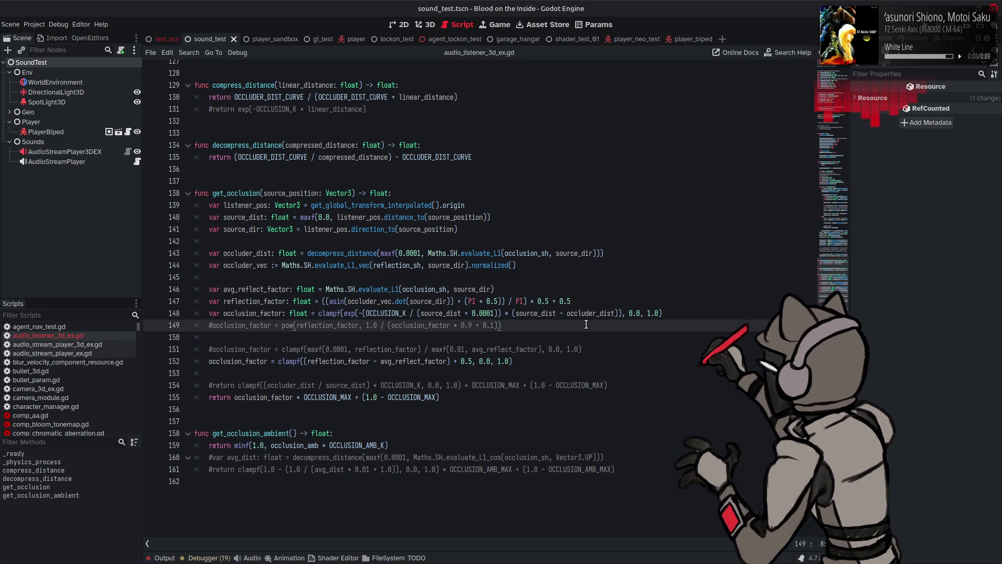